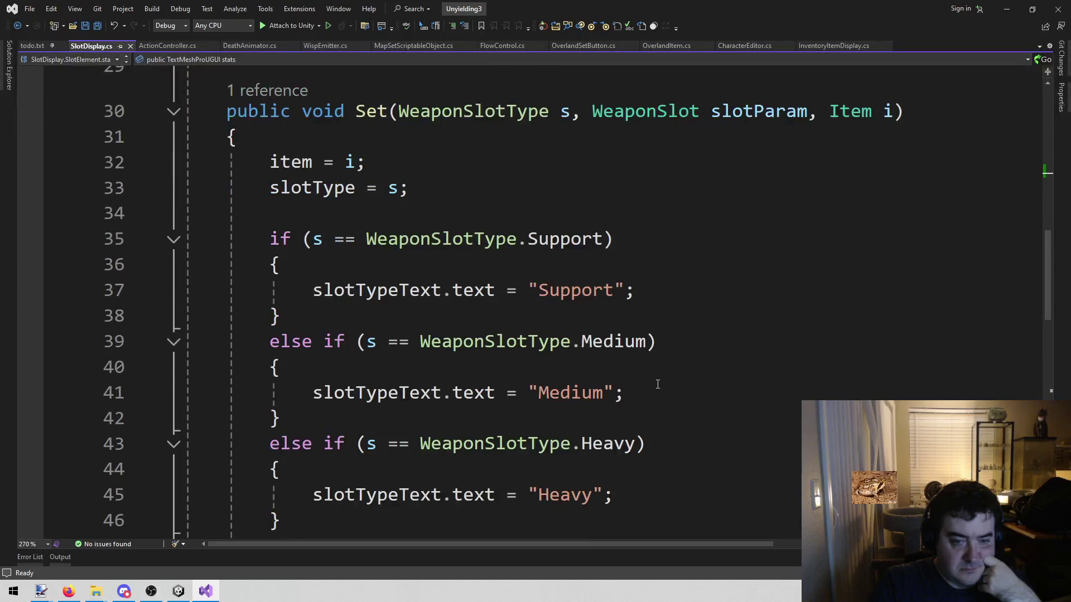
Step: Insert an empty line 58 below the weapon name assignment and check the keywords and stats declarations
scroll(656, 385, "up", 1)
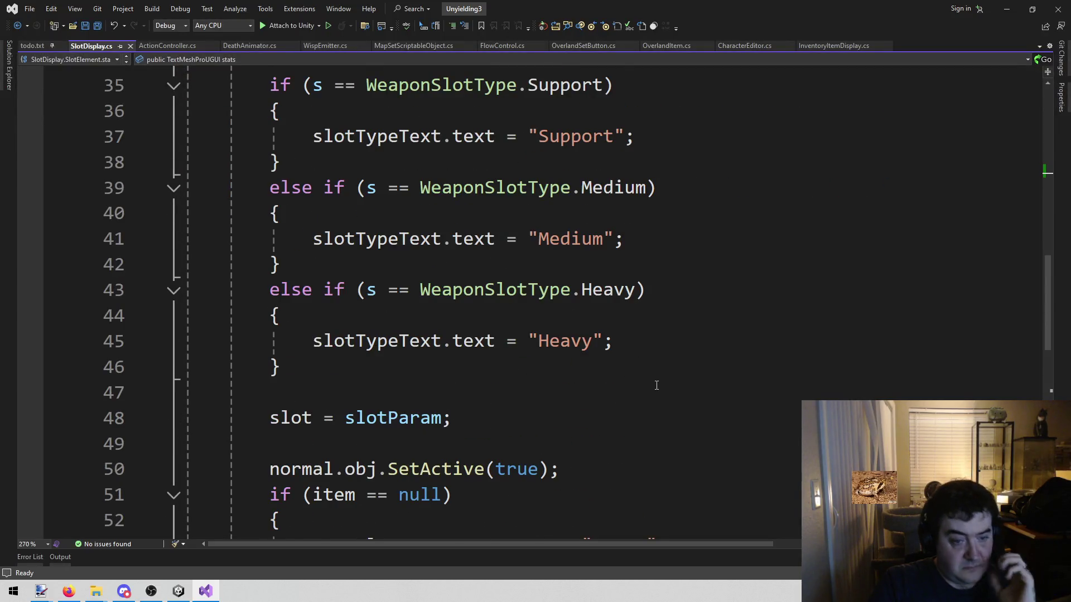
scroll(656, 386, "down", 3)
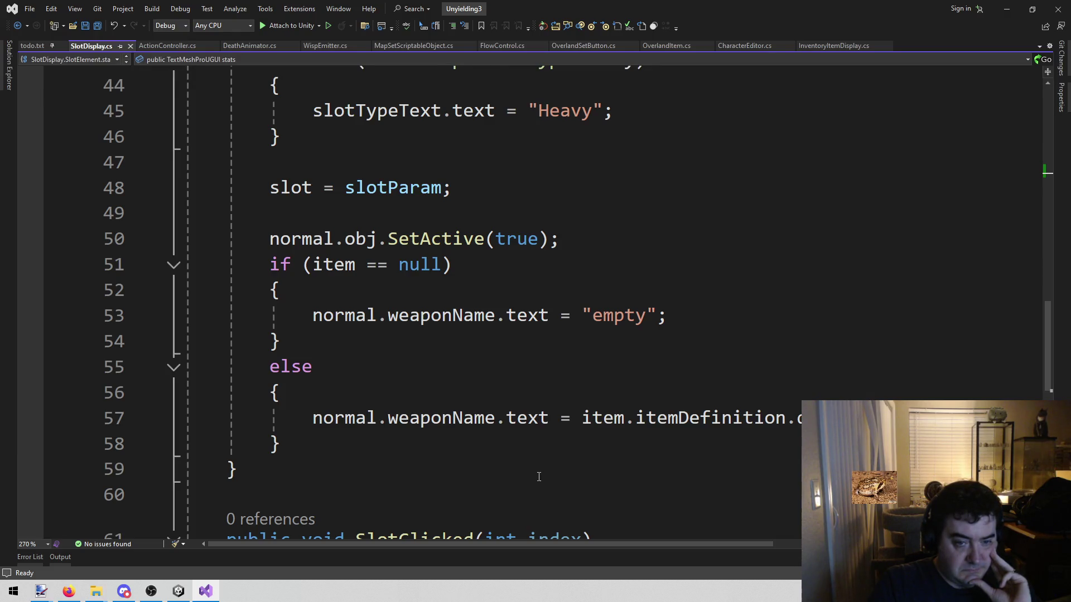
left_click(546, 418)
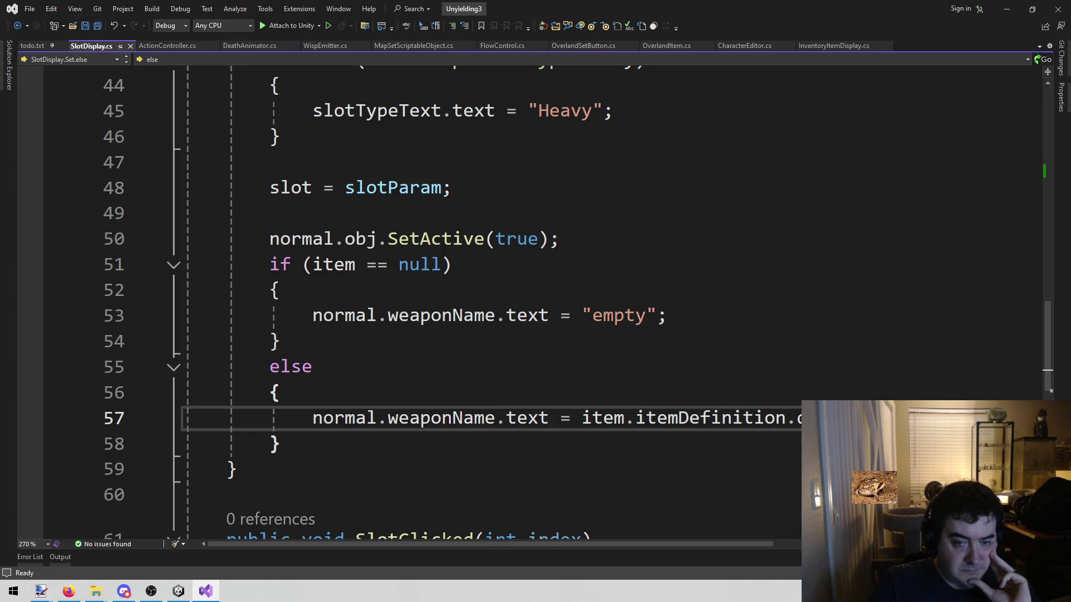
mouse_move(312, 418)
left_mouse_down()
mouse_move(490, 418)
mouse_move(184, 444)
left_mouse_up()
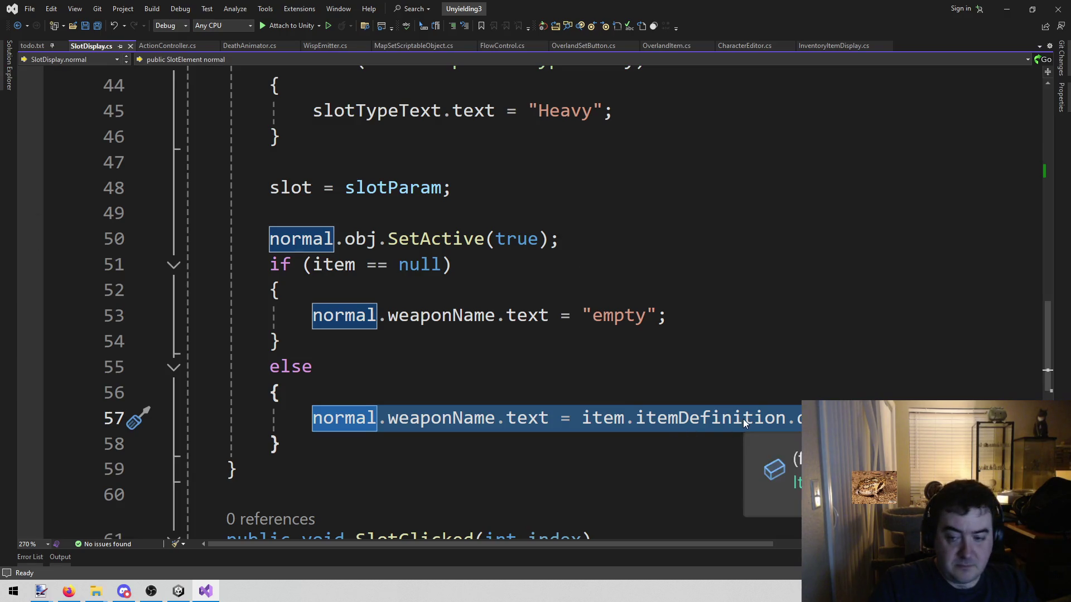
left_click(814, 418)
key("Return")
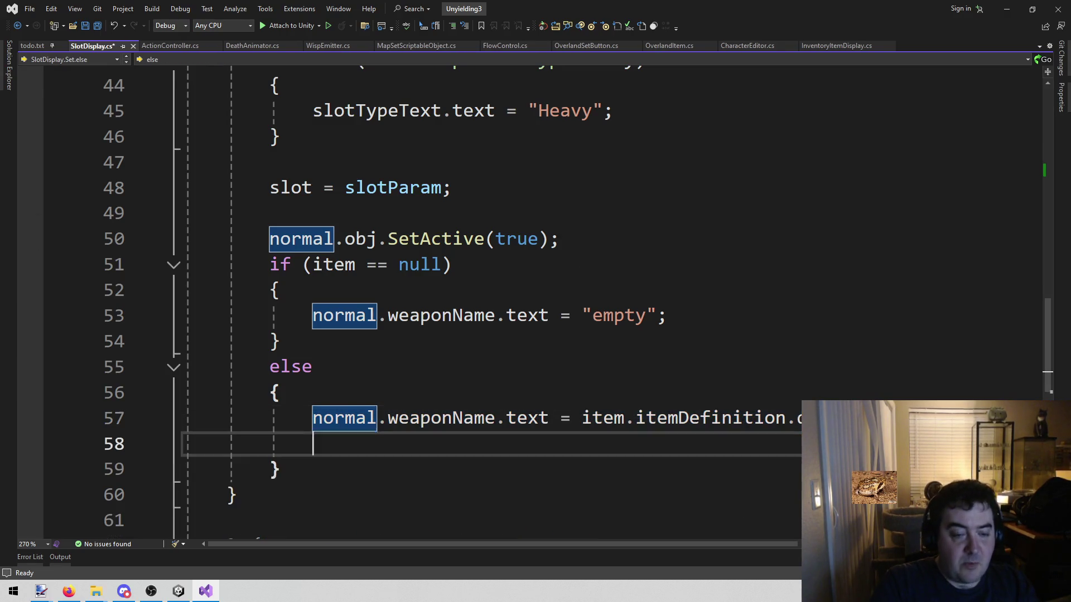
scroll(524, 414, "up", 11)
scroll(524, 414, "down", 15)
scroll(524, 413, "up", 2)
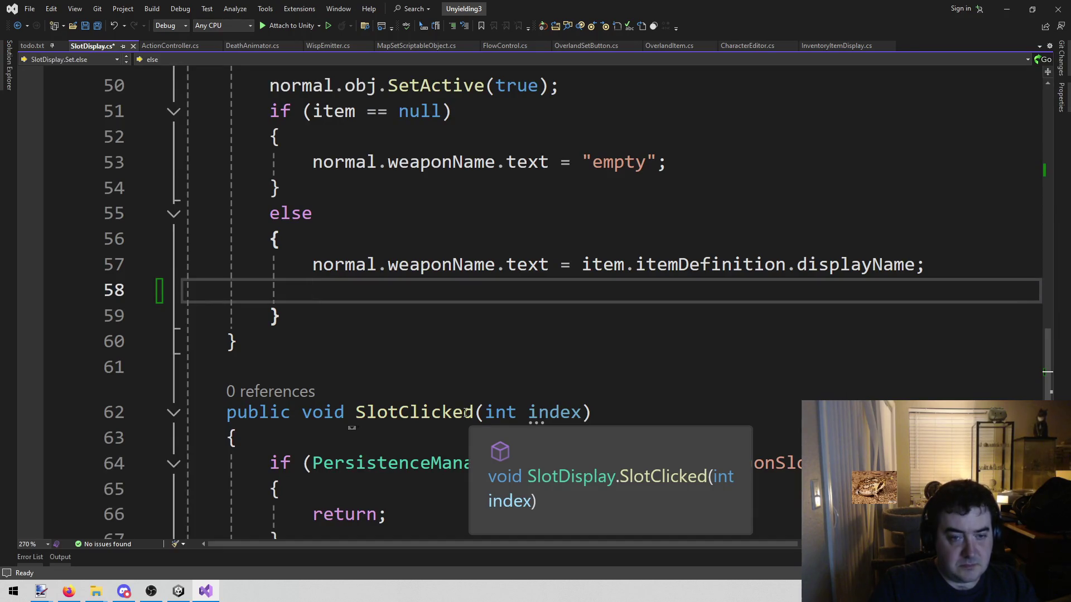
scroll(442, 387, "up", 3)
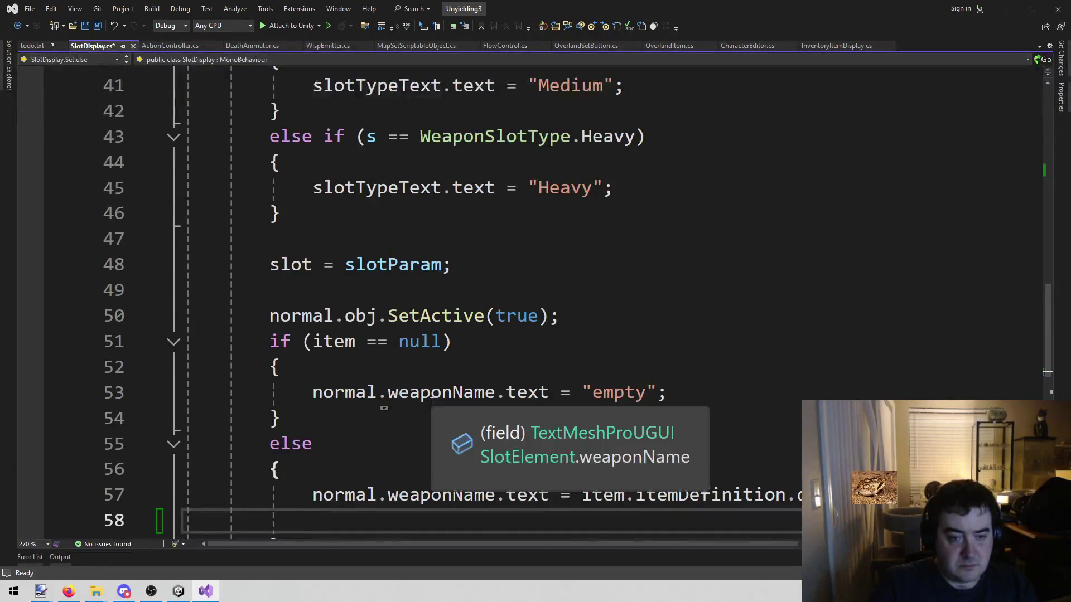
scroll(441, 393, "up", 10)
left_click(559, 295)
left_click(544, 321)
scroll(458, 247, "down", 11)
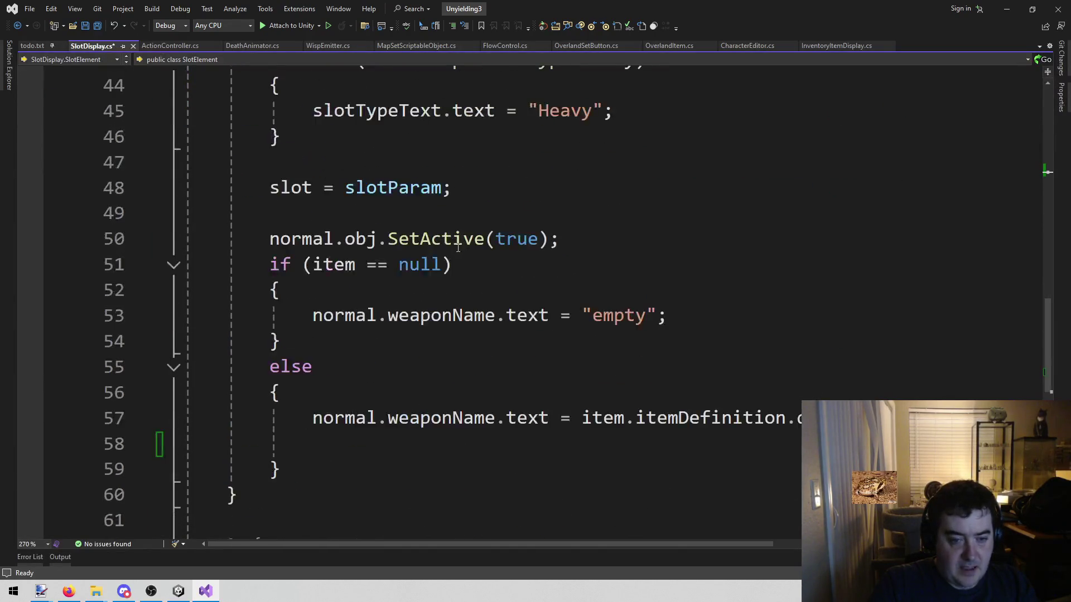
left_click(354, 442)
Step: Write line 58 'normal.keywords.text = item.itemDefinition.keywords;' with IntelliSense
type("nm")
key("BackSpace")
type("ormal.keywords")
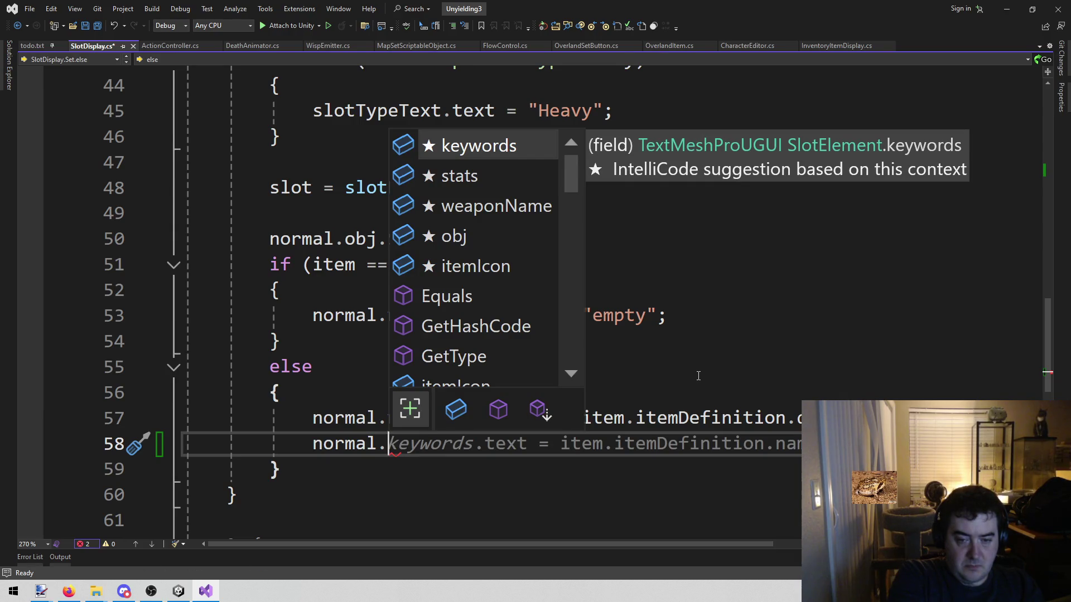
key("Tab")
key("ctrl+shift+Left")
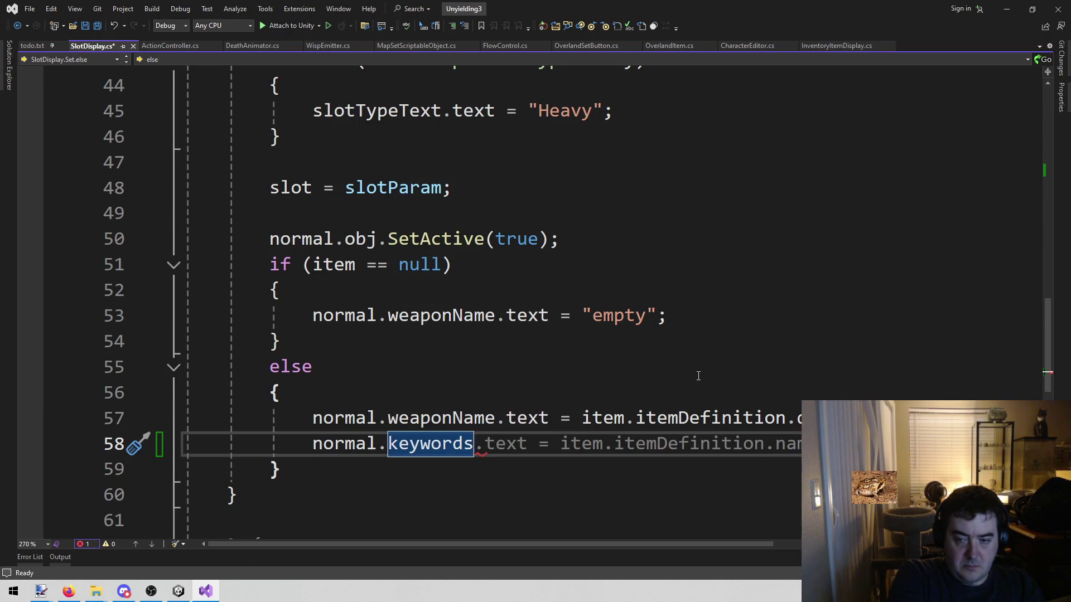
key("Tab")
key("ctrl+shift+Left")
key("ctrl+shift+Left")
key("ctrl+shift+Left")
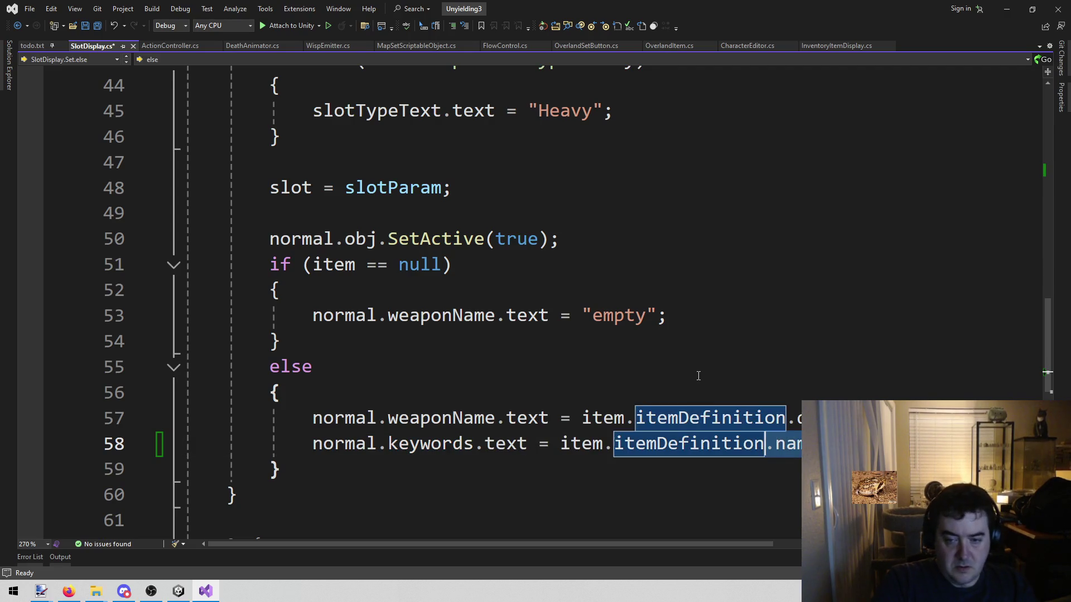
key("ctrl+shift+Right")
key("Delete")
type(".")
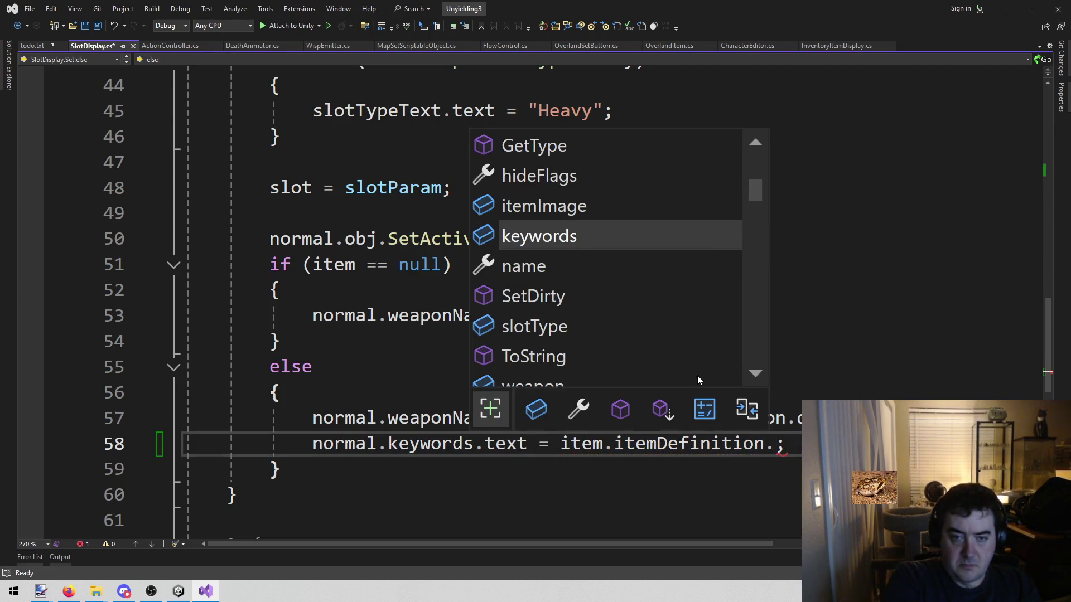
type("k")
key("Tab")
key("ctrl+shift+Left")
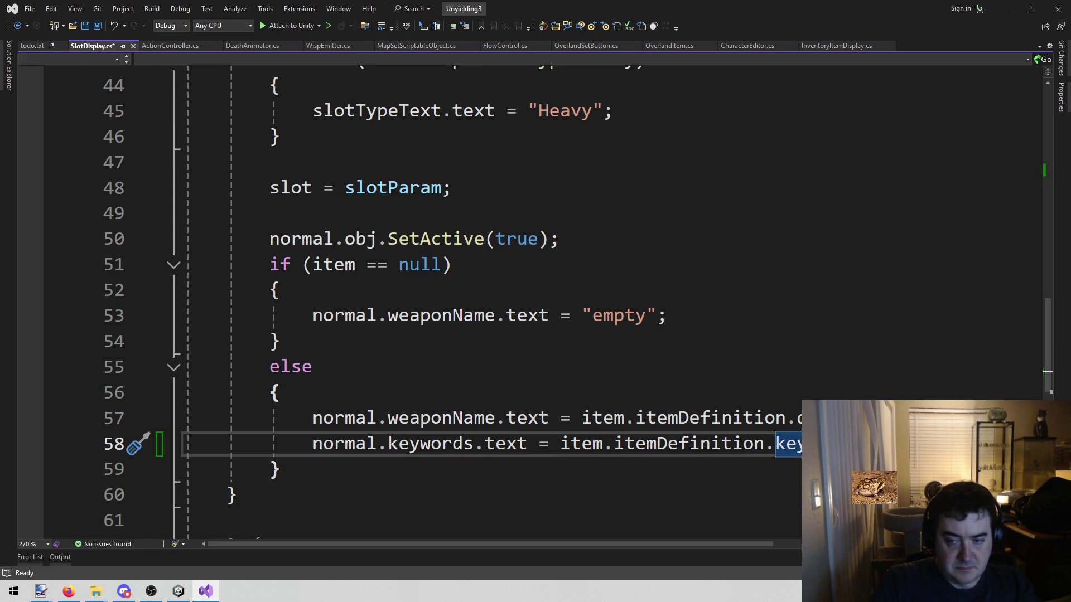
mouse_move(970, 443)
left_mouse_down()
mouse_move(268, 418)
mouse_move(310, 446)
left_mouse_up()
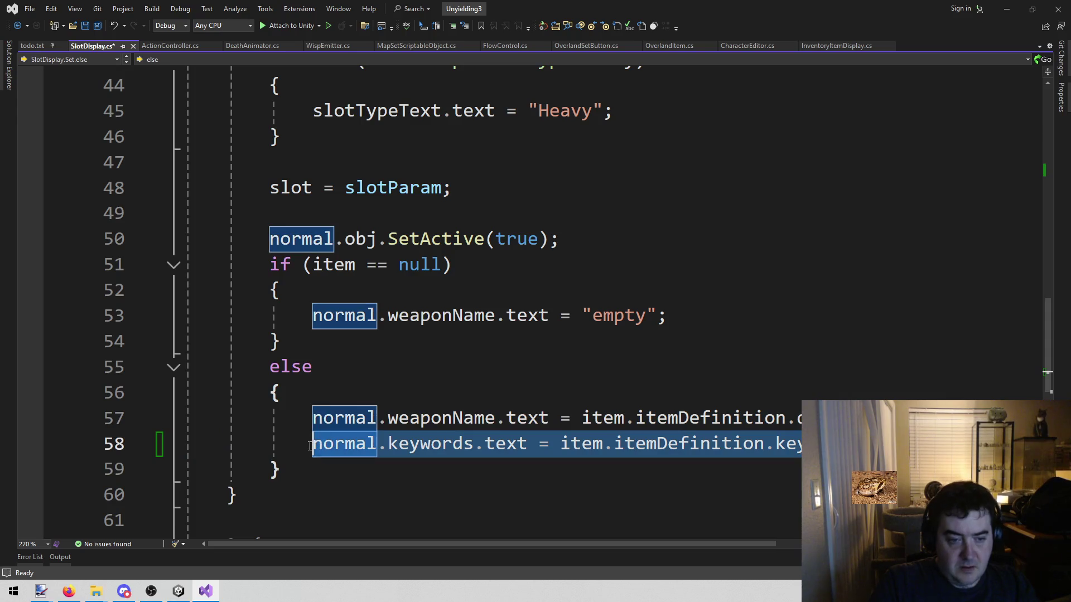
left_click(697, 418)
left_click_drag(801, 444, 776, 446)
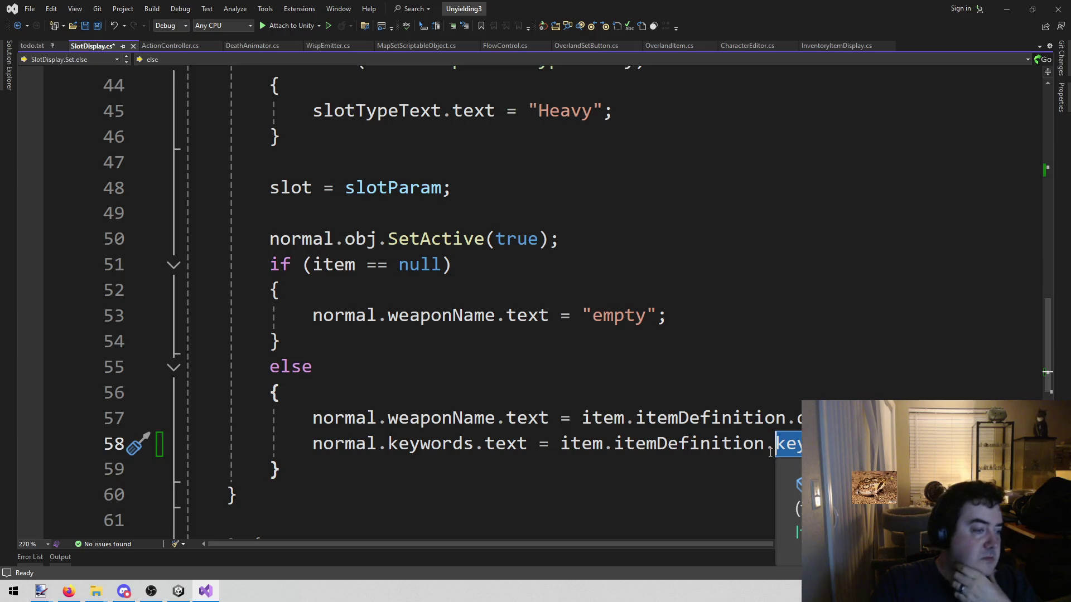
Step: Duplicate the 'public TextMeshProUGUI stats;' declaration with Ctrl+D and save the script
scroll(488, 341, "up", 8)
scroll(808, 234, "down", 3)
scroll(736, 318, "up", 6)
left_click(638, 314)
key("shift+Home")
key("End")
key("ctrl+d")
key("ctrl+s")
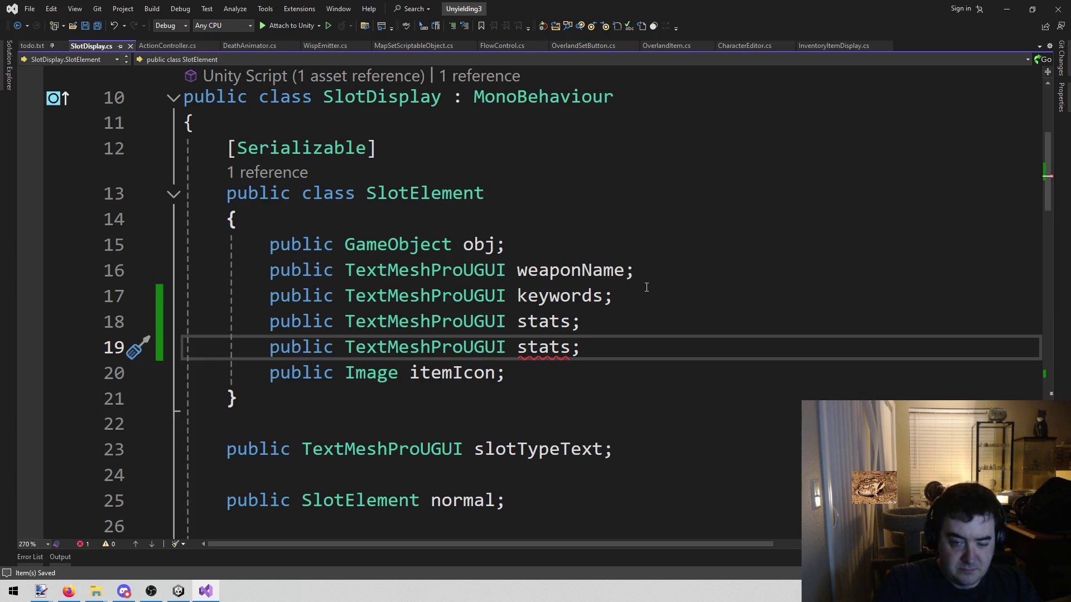
Step: Rename the duplicated stats field to 'rules' and switch to the Unity editor
key("ctrl+r")
key("ctrl+r")
type("ru")
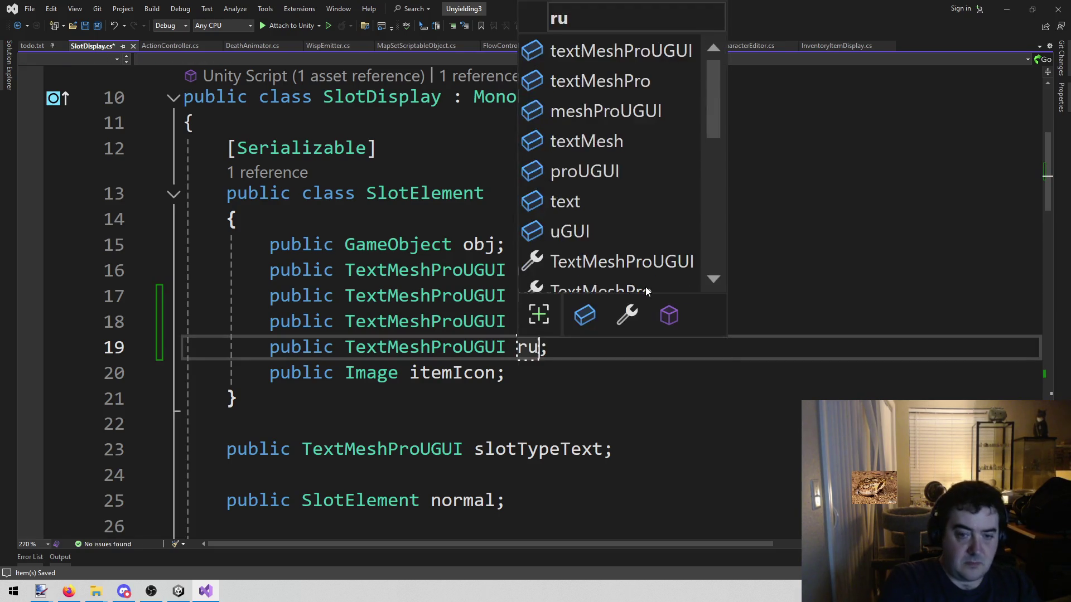
type("les")
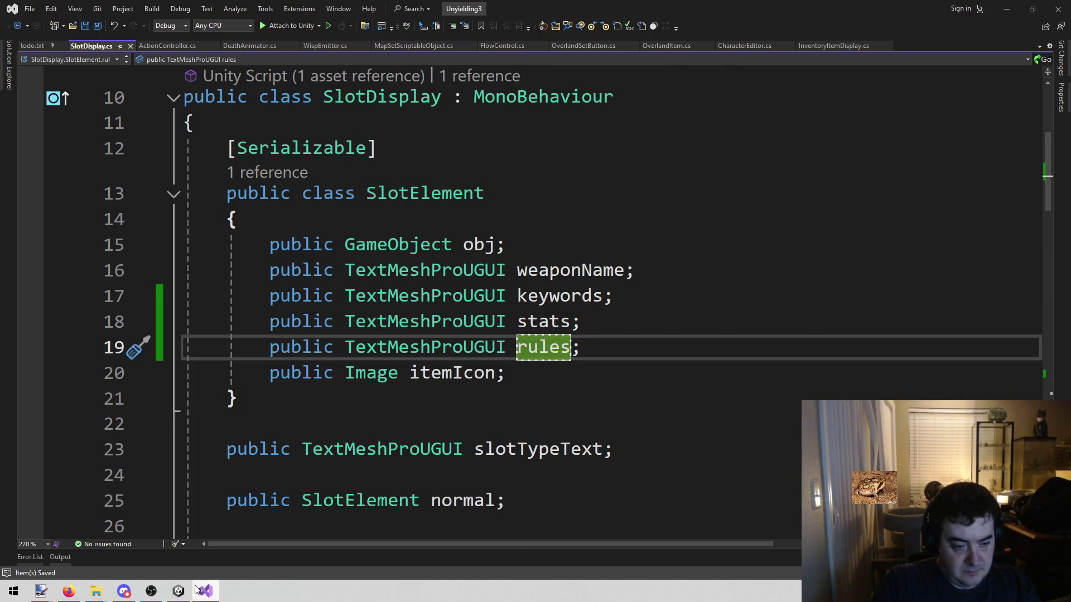
mouse_move(179, 589)
left_click(155, 560)
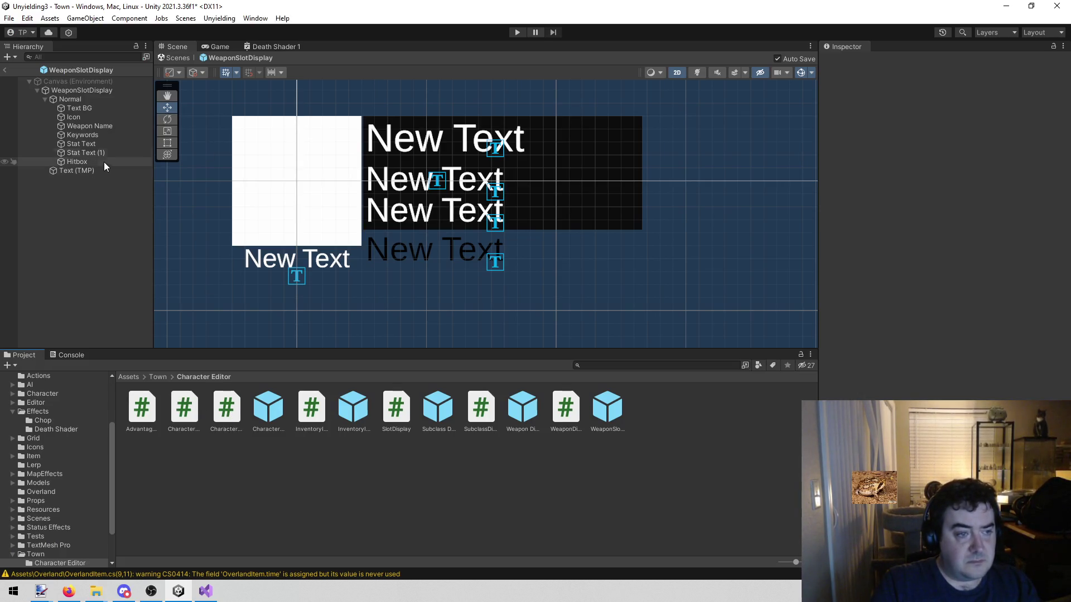
Step: Rename the Stat Text (1) object to 'Rules Text'
left_click(122, 151)
left_click(955, 60)
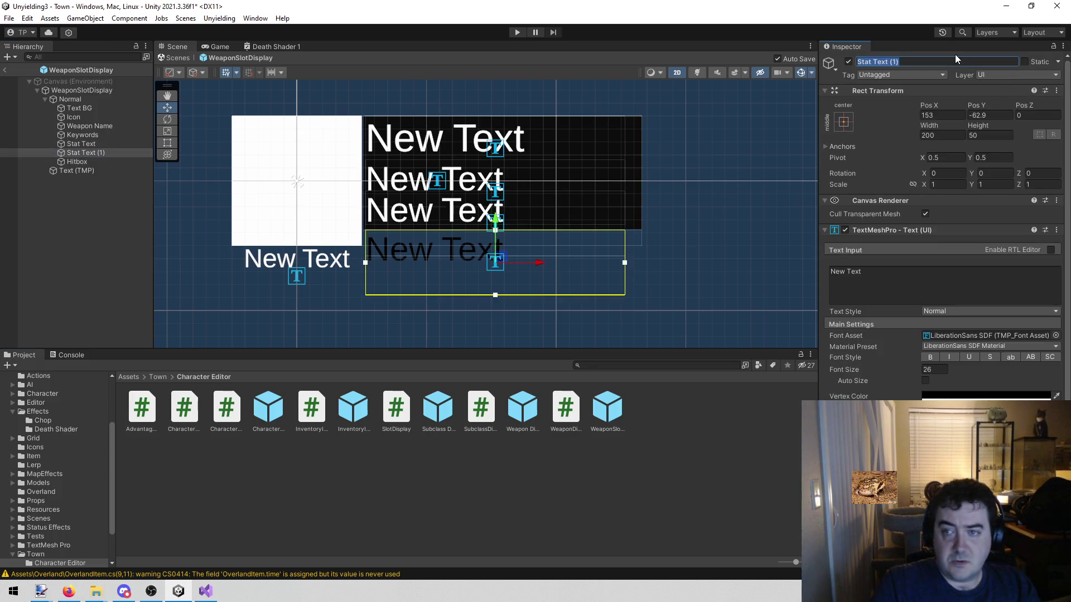
type("Rules Text")
key("Return")
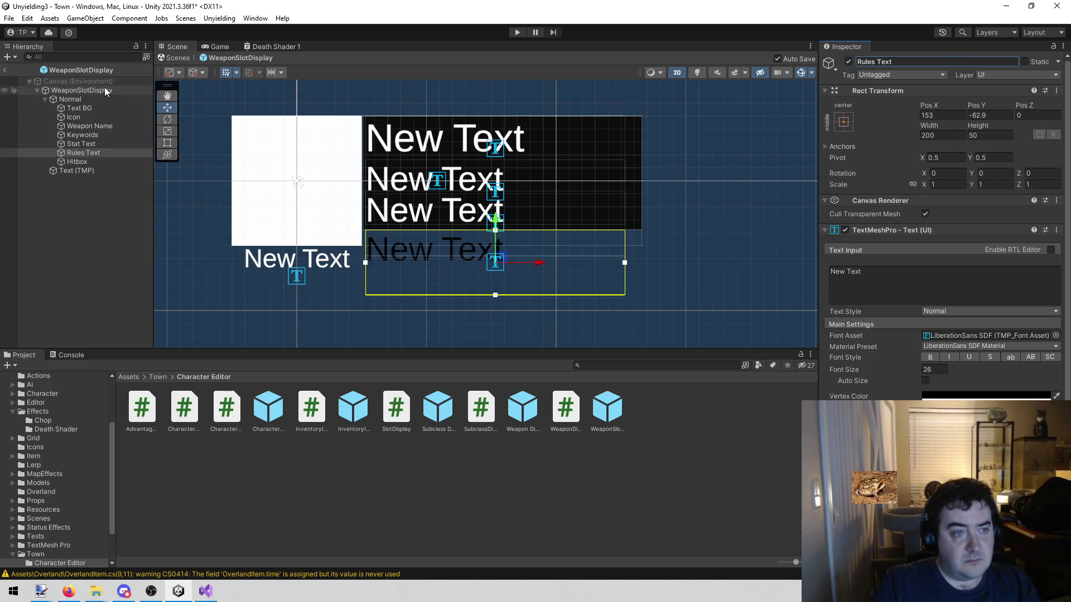
Step: Link Keywords, Stat Text and Rules Text to the Normal slot's Keywords, Stats and Rules fields
left_click(104, 92)
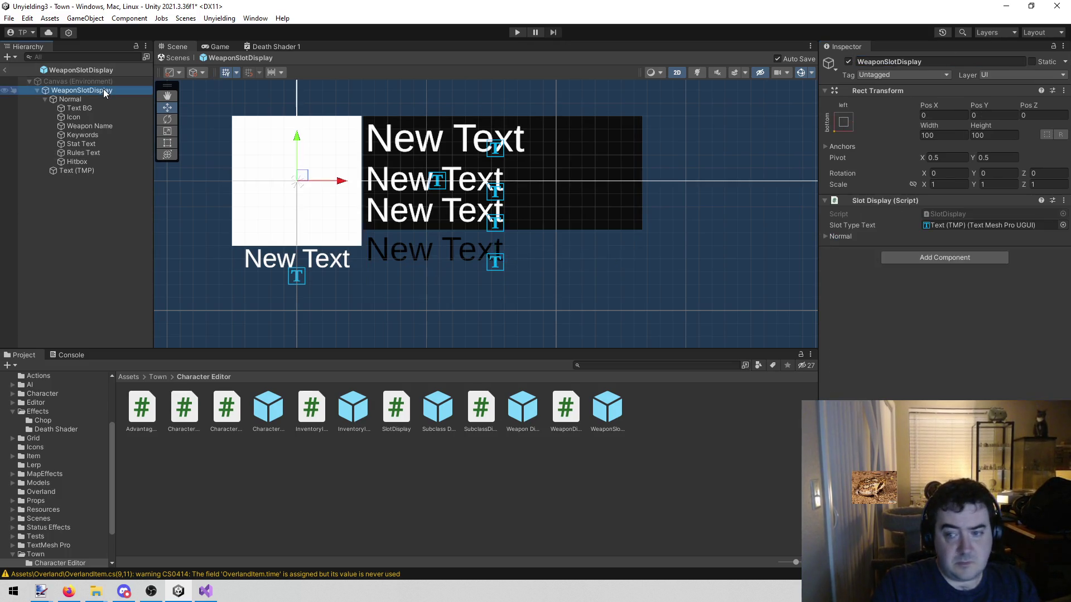
left_click(825, 238)
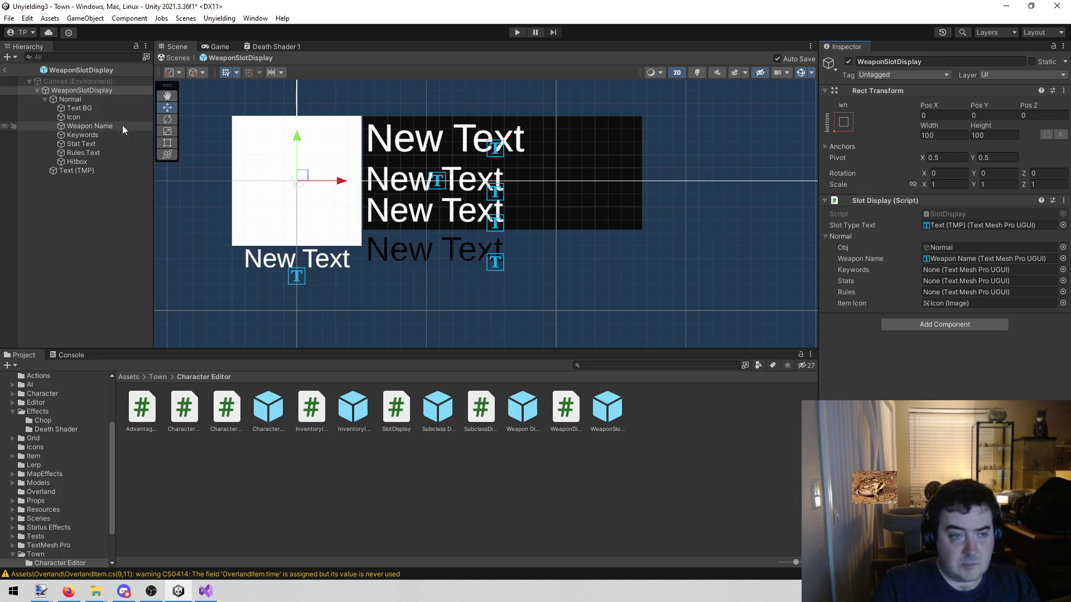
left_click_drag(86, 136, 973, 271)
mouse_move(85, 147)
left_mouse_down()
mouse_move(1031, 276)
mouse_move(1012, 284)
left_mouse_up()
mouse_move(83, 152)
left_mouse_down()
mouse_move(926, 275)
mouse_move(960, 291)
left_mouse_up()
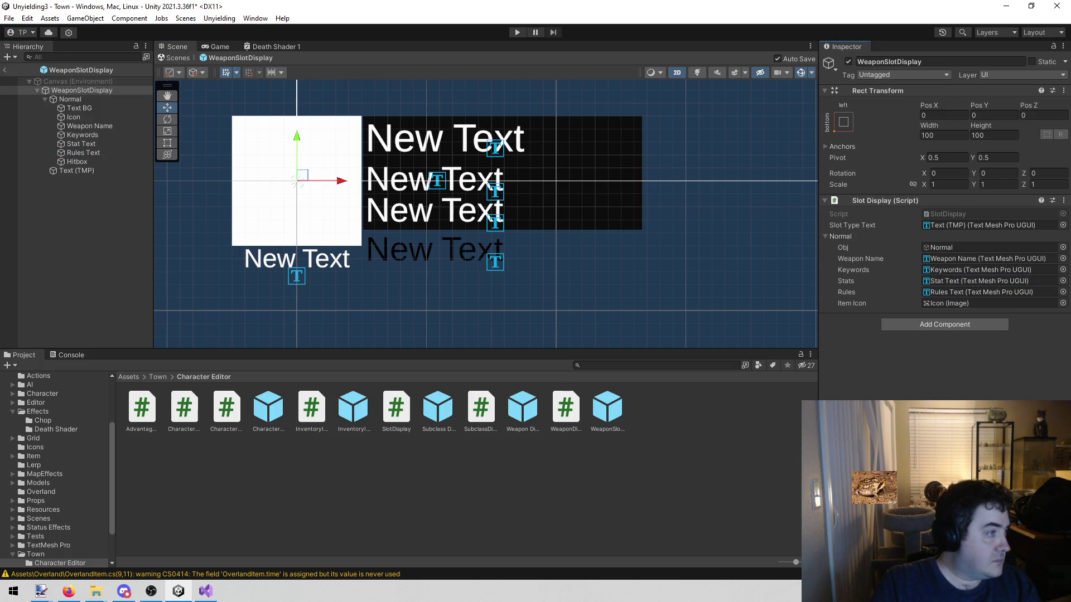
key("alt+Tab")
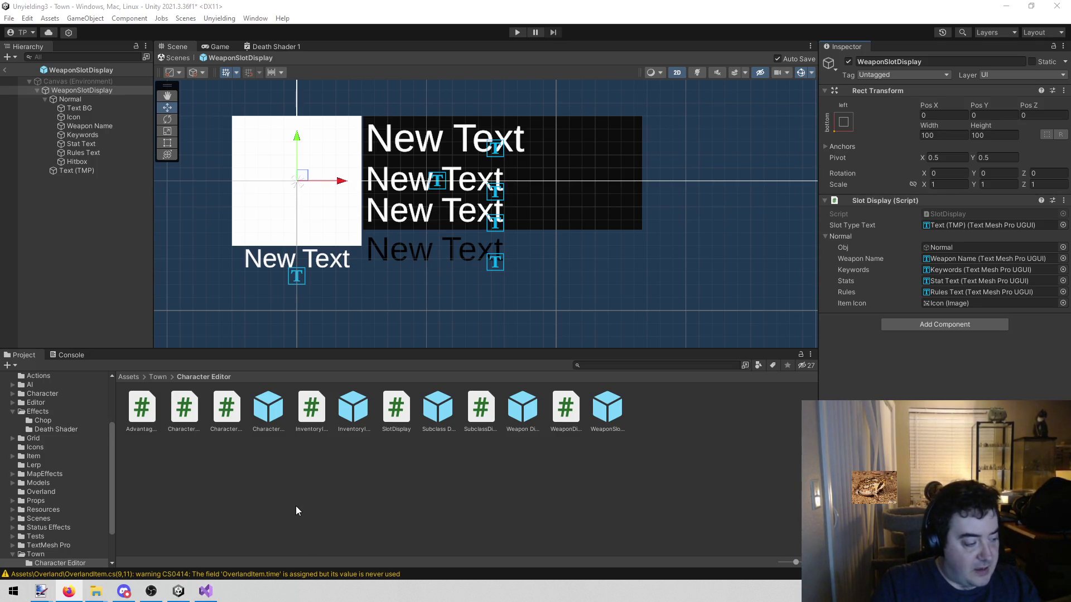
Step: Clear the selection by clicking empty space in the Project window
left_click(302, 529)
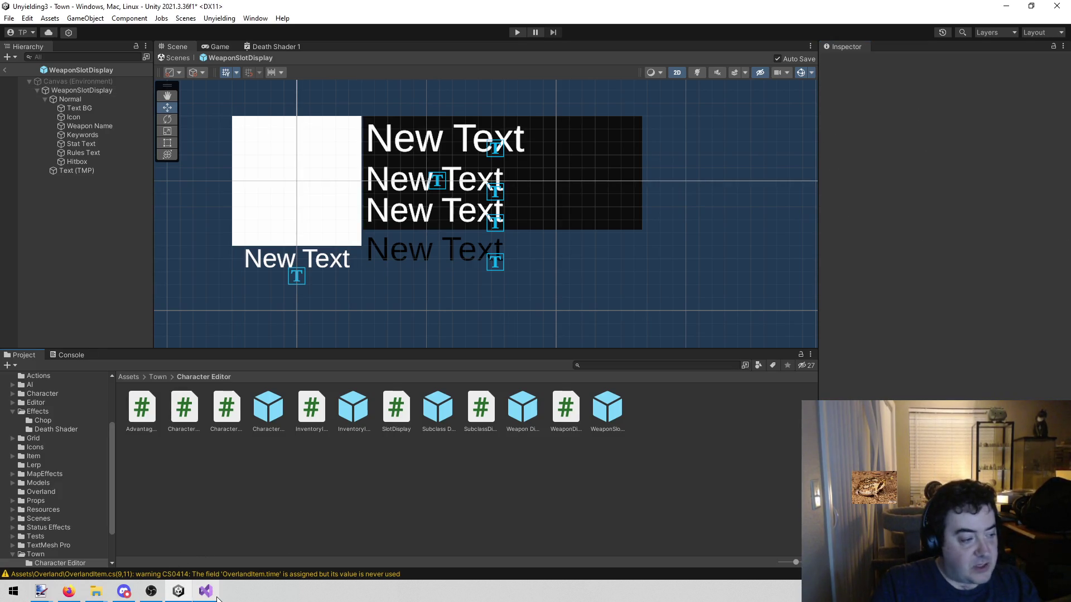
Step: Back in Visual Studio, check the SlotElement class's matching braces
mouse_move(207, 594)
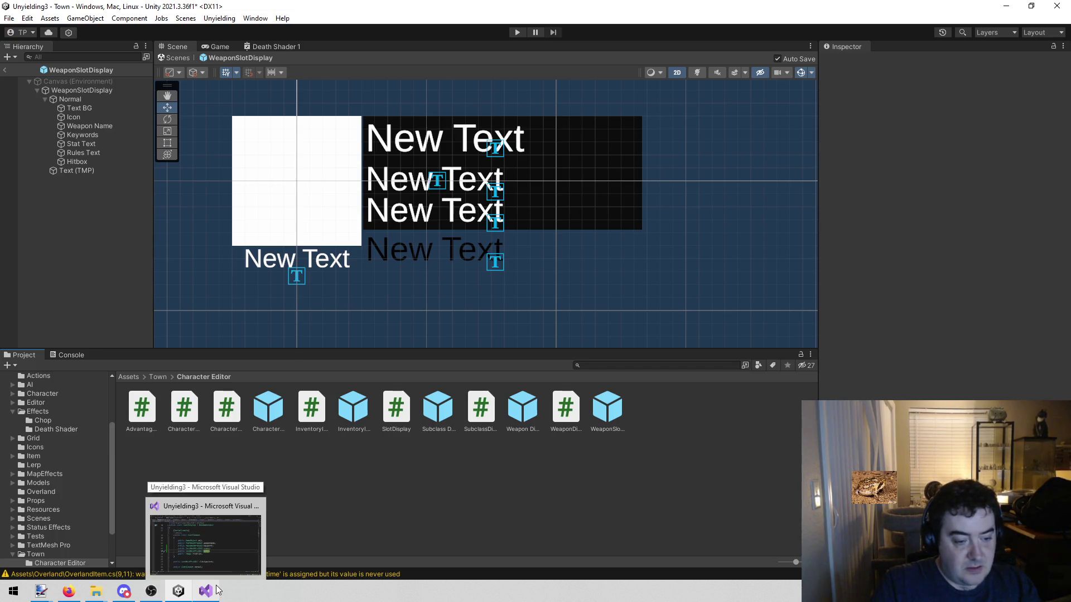
left_click(206, 544)
left_click(323, 387)
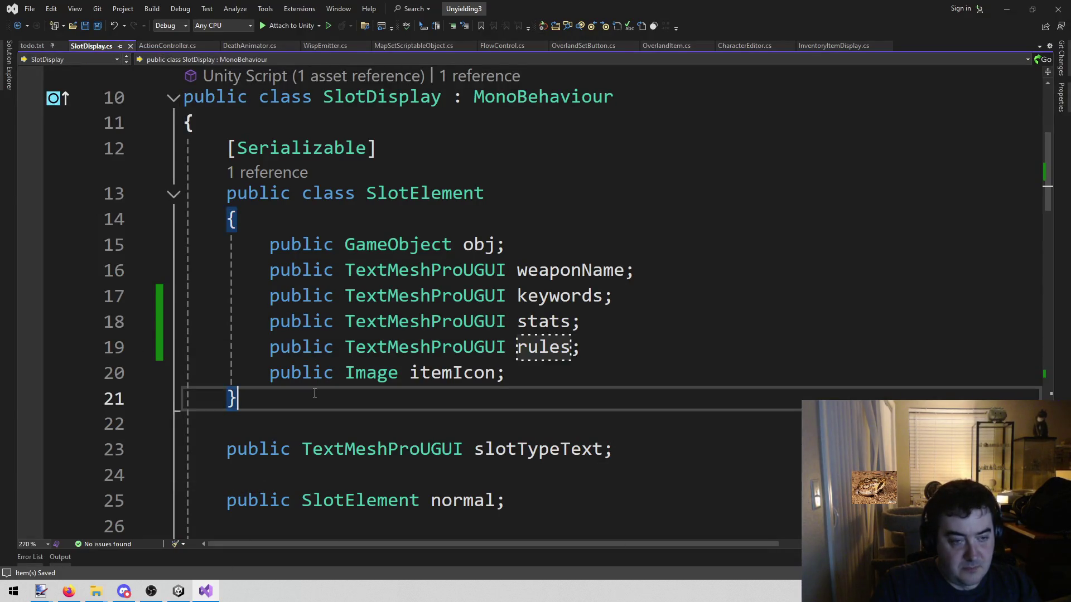
left_click(230, 219)
key("ctrl+bracketright")
scroll(301, 295, "down", 16)
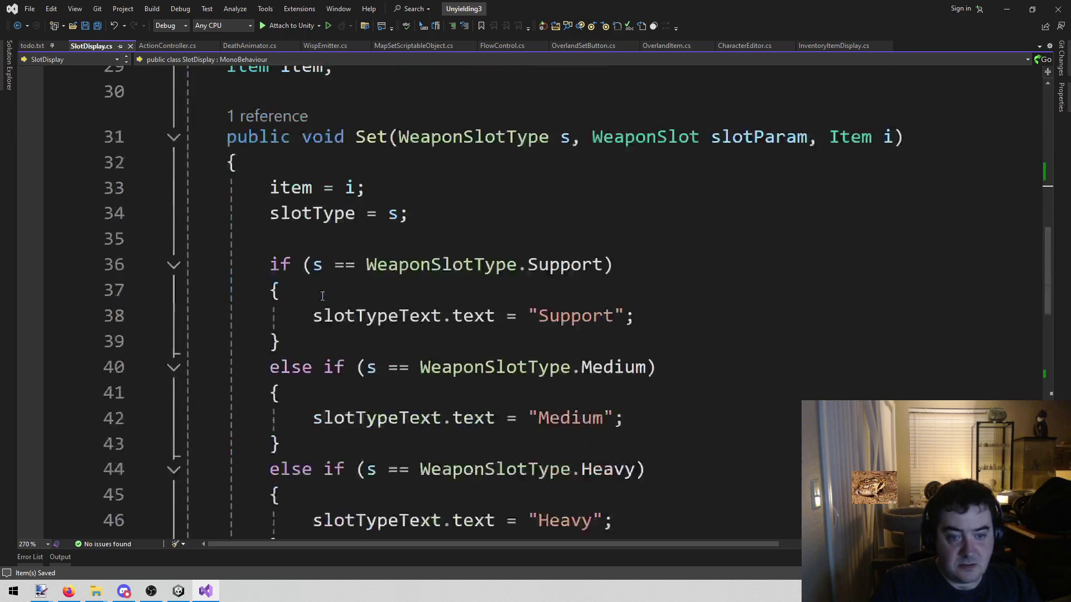
scroll(288, 300, "up", 5)
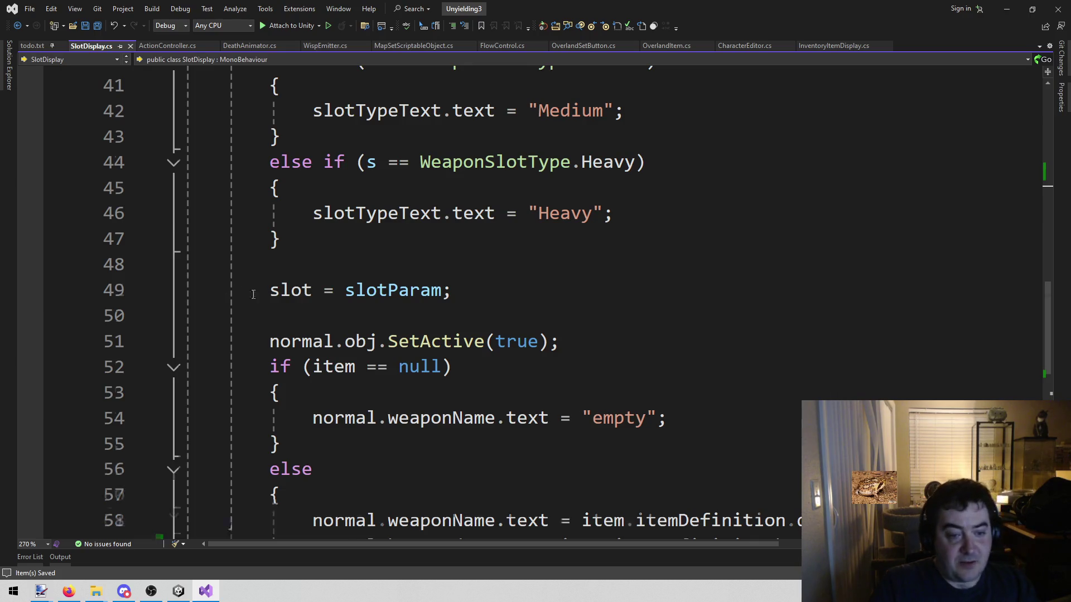
Step: Review the else branch around line 60, then return to Unity's WeaponSlotDisplay prefab
scroll(279, 312, "down", 3)
left_click(369, 340)
scroll(370, 342, "up", 2)
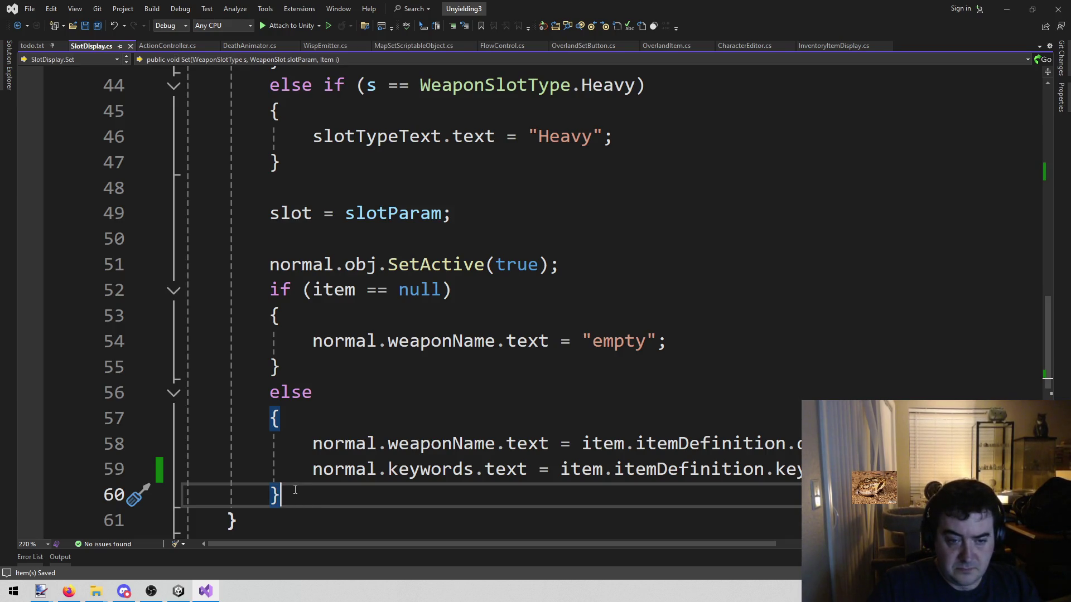
scroll(295, 489, "down", 2)
scroll(295, 469, "up", 2)
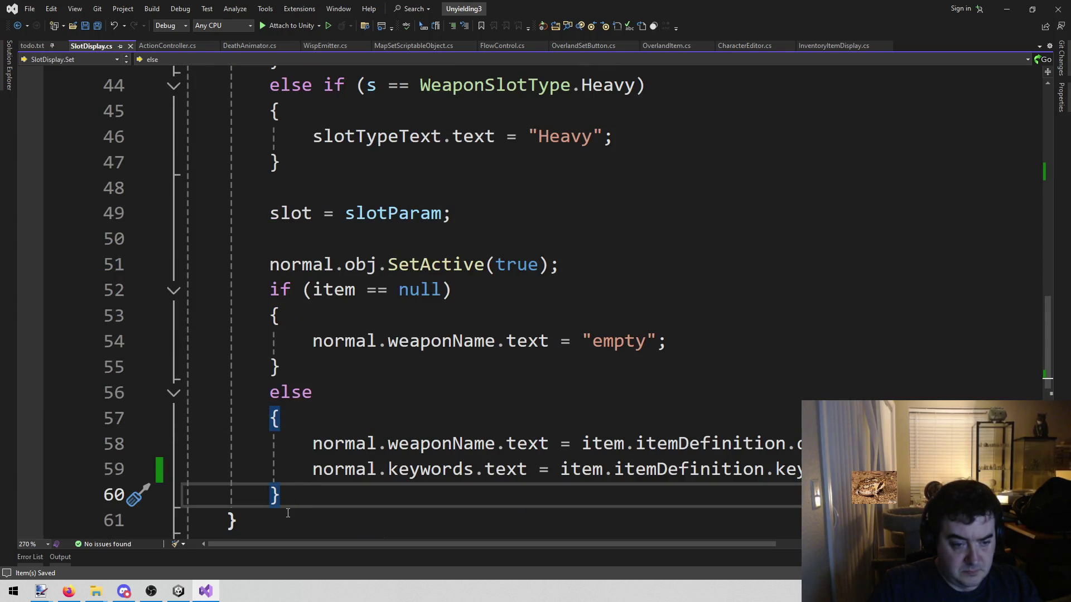
left_click(295, 500)
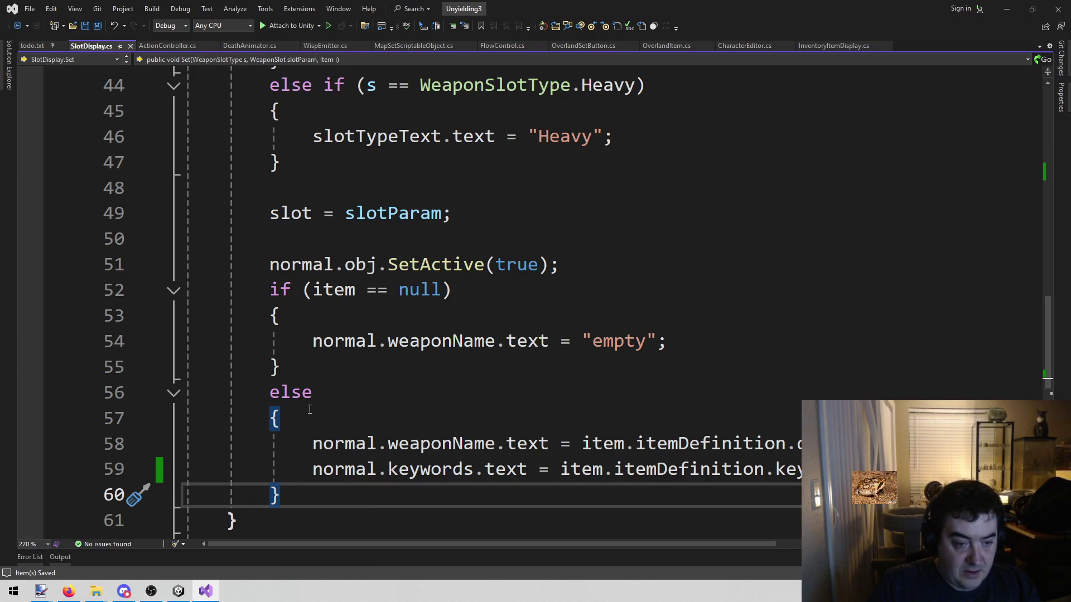
scroll(299, 460, "down", 1)
key("alt+Tab")
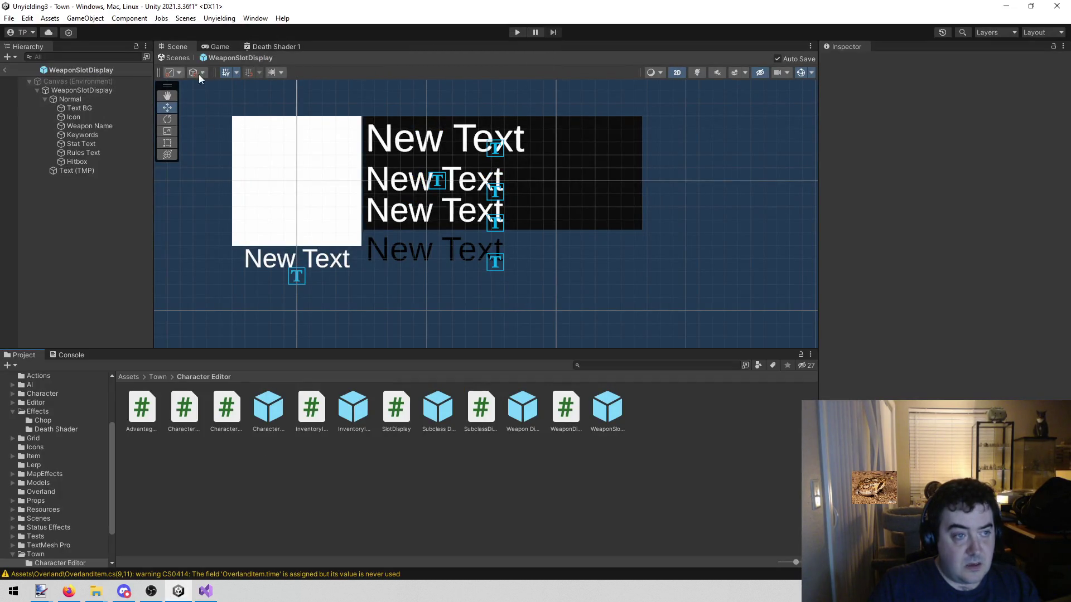
Step: Exit prefab mode, zoom out over the Town scene's weapon slots, and return to SlotDisplay.cs
left_click(5, 70)
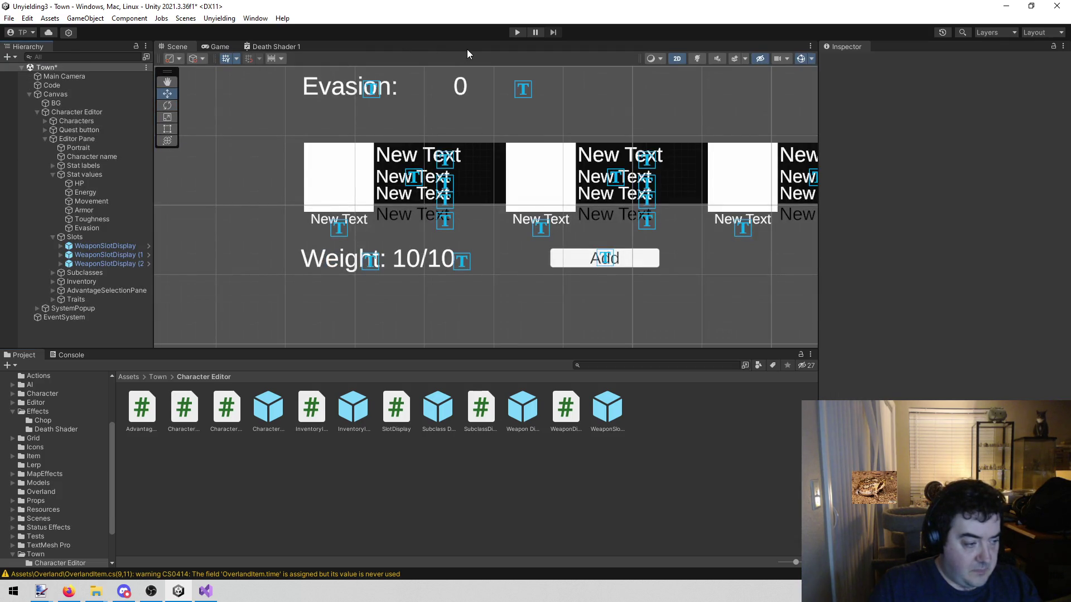
scroll(433, 282, "down", 5)
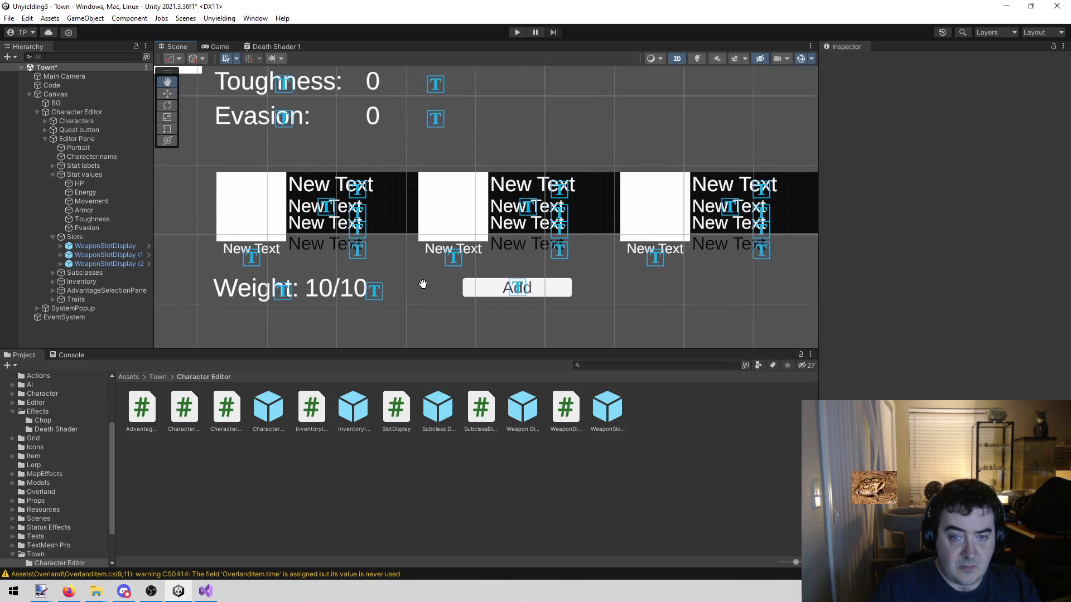
scroll(385, 276, "down", 2)
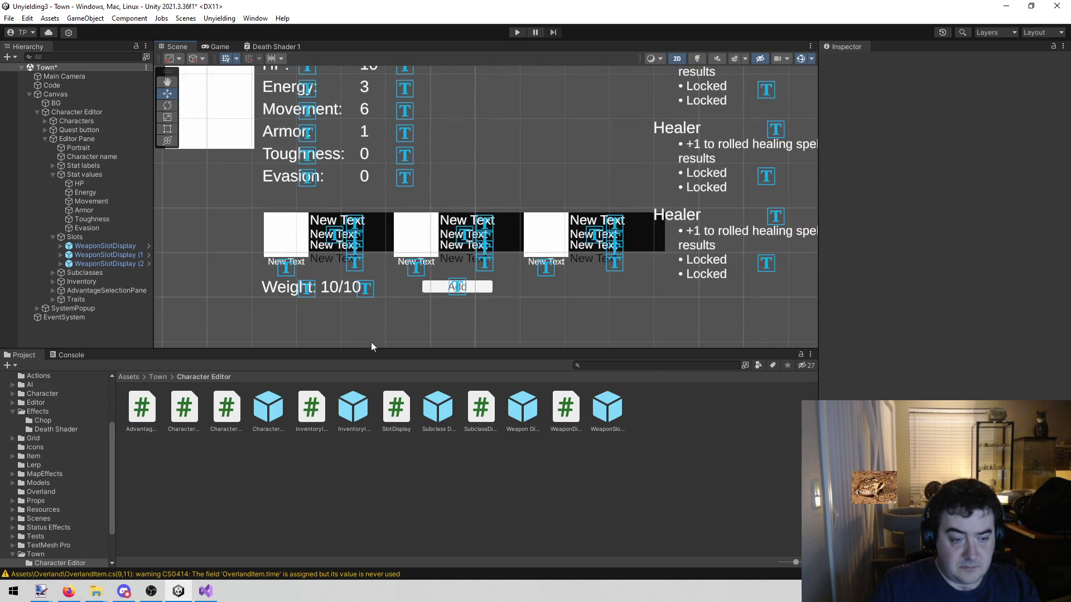
left_click(205, 592)
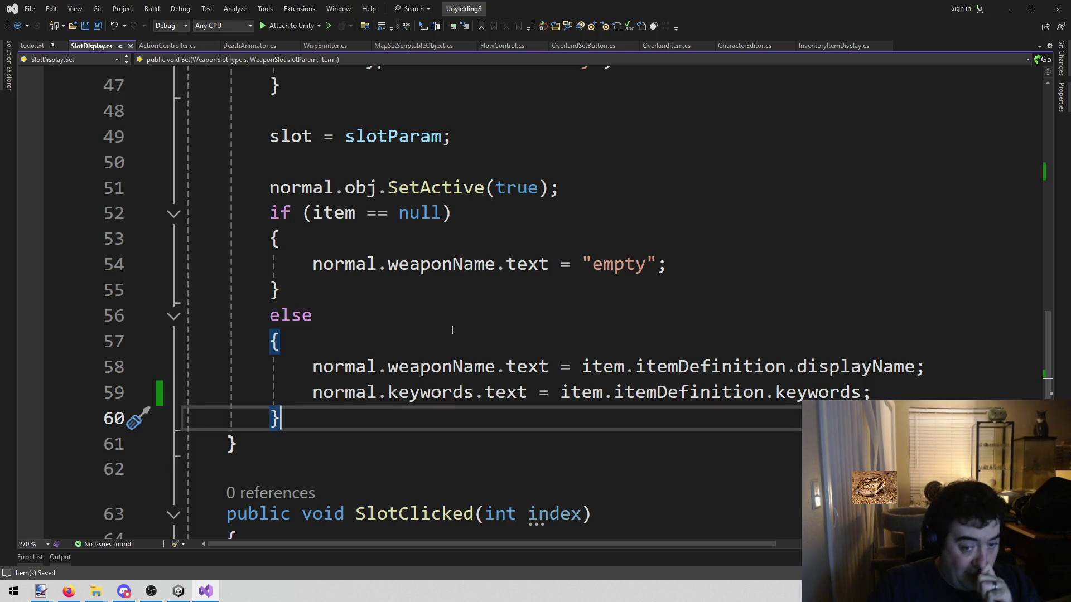
Step: Add 'normal.stats.text = "aaaa";' below the keywords line
left_click(969, 394)
key("Return")
type("normal")
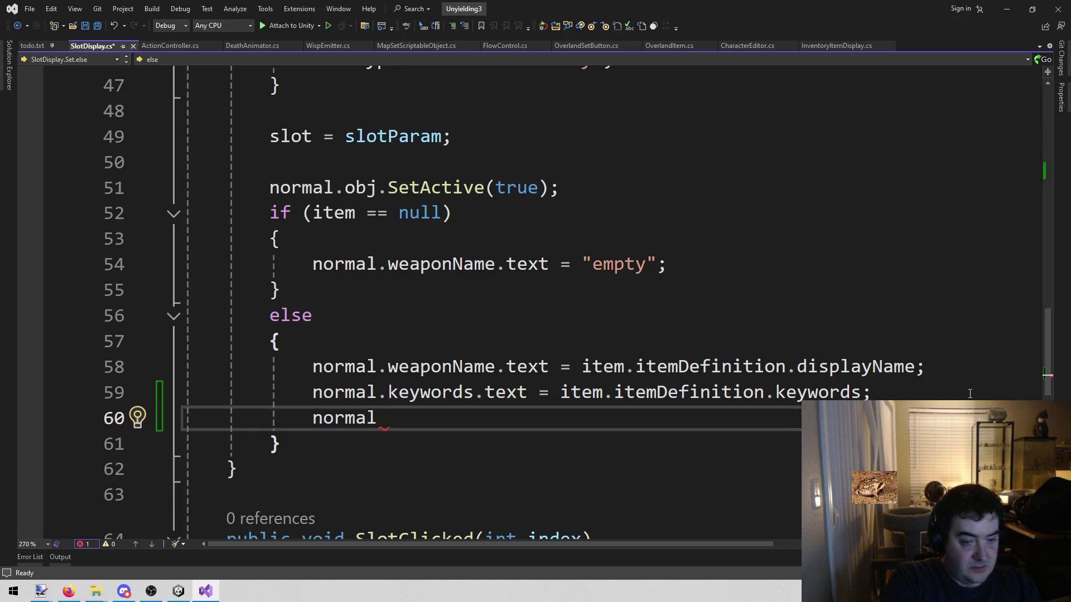
type(".")
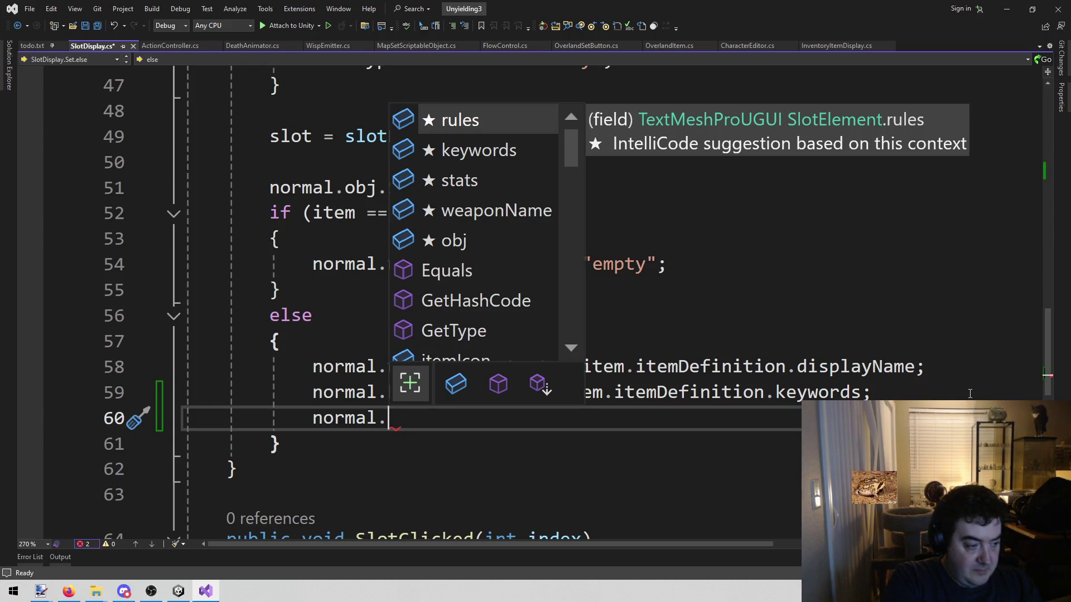
key("Escape")
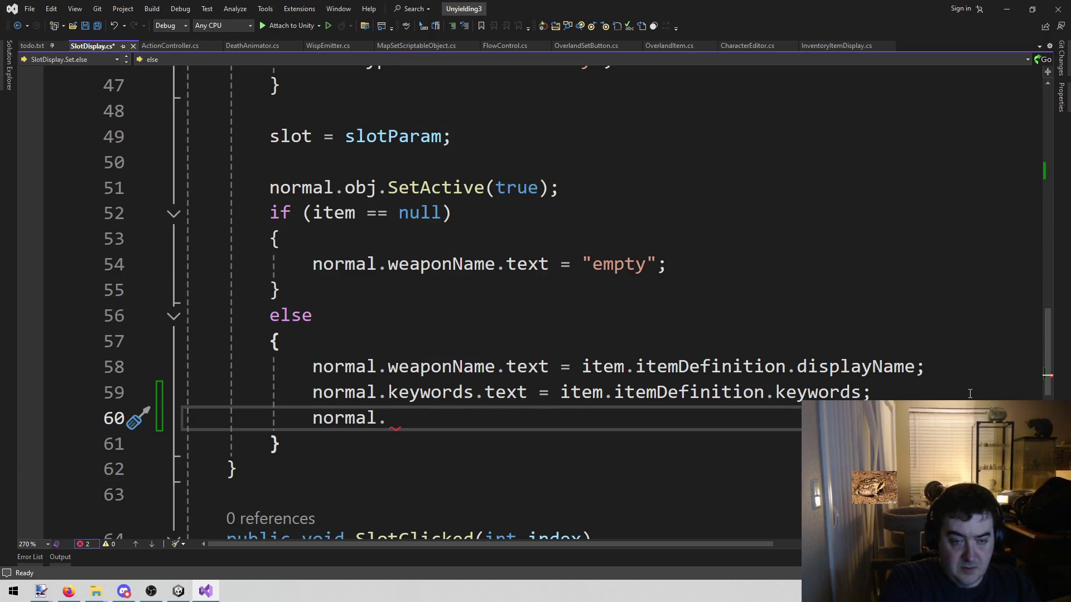
scroll(970, 394, "up", 6)
scroll(970, 394, "up", 6)
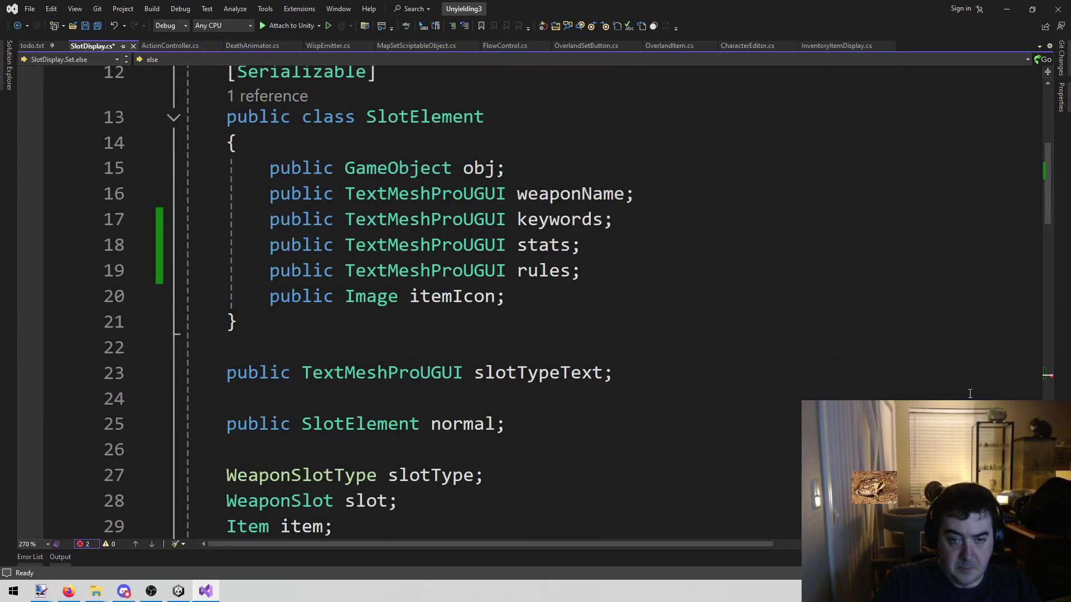
scroll(579, 254, "down", 13)
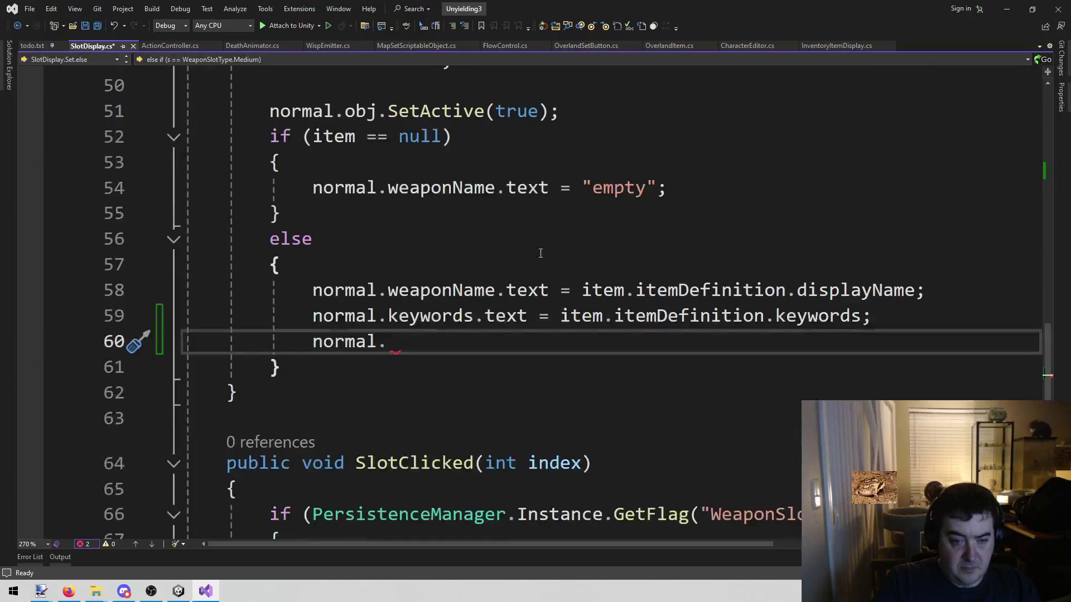
type(".")
key("BackSpace")
key("BackSpace")
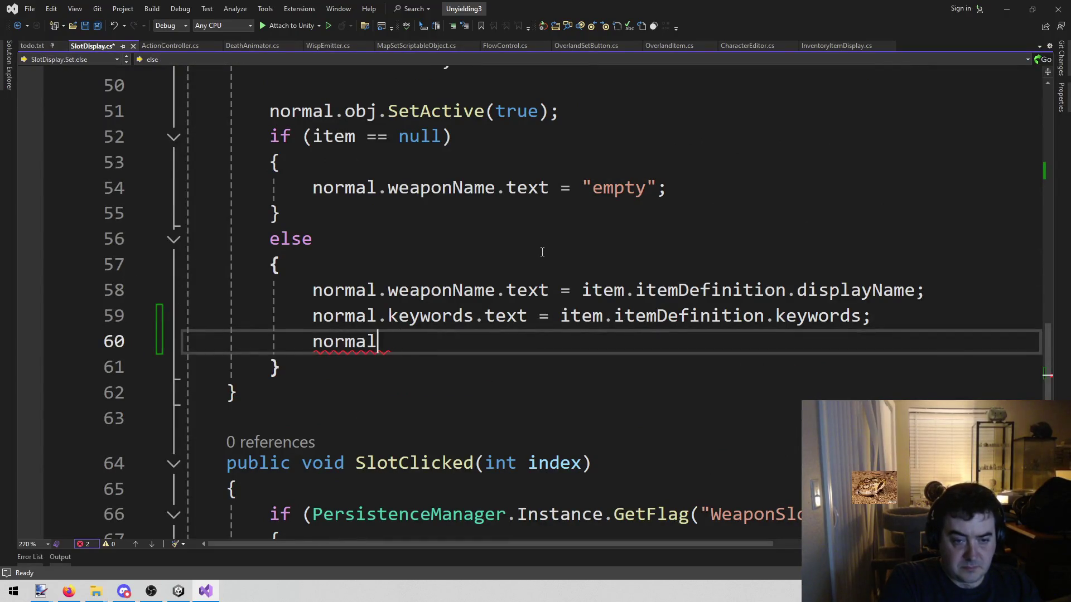
type(".stats =")
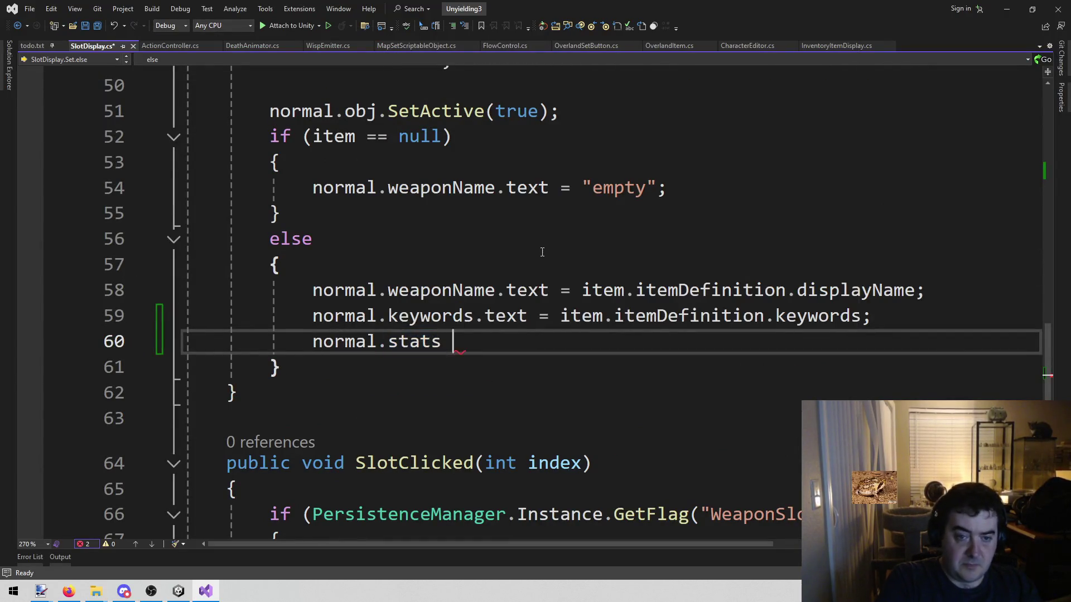
key("BackSpace")
type(".t")
key("BackSpace")
key("BackSpace")
key("BackSpace")
type(".text = \"a")
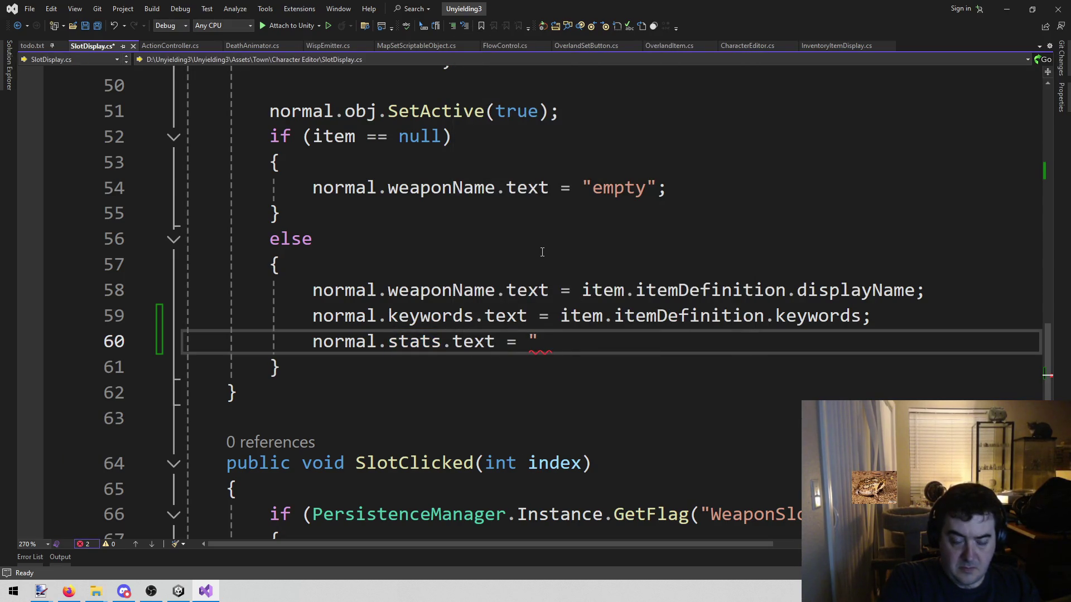
type("aaa\";")
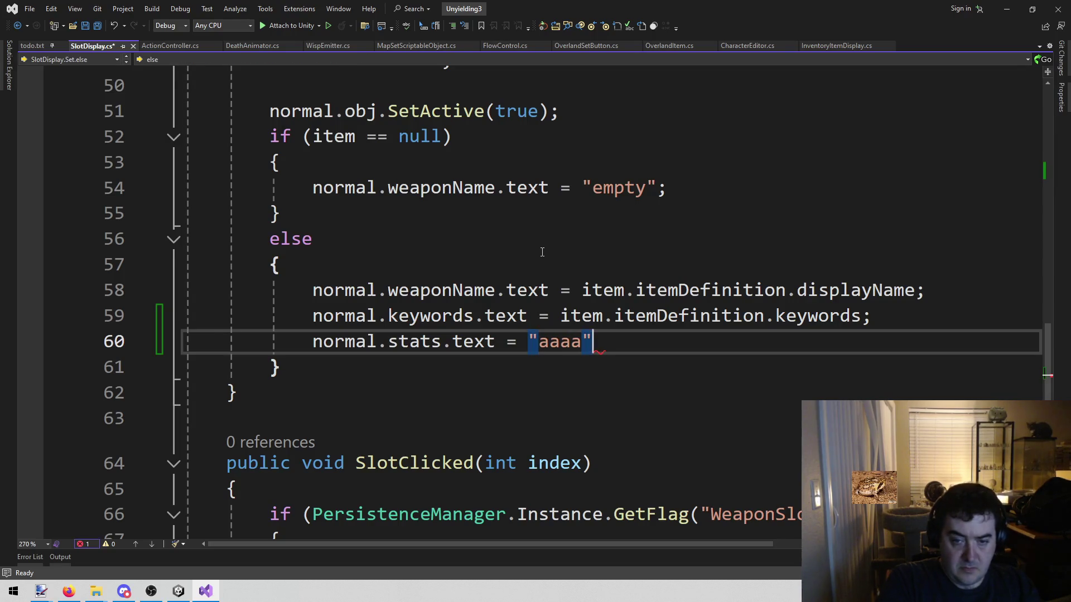
Step: Add 'normal.rules.text = "";' on the next line and save the script
key("Return")
type("normal")
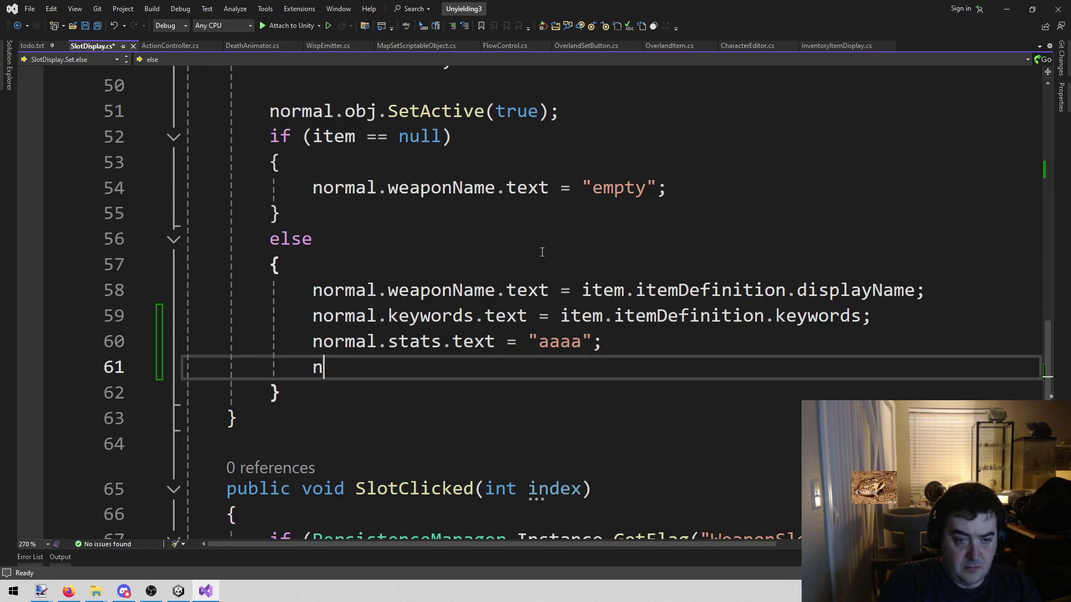
key("BackSpace")
type(".ru")
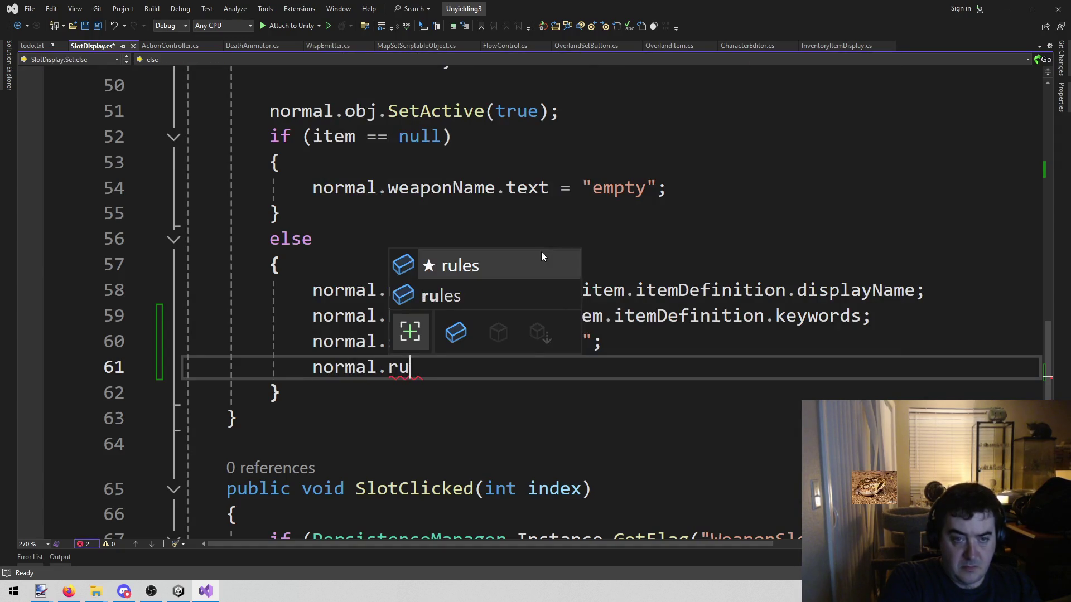
key("Tab")
type("=")
key("BackSpace")
key("BackSpace")
key("BackSpace")
type(".text = \"\";")
key("ctrl+s")
Step: Review the keywords and rules assignment lines, then go back to Unity
left_click_drag(561, 316, 962, 324)
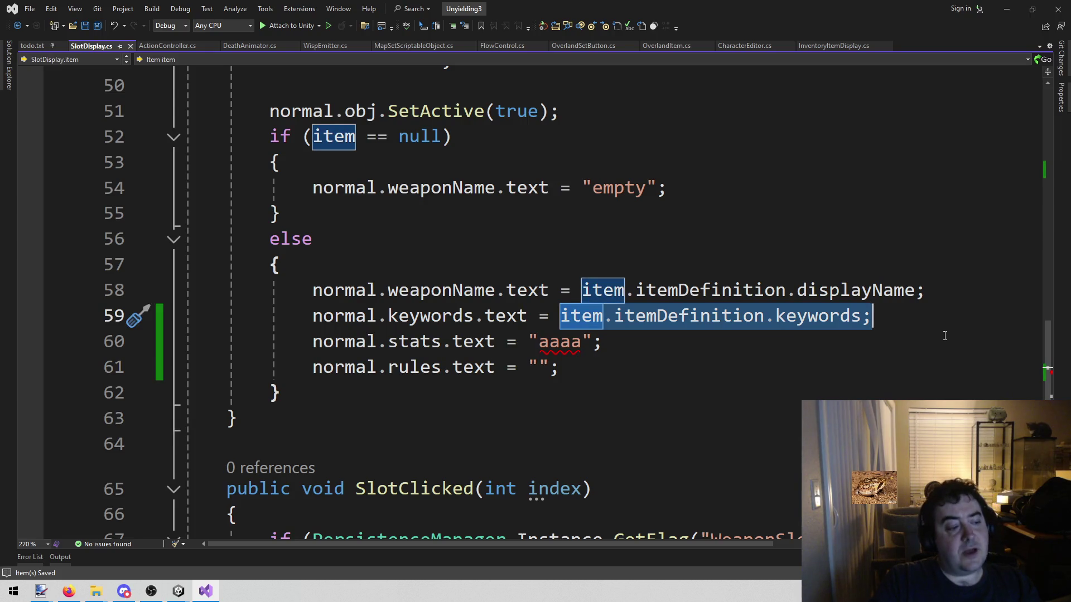
left_click(789, 363)
key("ctrl+shift+Left")
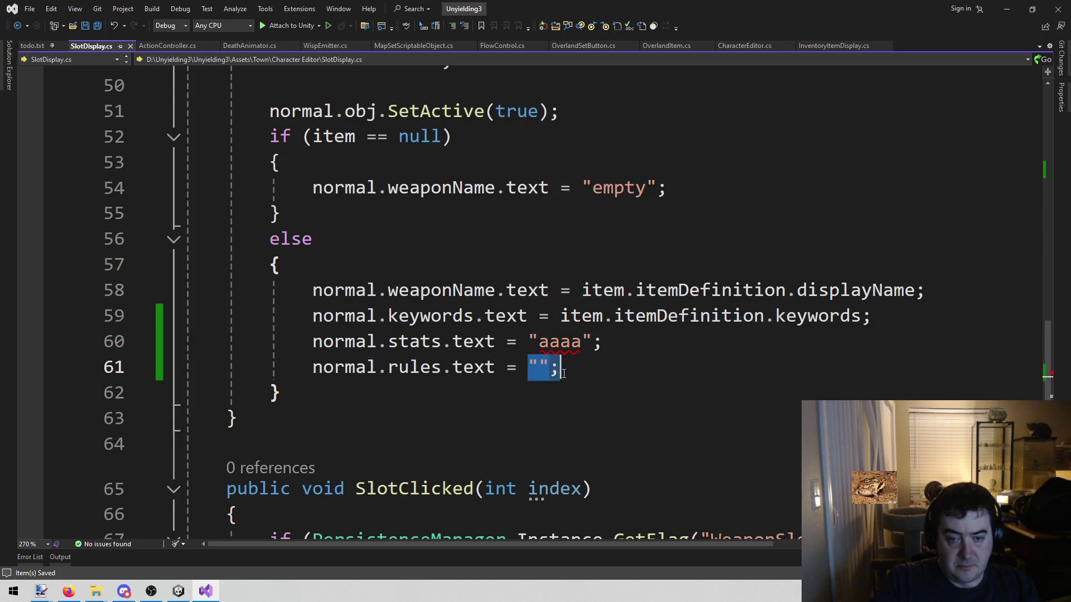
key("shift+alt+equal")
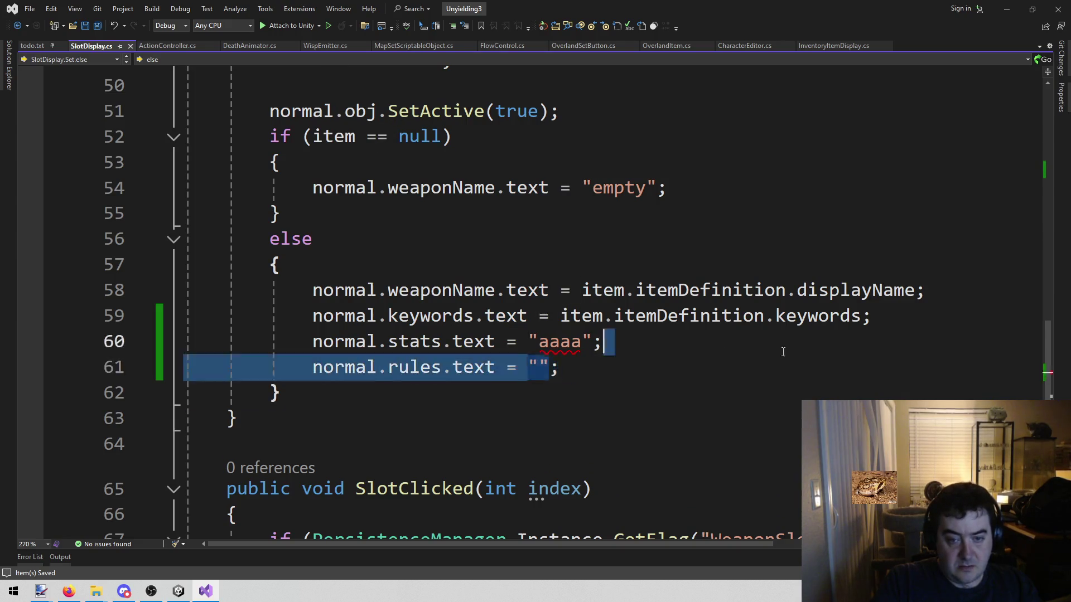
key("shift+alt+minus")
left_click(604, 363)
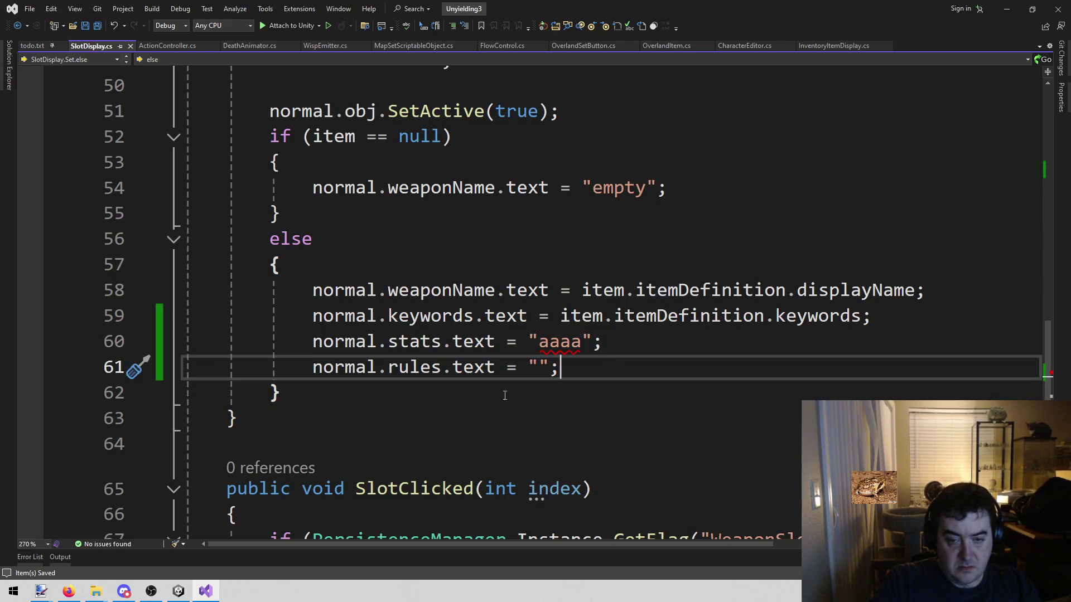
left_click(178, 591)
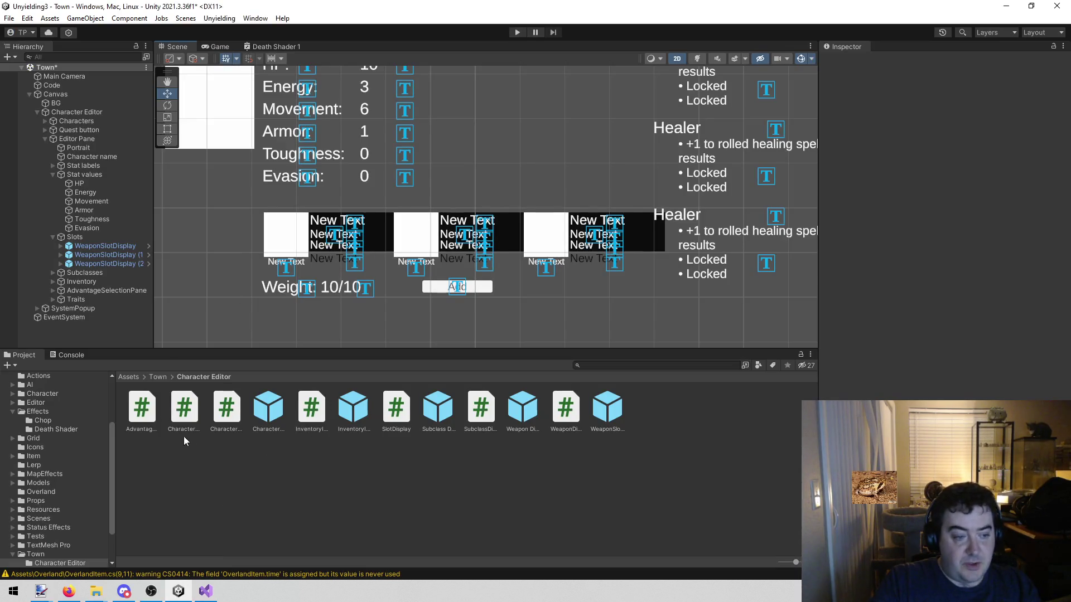
Step: Search the project for 'shield', select the Shield asset, and expand its Actions and Block element
left_click(673, 367)
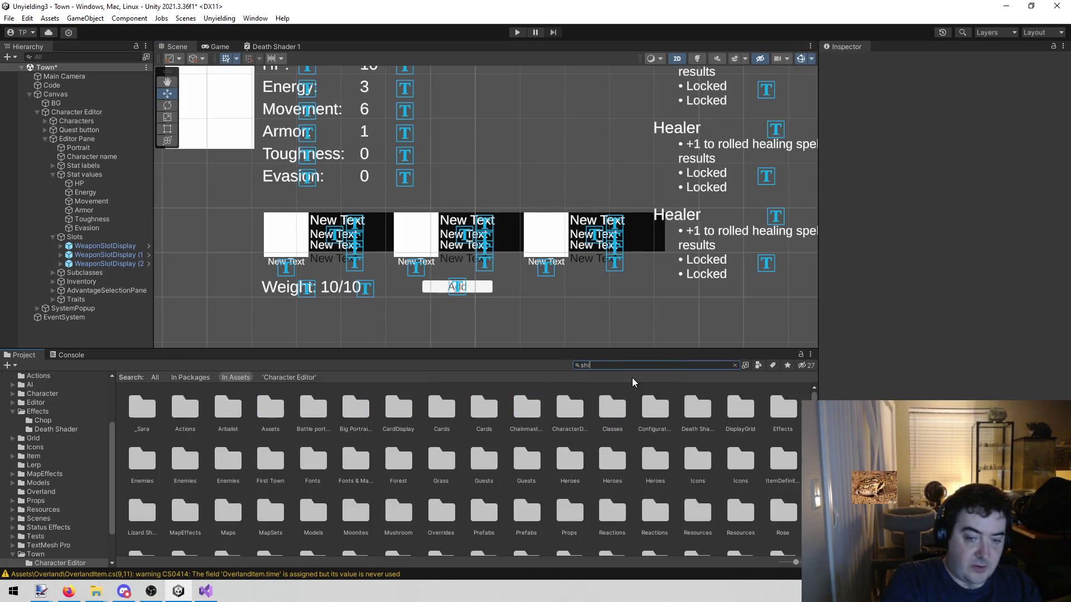
type("hield")
left_click(226, 410)
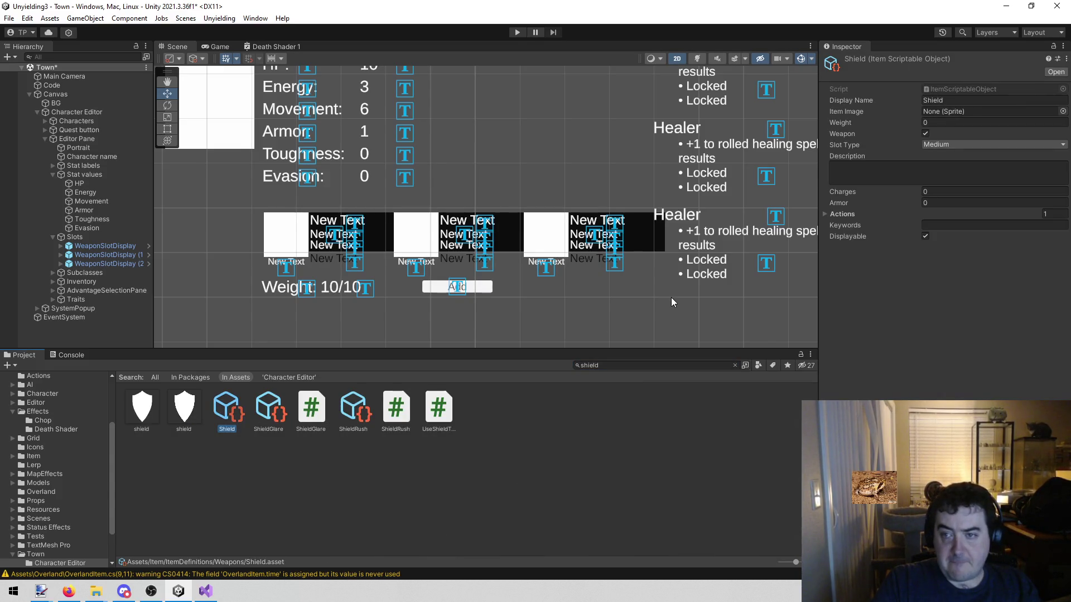
left_click(828, 215)
left_click(838, 226)
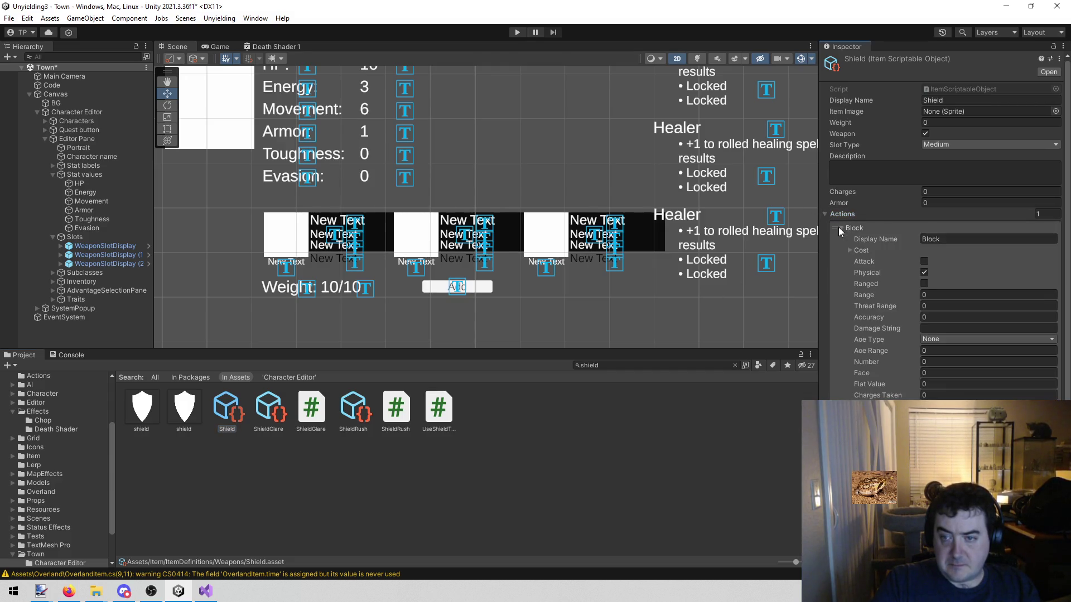
scroll(867, 267, "down", 2)
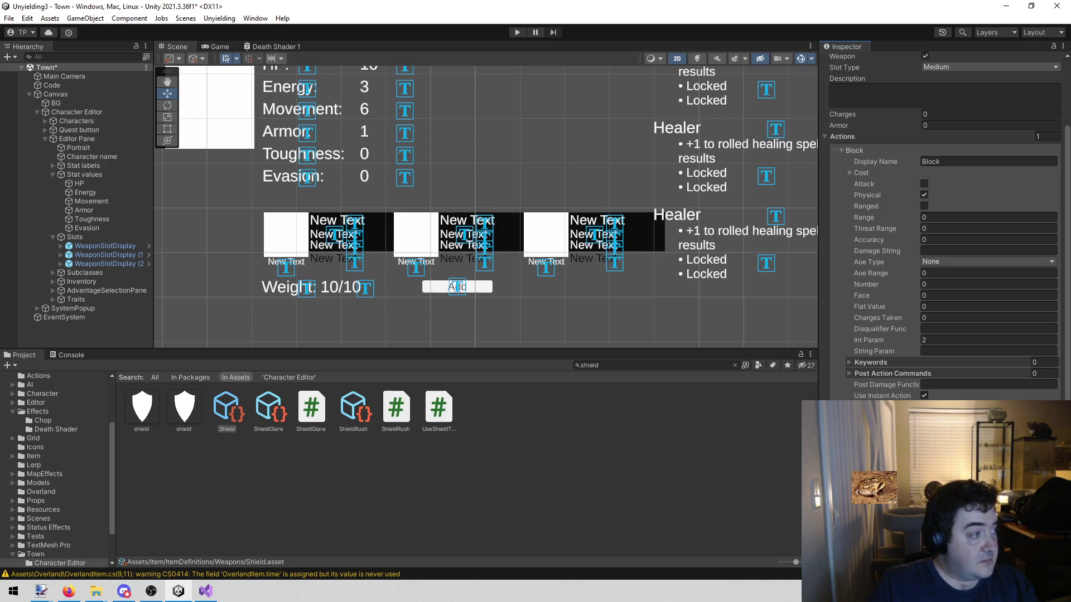
Step: Switch from Unity to Firefox
key("alt+Tab")
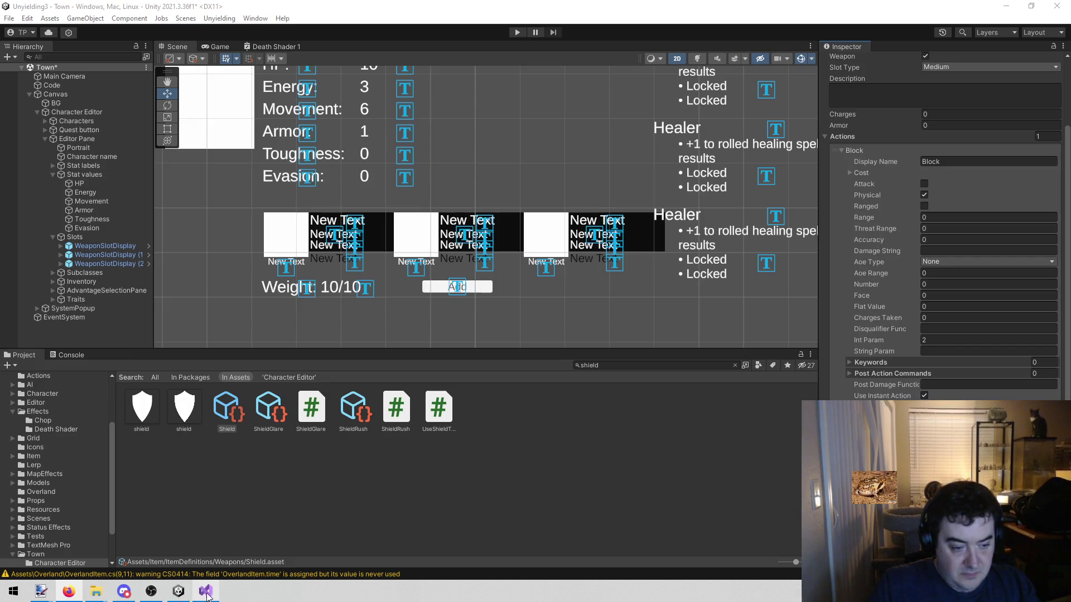
Step: Review the stats and rules text lines in SlotDisplay.cs, checking against the Unity editor
mouse_move(205, 596)
left_click(208, 550)
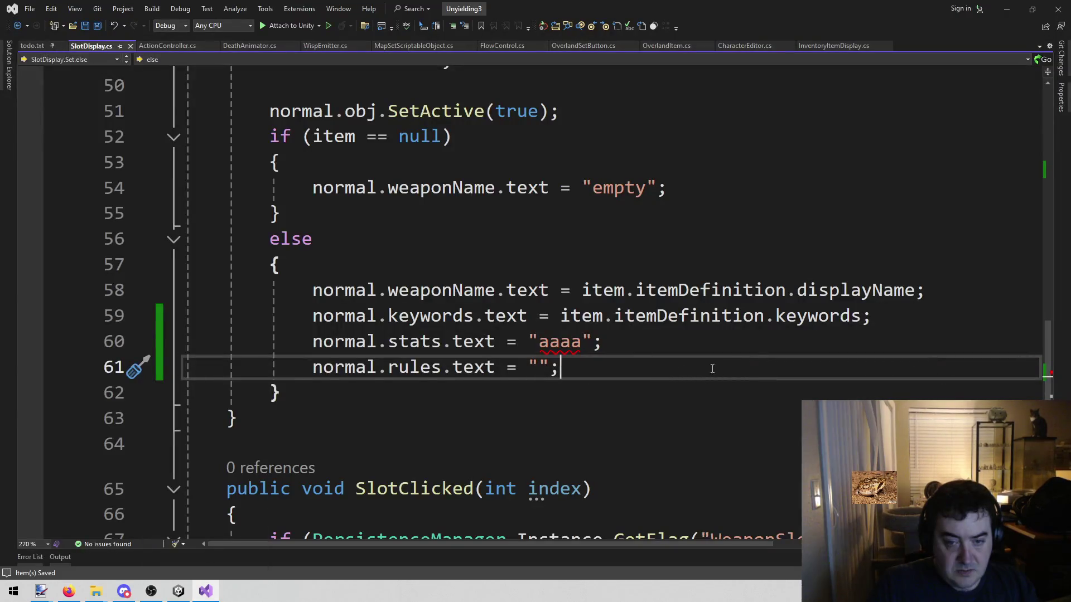
key("shift+Home")
key("shift+Up")
key("shift+Up")
key("shift+Down")
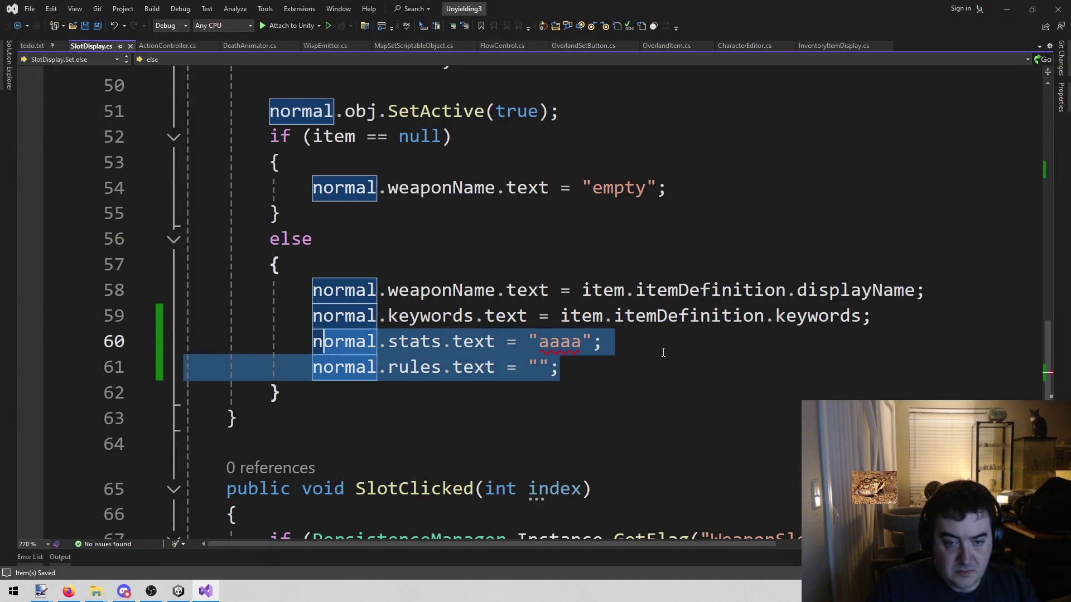
left_click(647, 353)
left_click(626, 371)
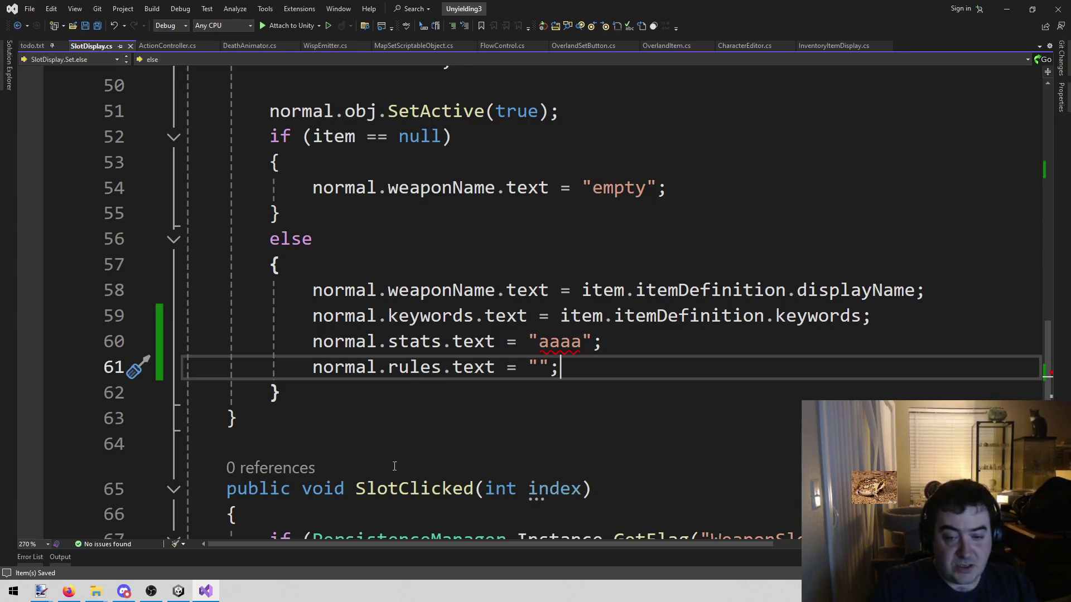
left_click(174, 595)
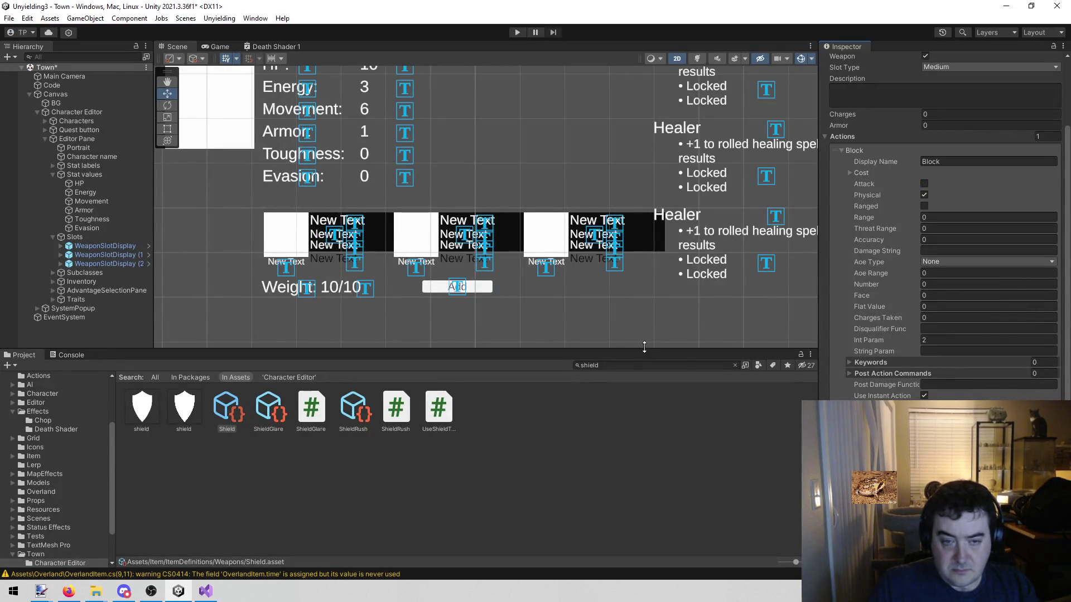
left_click(205, 591)
mouse_move(573, 362)
left_mouse_down()
mouse_move(438, 366)
mouse_move(312, 342)
left_mouse_up()
left_click(675, 390)
left_click(678, 375)
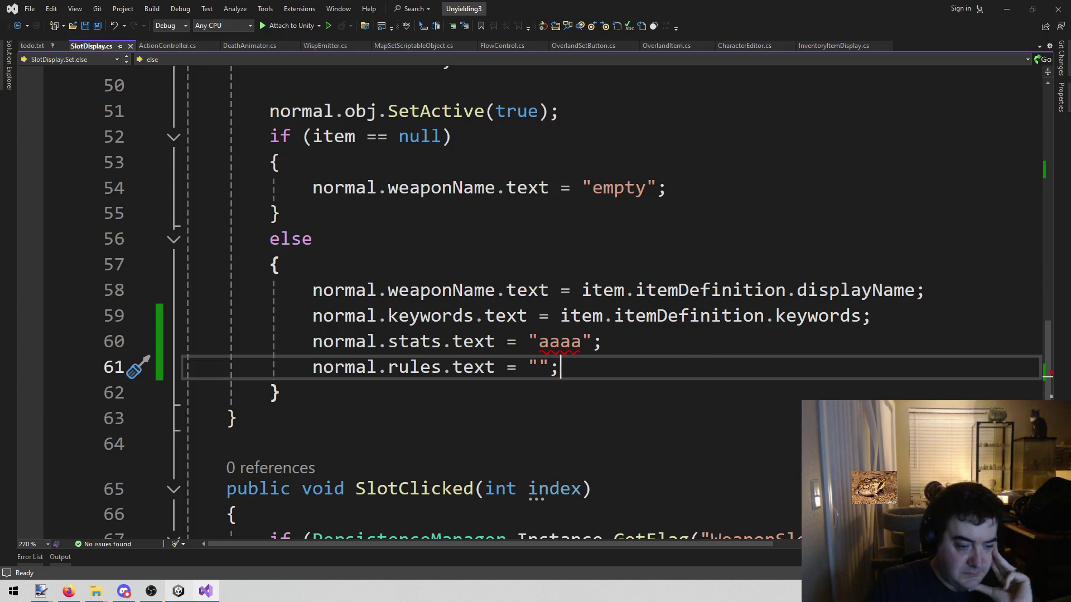
Step: Replace the empty rules text string on line 61 with 'item.ite'
left_click(184, 592)
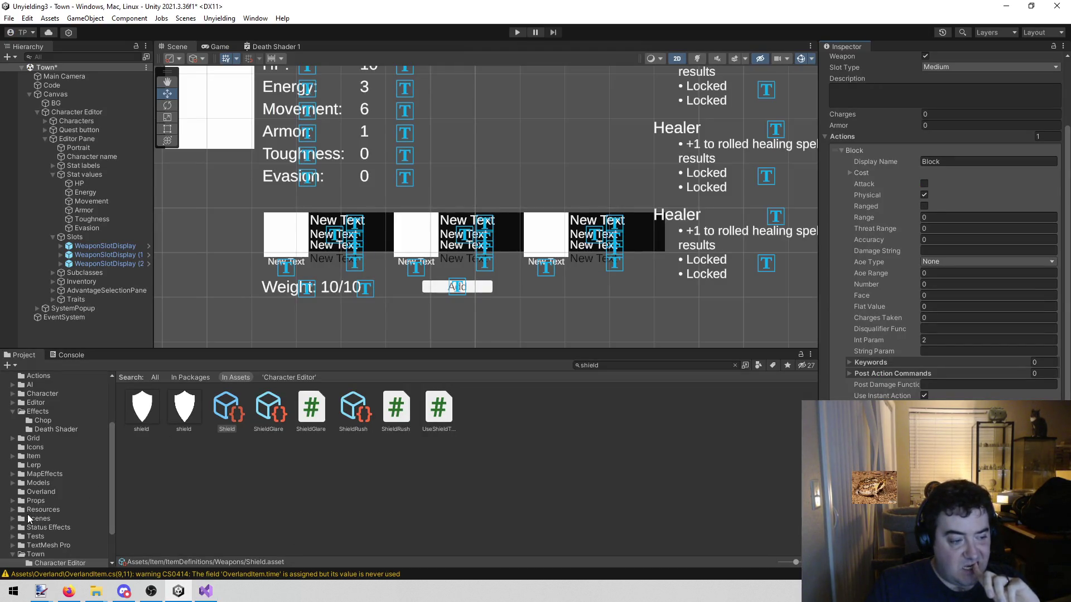
scroll(28, 514, "down", 3)
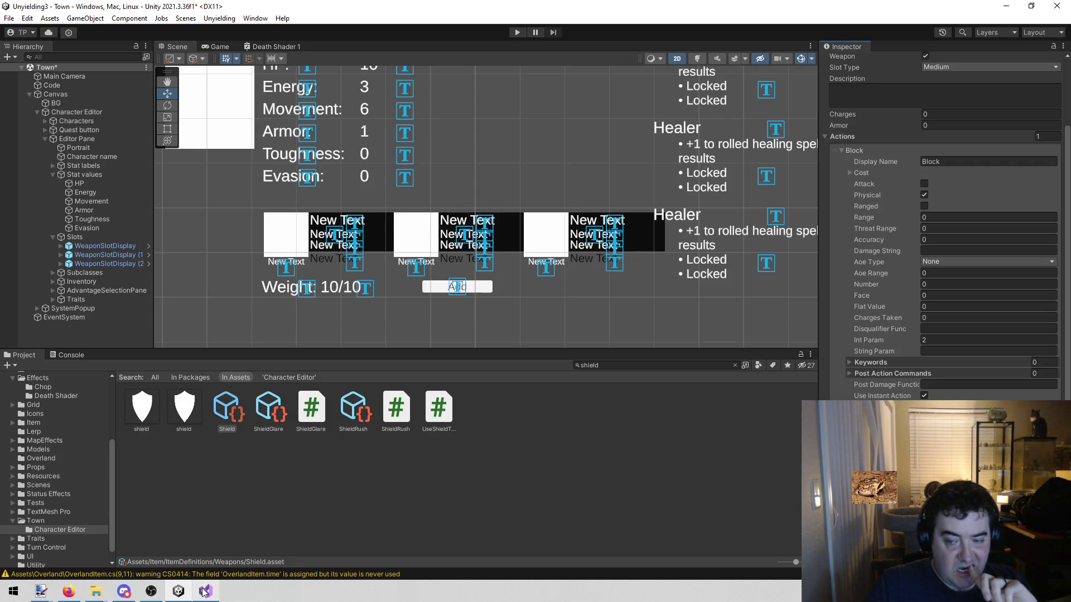
mouse_move(205, 590)
left_click(218, 569)
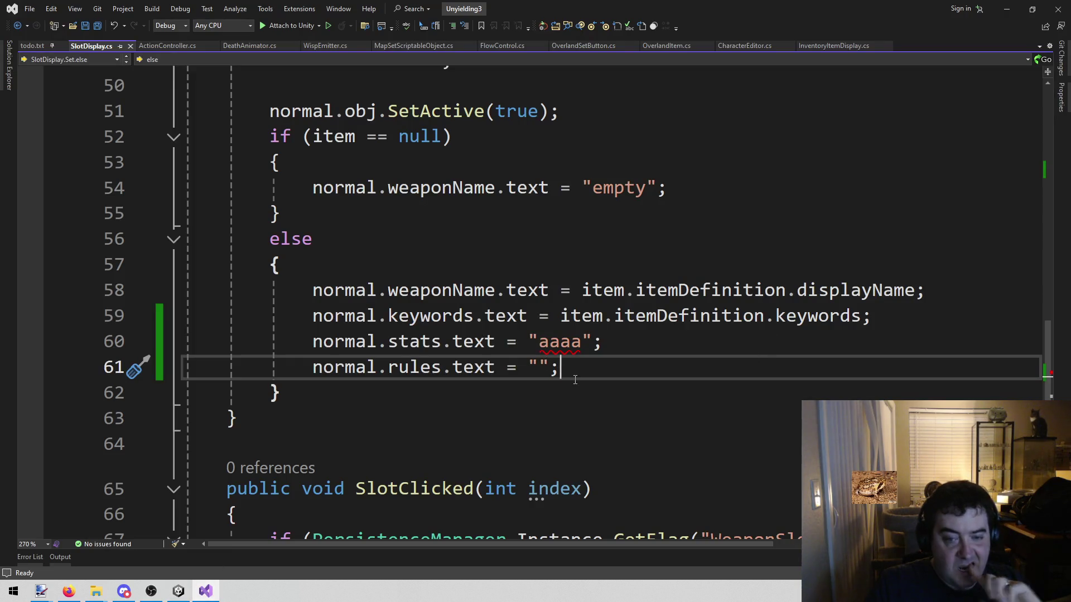
left_click_drag(560, 372, 533, 375)
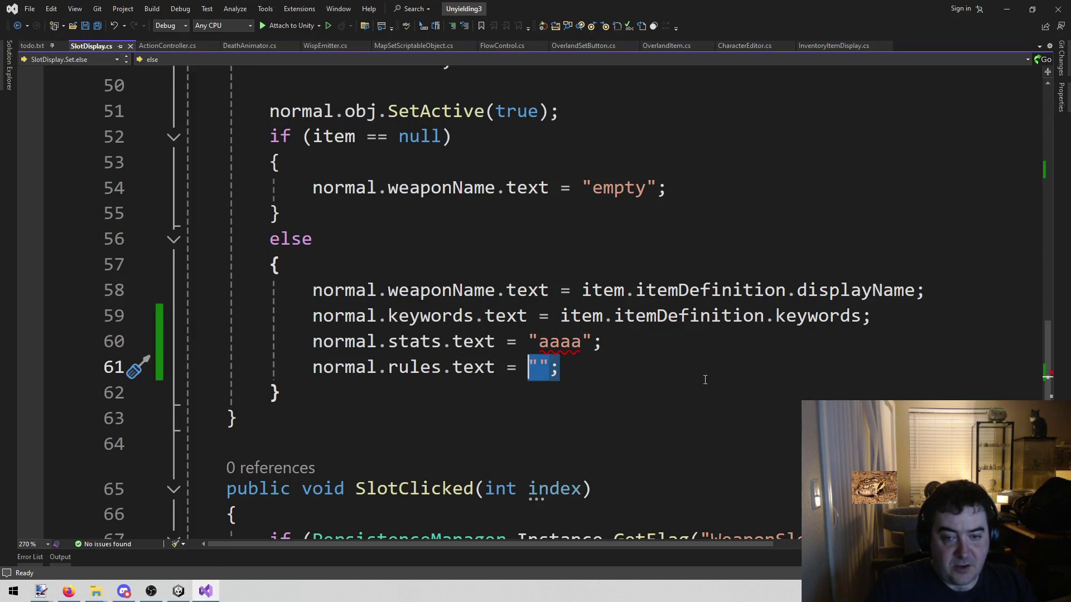
type("item.")
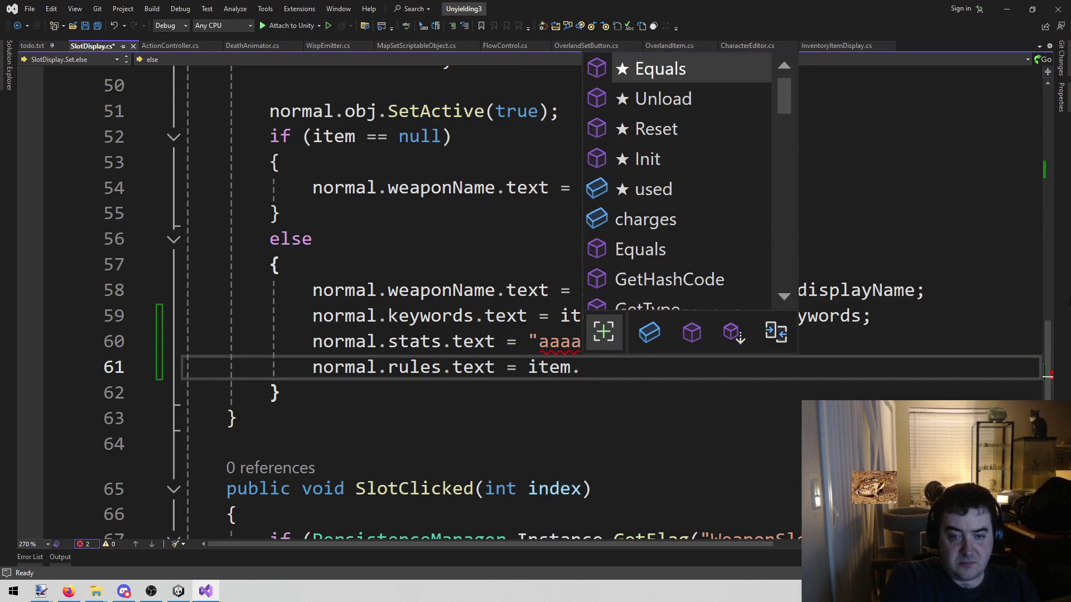
type("ite")
Step: Complete line 61 as item.itemDefinition.actions[0].actionDescription with a semicolon, and save SlotDisplay.cs
key("Tab")
type(".ac")
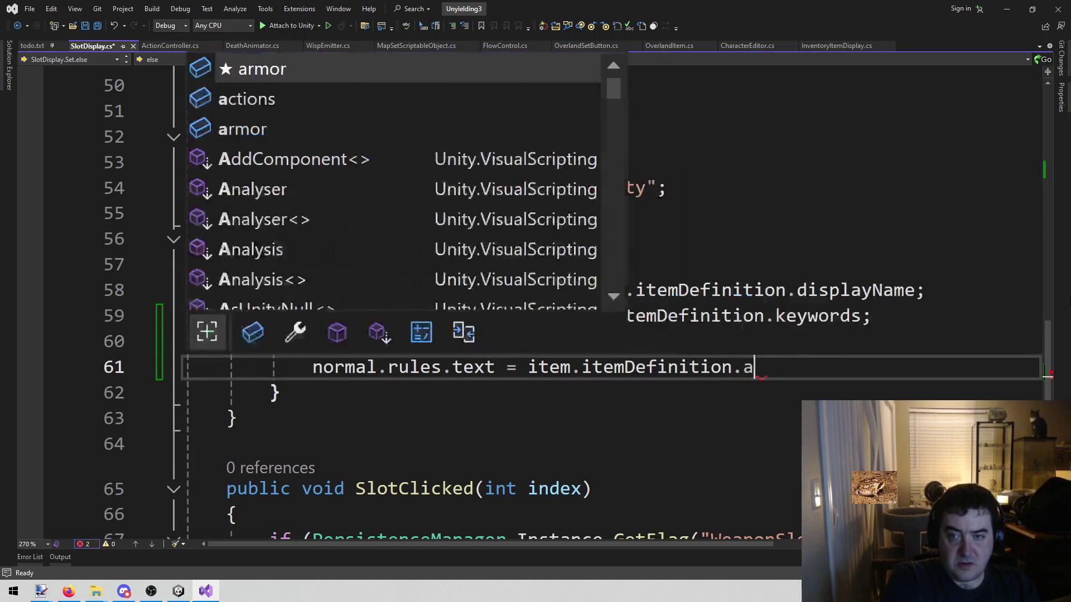
key("Tab")
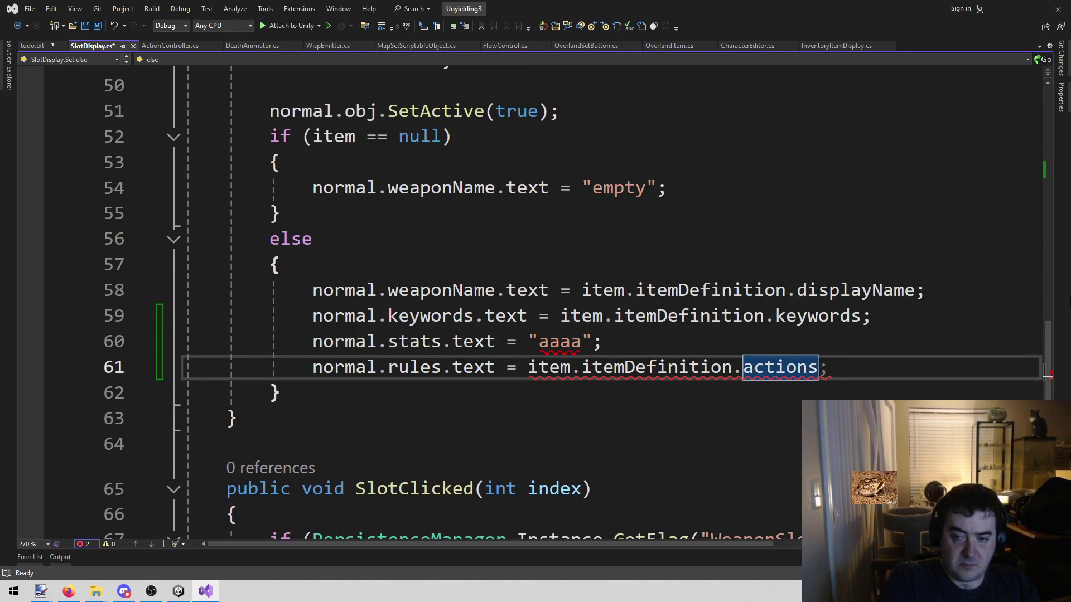
type("[")
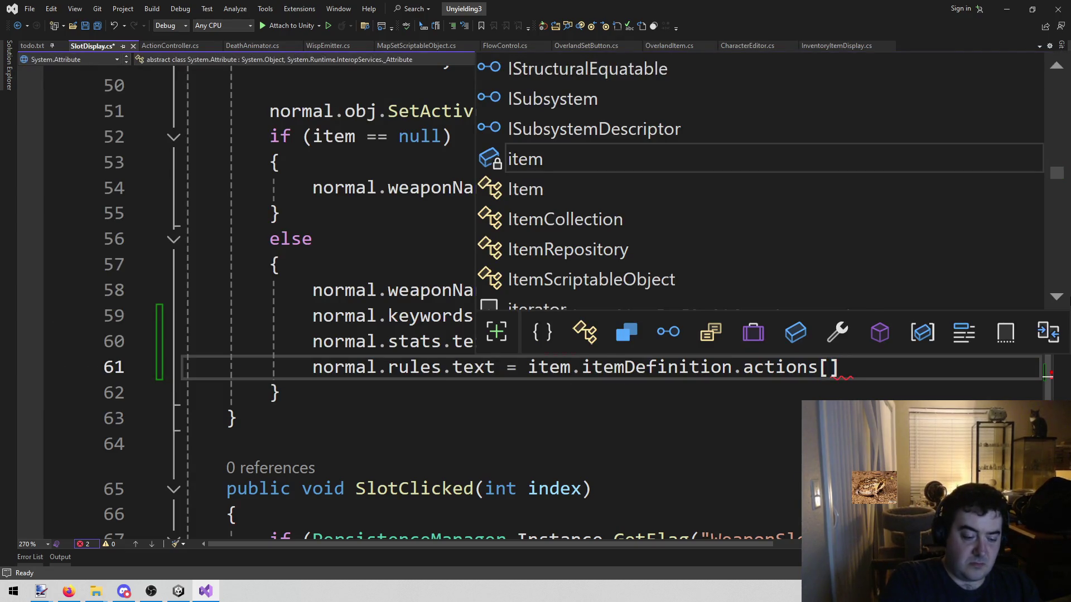
type("0].")
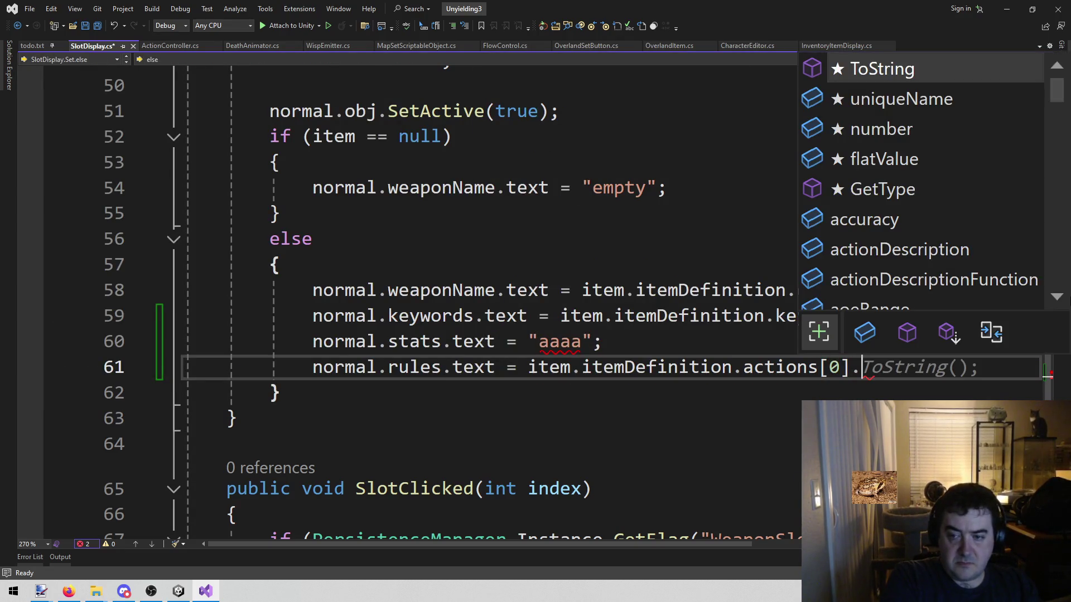
type("r")
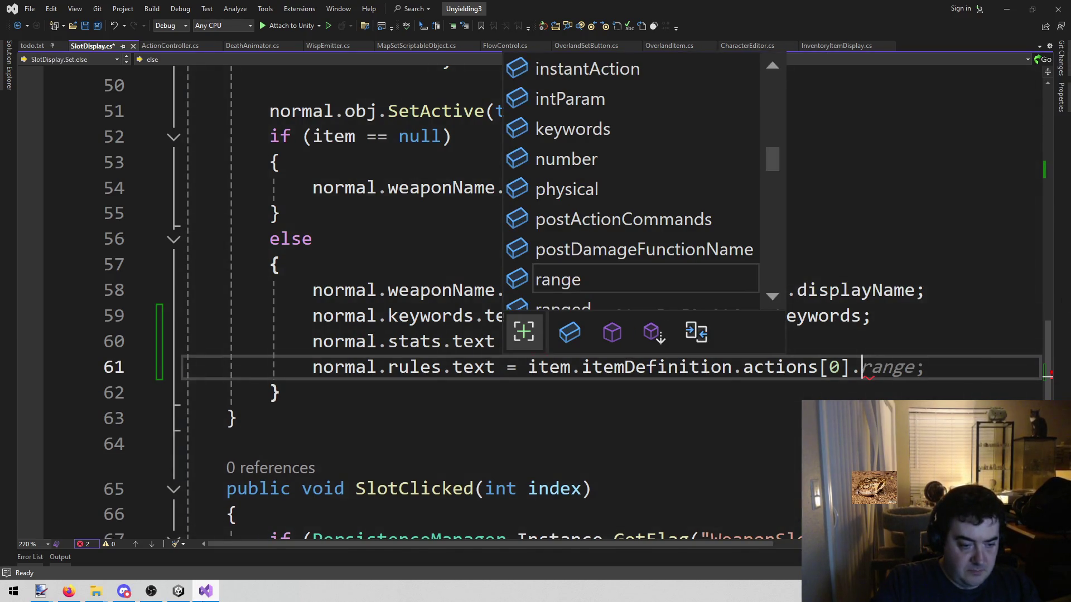
left_click(179, 591)
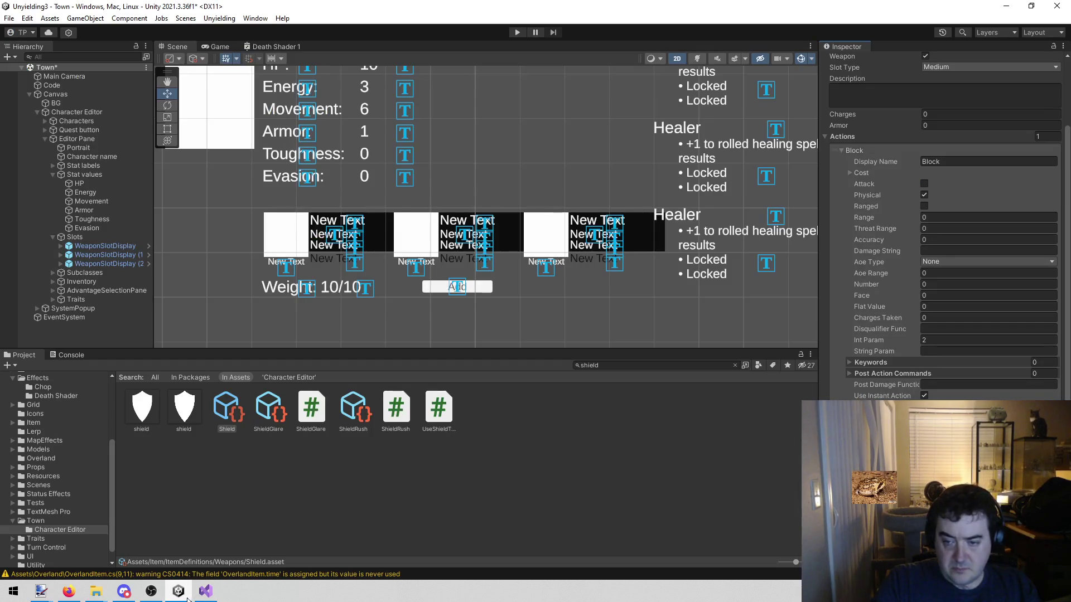
left_click(205, 591)
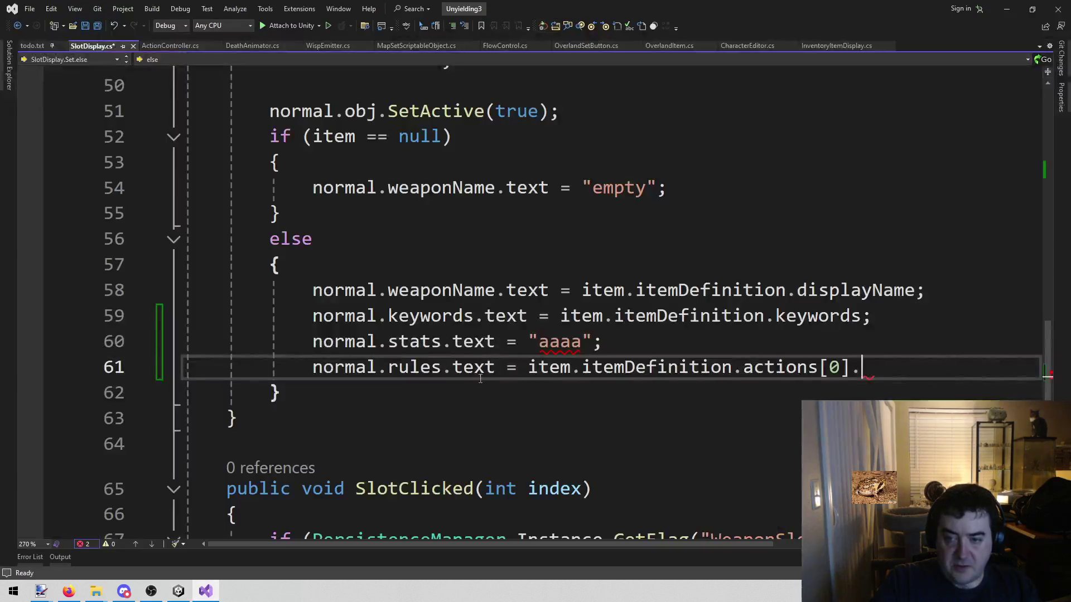
type("ac")
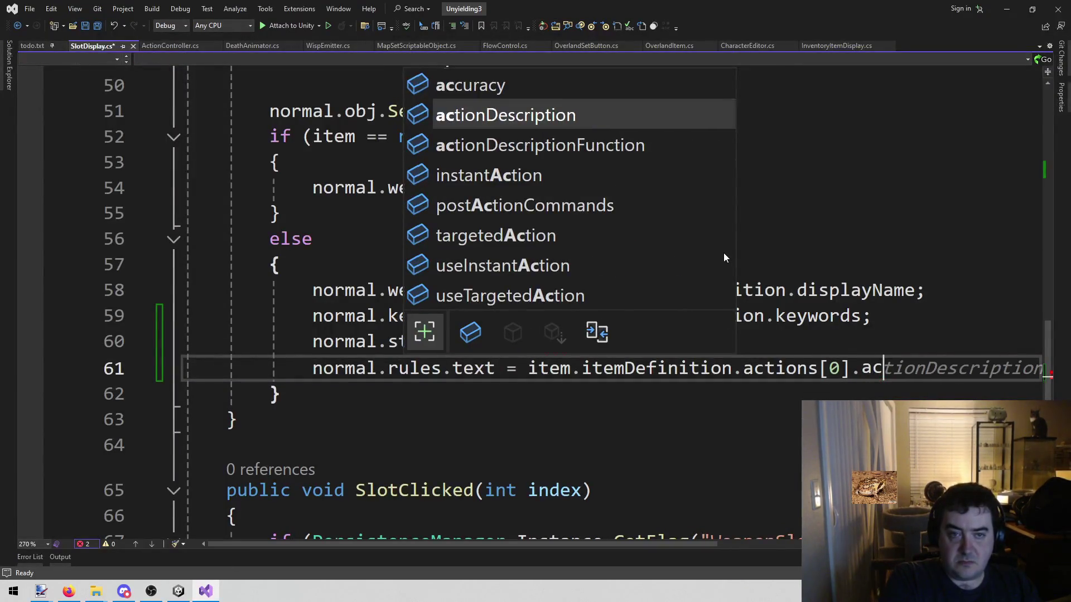
key("Tab")
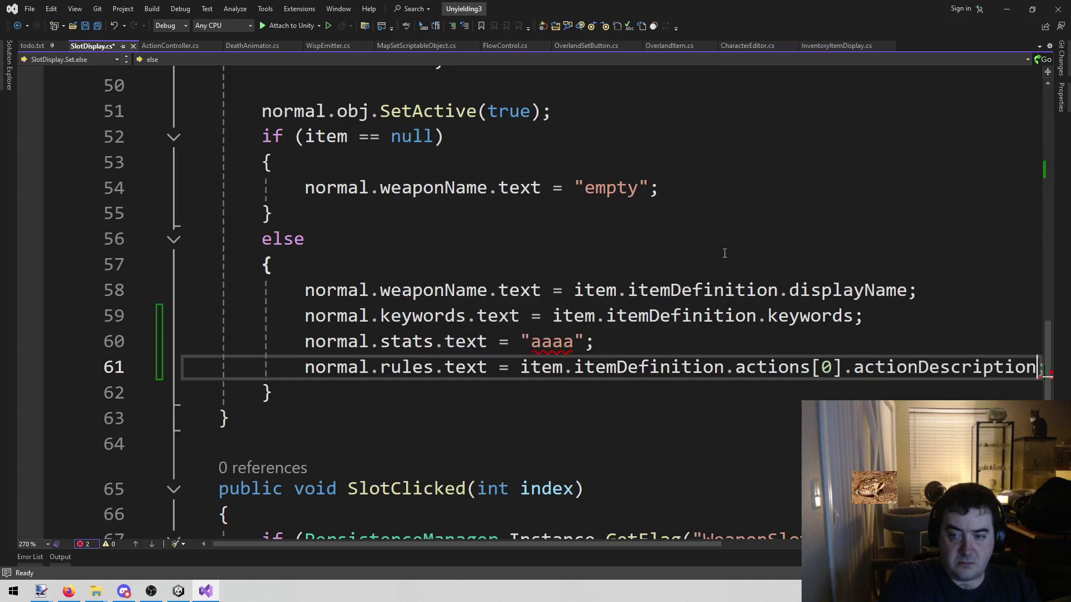
key("ctrl+shift+Left")
type(";")
key("ctrl+s")
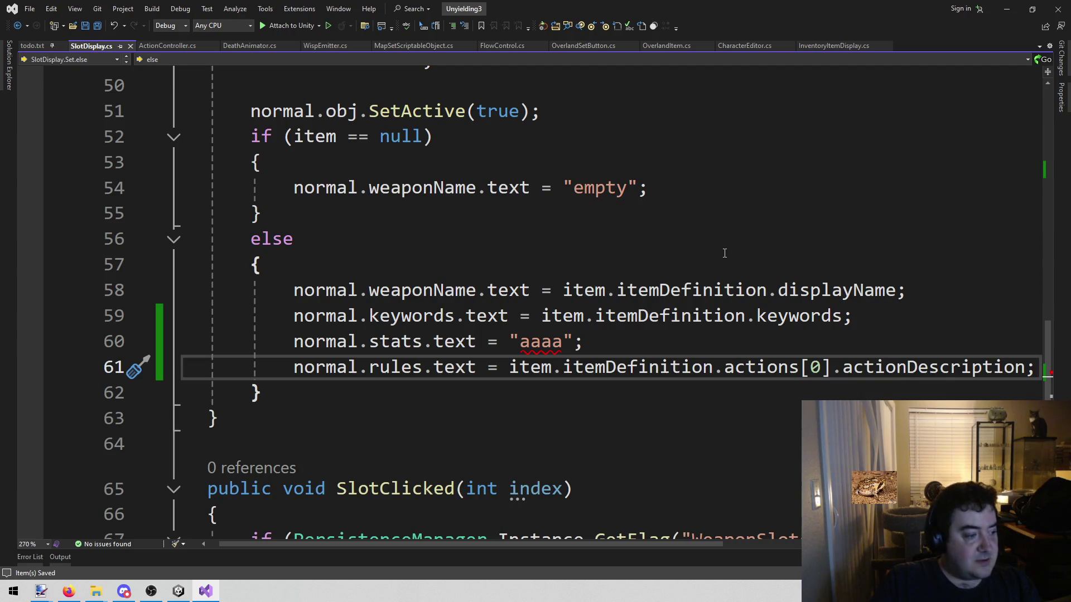
key("Up")
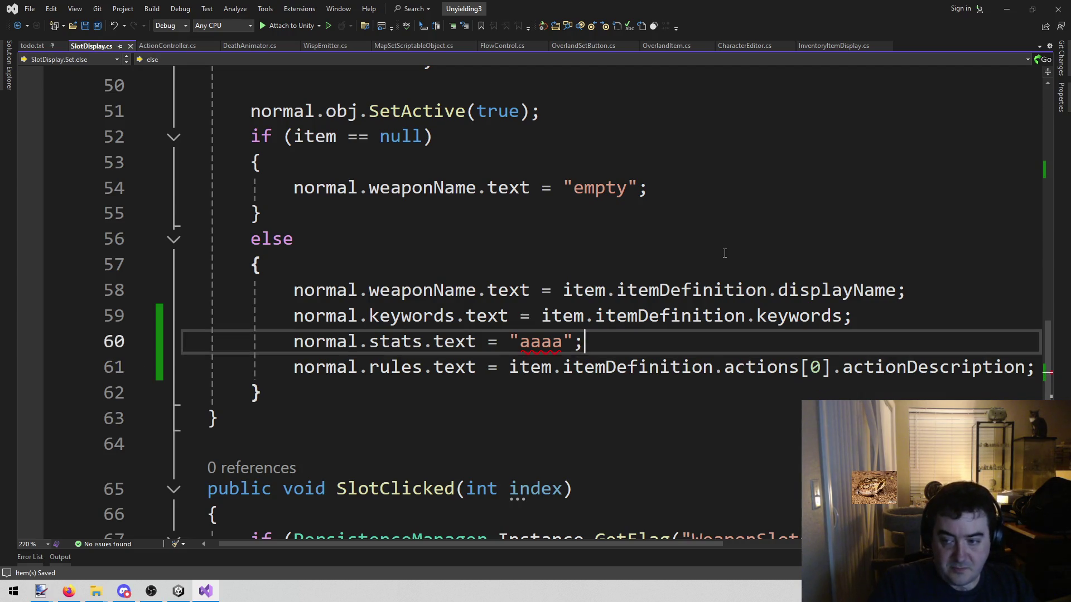
key("Down")
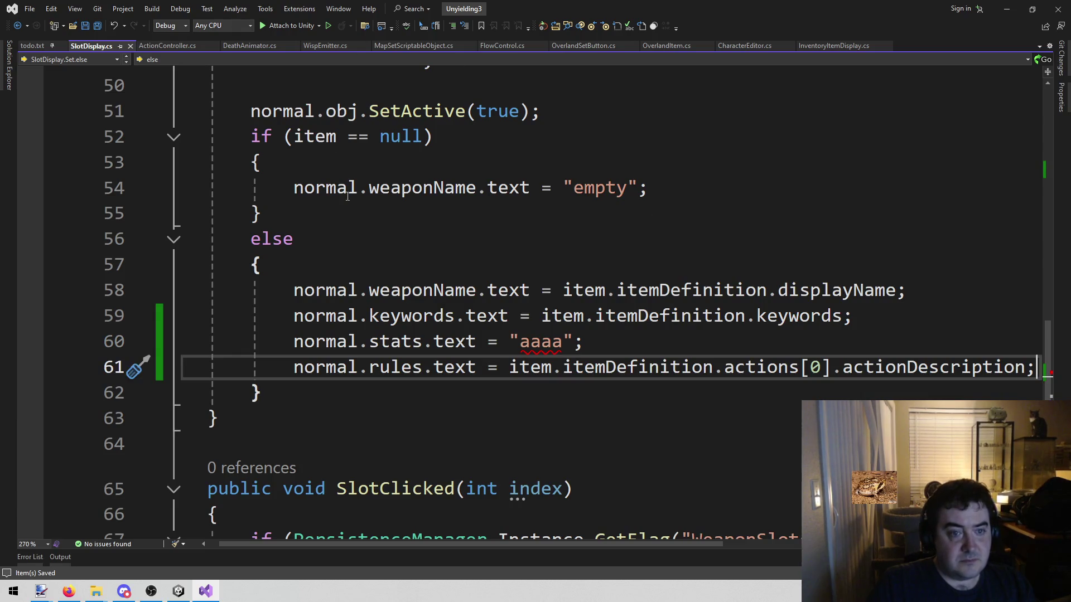
left_click(178, 591)
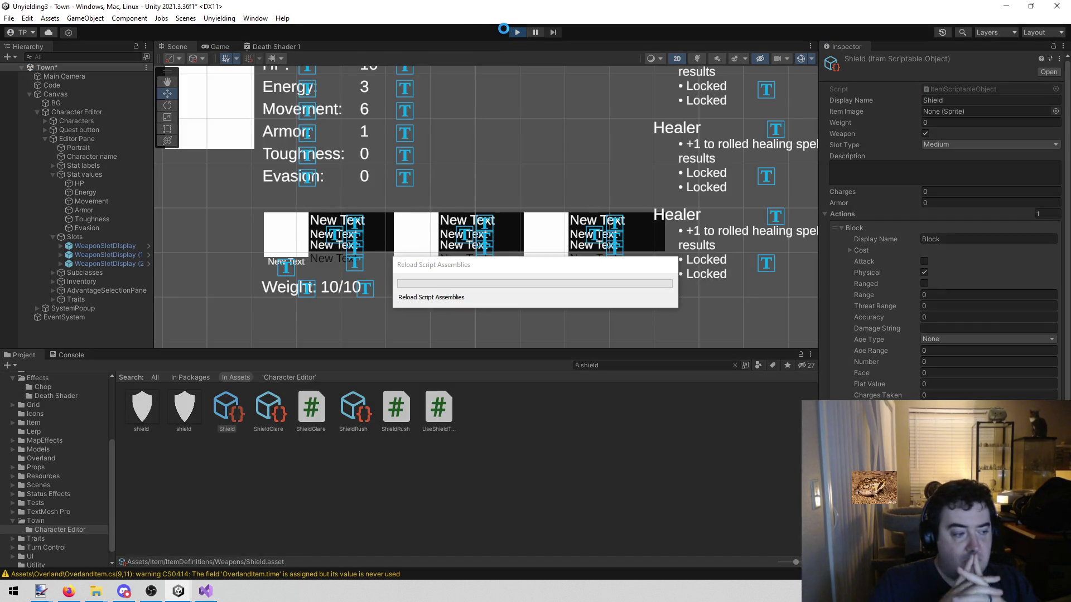
Step: Play-test to see Longsword and Shield slots with 'aaaa' stats and rules, then return to SlotDisplay.cs
left_click(503, 29)
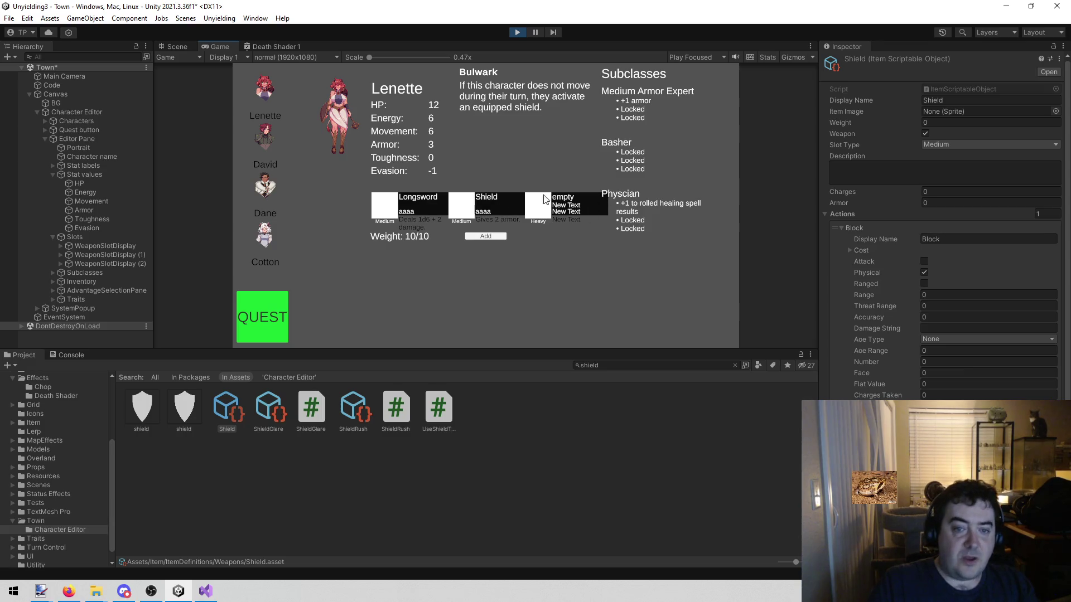
left_click(513, 32)
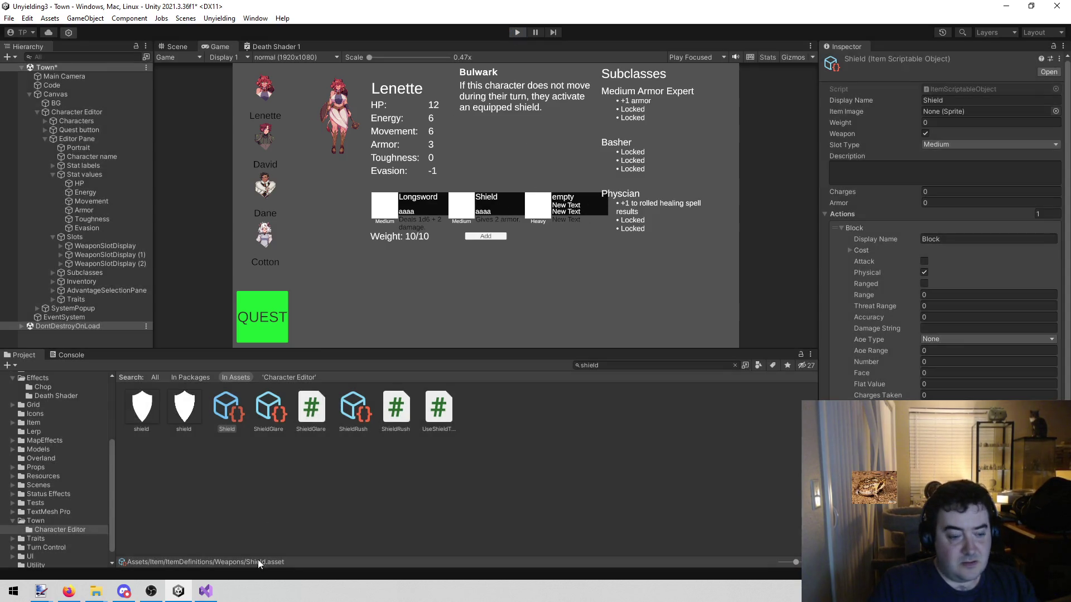
left_click(205, 591)
scroll(538, 172, "up", 1)
scroll(496, 257, "down", 1)
Step: Copy the keywords, stats and rules assignment lines into the empty-item branch
left_click(291, 293)
key("Down")
key("Down")
key("Up")
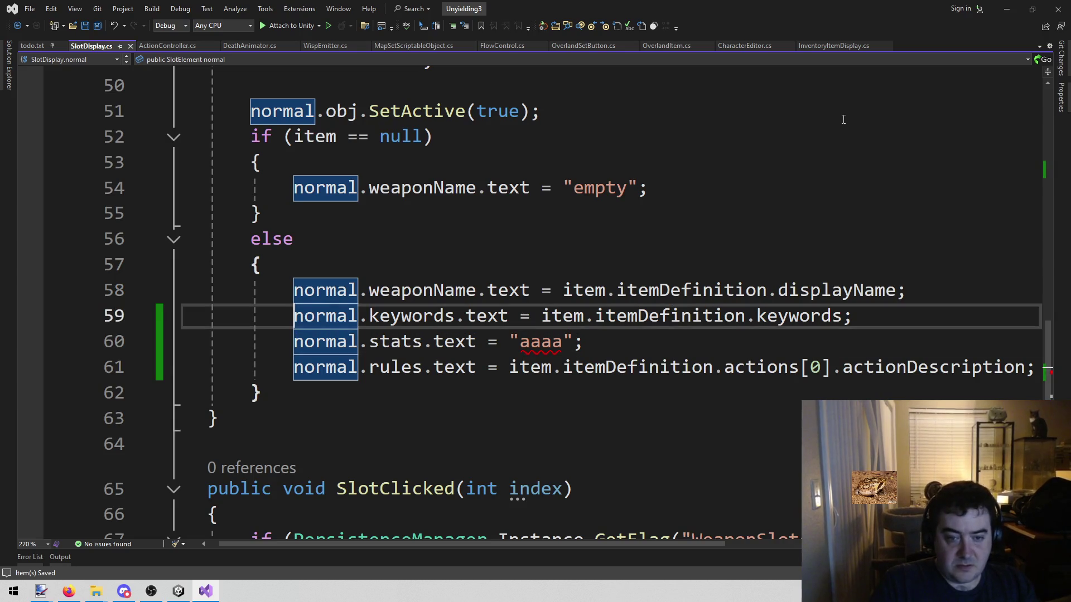
key("shift+Down")
key("shift+Down")
key("shift+End")
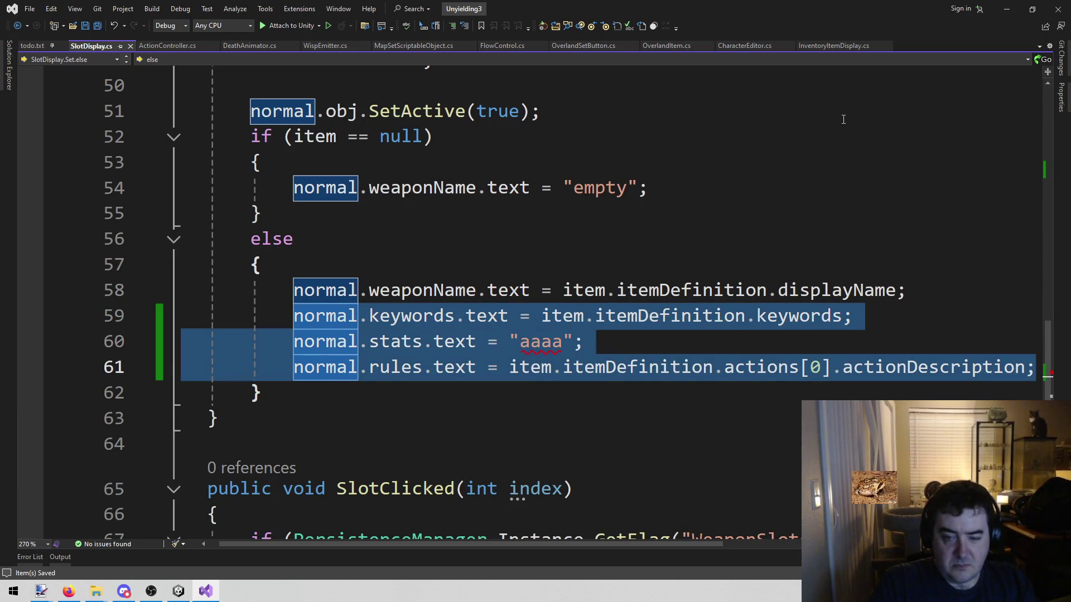
key("ctrl+c")
key("Up")
key("Up")
key("Up")
key("Return")
key("ctrl+v")
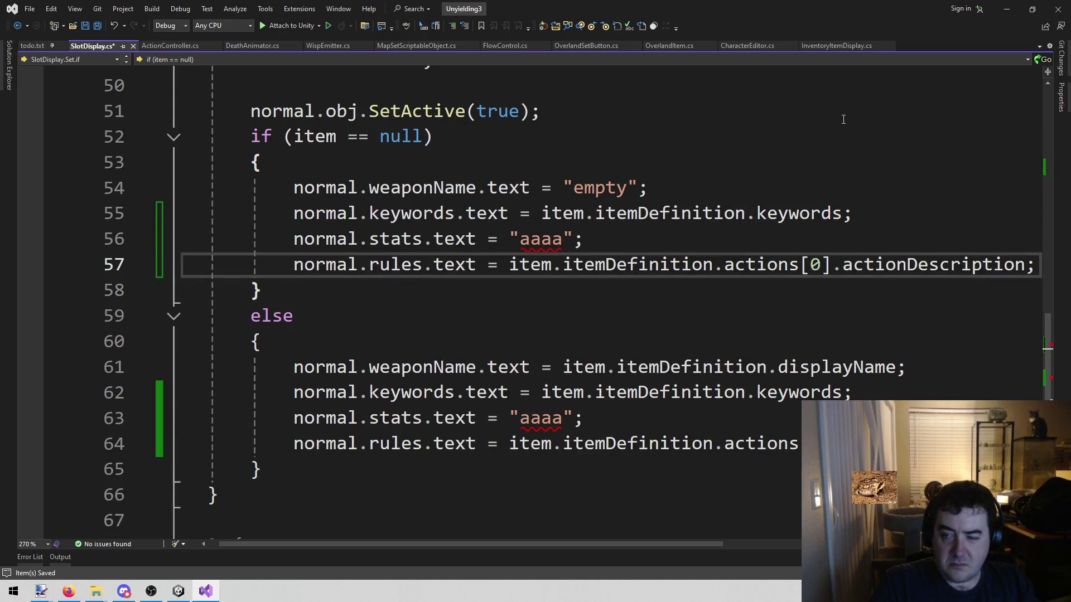
Step: Replace the pasted rules and stats values with empty strings, removing the action description and 'aaaa'
key("ctrl+shift+Left")
key("ctrl+shift+Left")
key("ctrl+shift+Left")
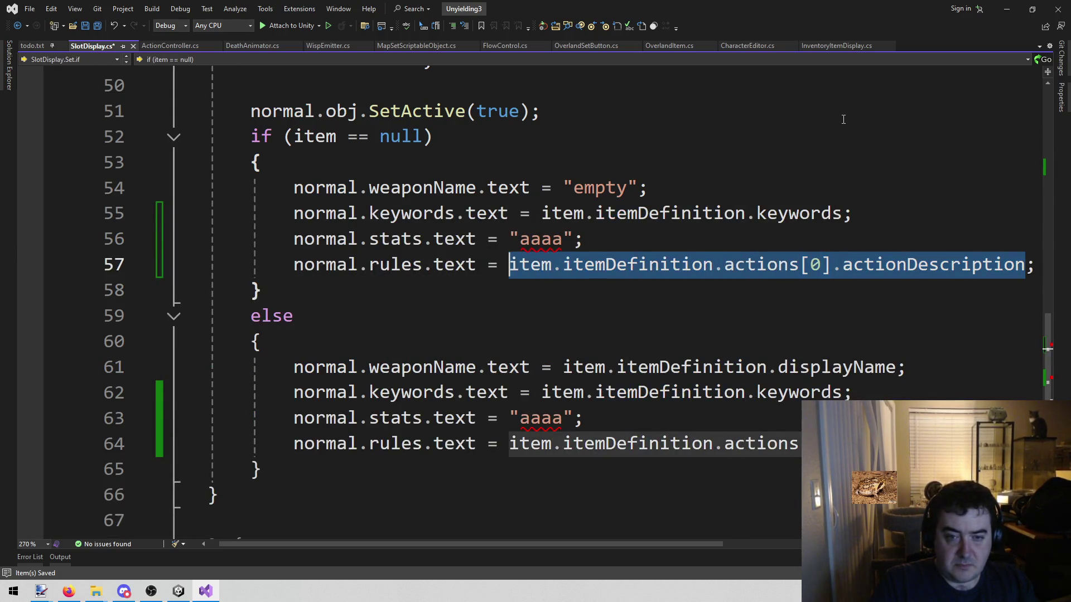
key("BackSpace")
type("\"")
key("Up")
key("Right")
key("Right")
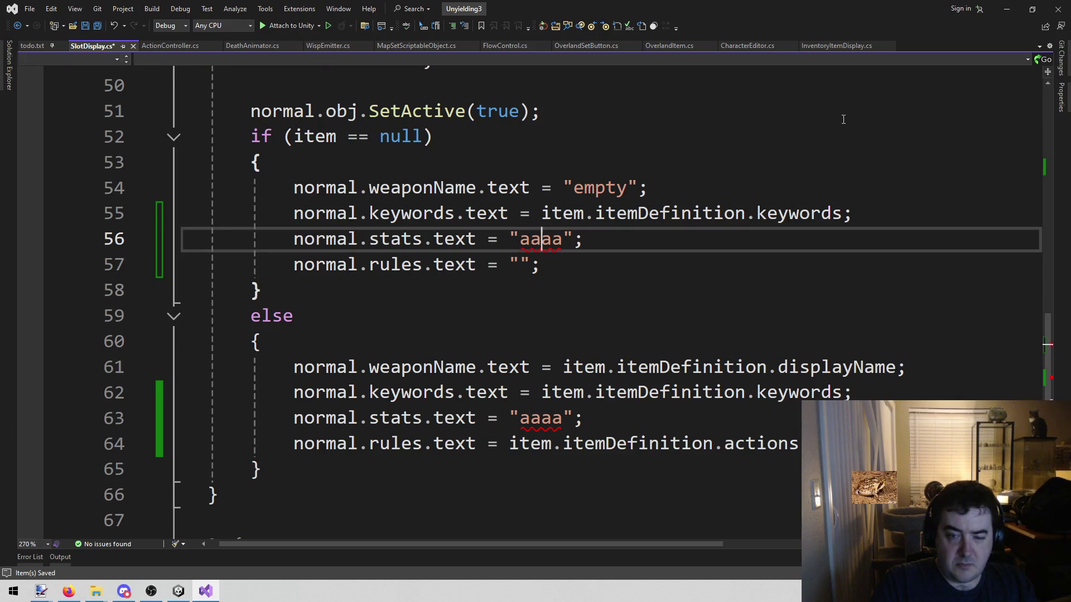
key("BackSpace")
key("BackSpace")
key("Delete")
key("Delete")
Step: Set the keywords text on line 55 to an empty string, save, and return to Unity
key("Up")
key("Right")
key("Right")
key("Right")
key("ctrl+Left")
key("ctrl+shift+Right")
key("ctrl+shift+Right")
key("ctrl+shift+Right")
key("BackSpace")
type("\"")
key("shift+Left")
key("shift+Left")
key("ctrl+s")
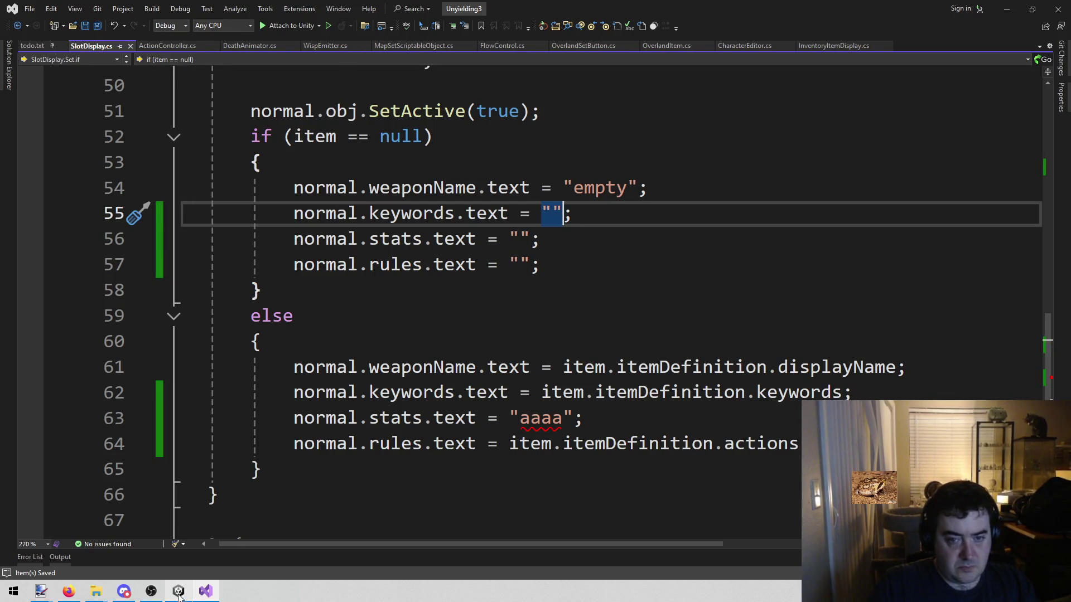
mouse_move(180, 594)
left_click(126, 563)
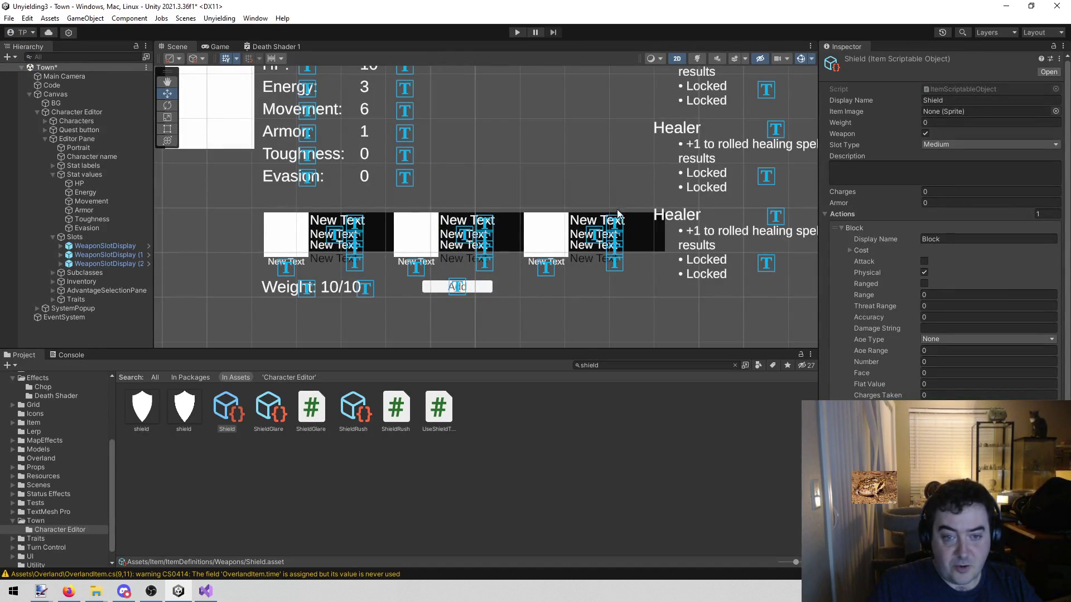
Step: Zoom and pan the Scene view to frame the character editor canvas, then start Play mode
scroll(588, 167, "down", 2)
scroll(617, 158, "up", 1)
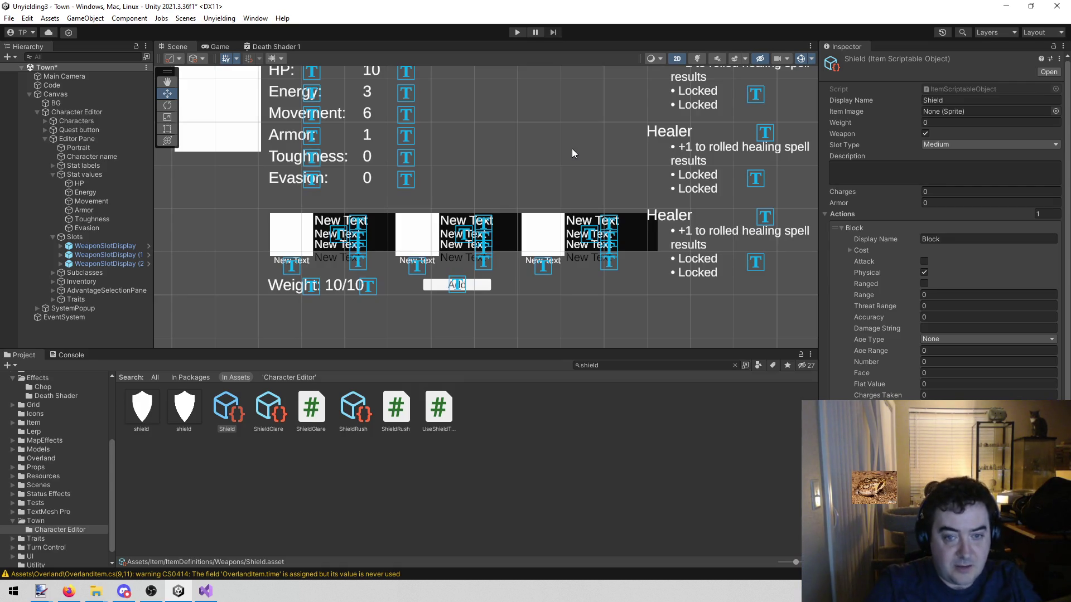
scroll(571, 149, "down", 4)
scroll(504, 109, "down", 3)
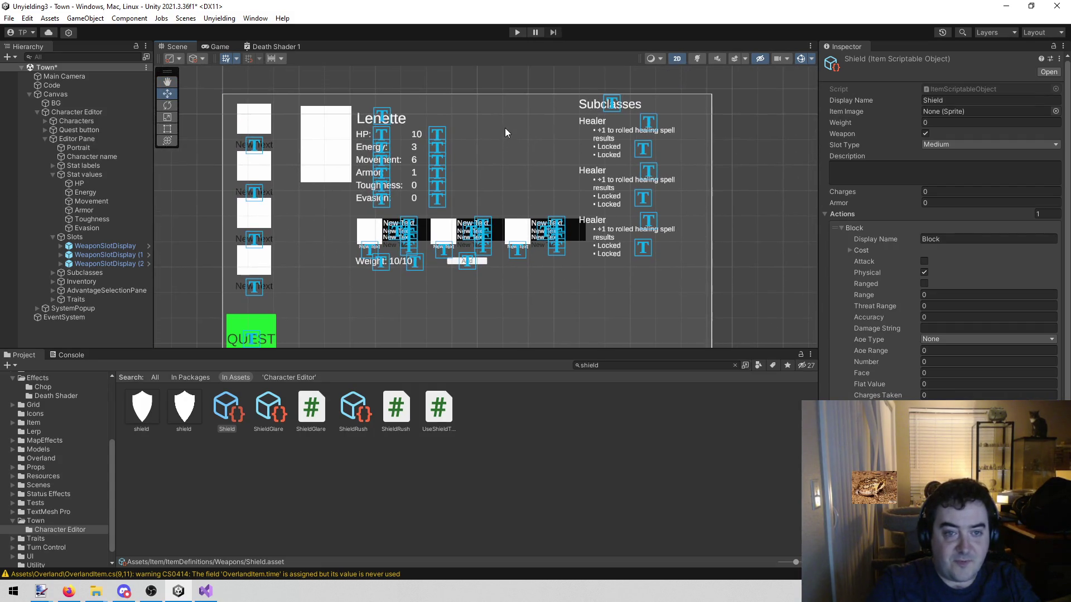
left_click_drag(448, 144, 451, 139)
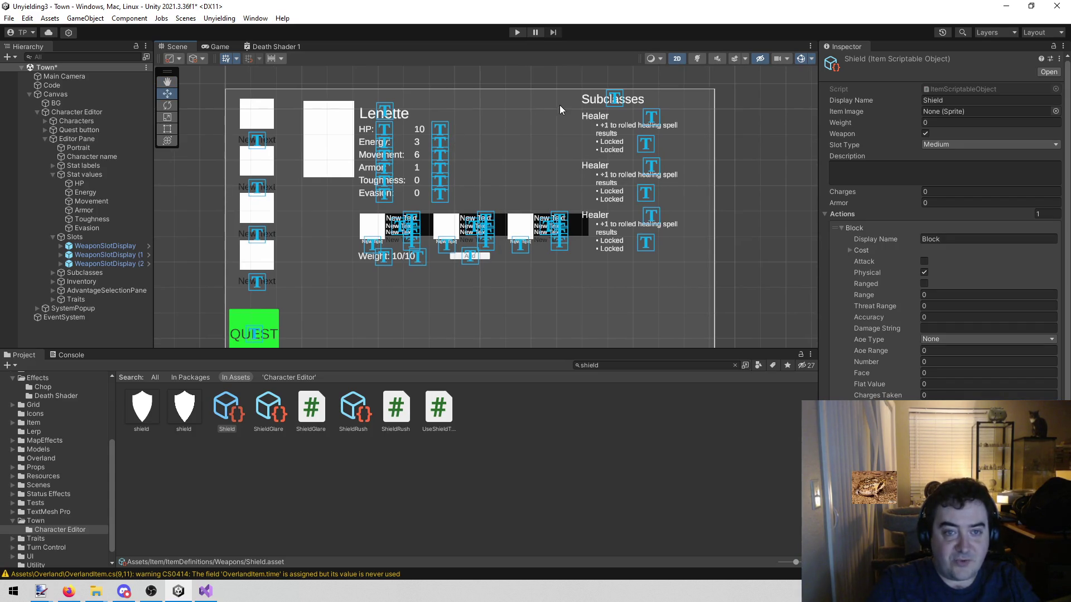
scroll(490, 149, "up", 2)
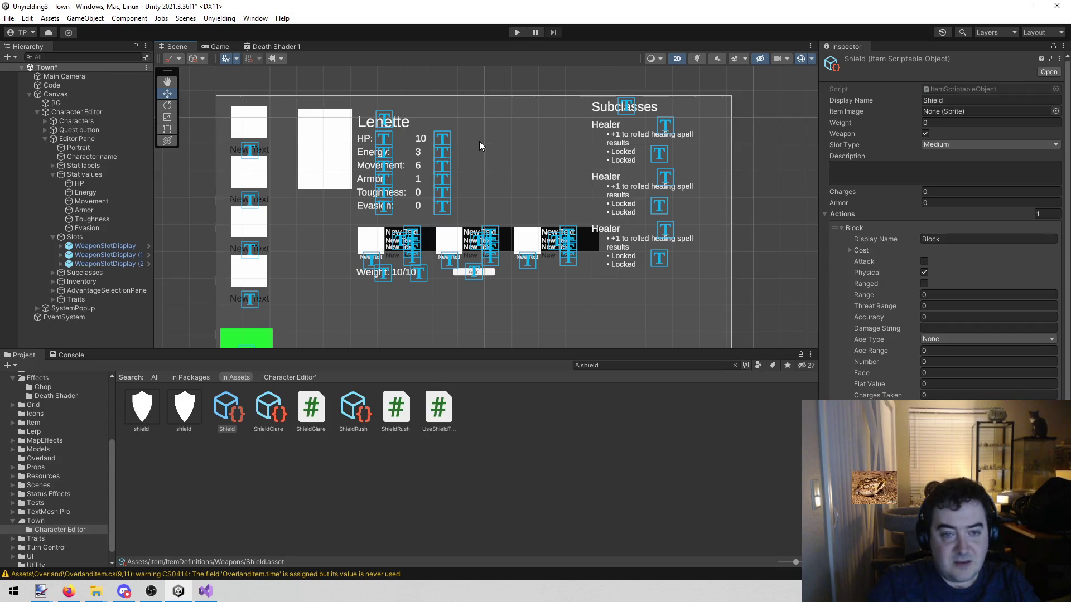
mouse_move(480, 168)
left_mouse_down()
mouse_move(490, 172)
mouse_move(484, 162)
left_mouse_up()
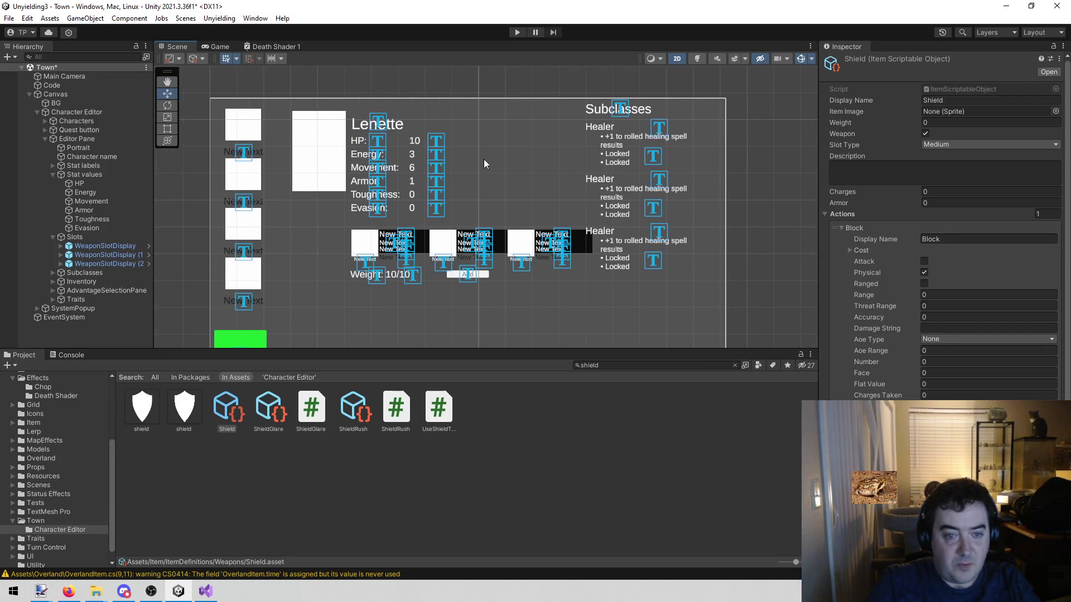
left_click(515, 32)
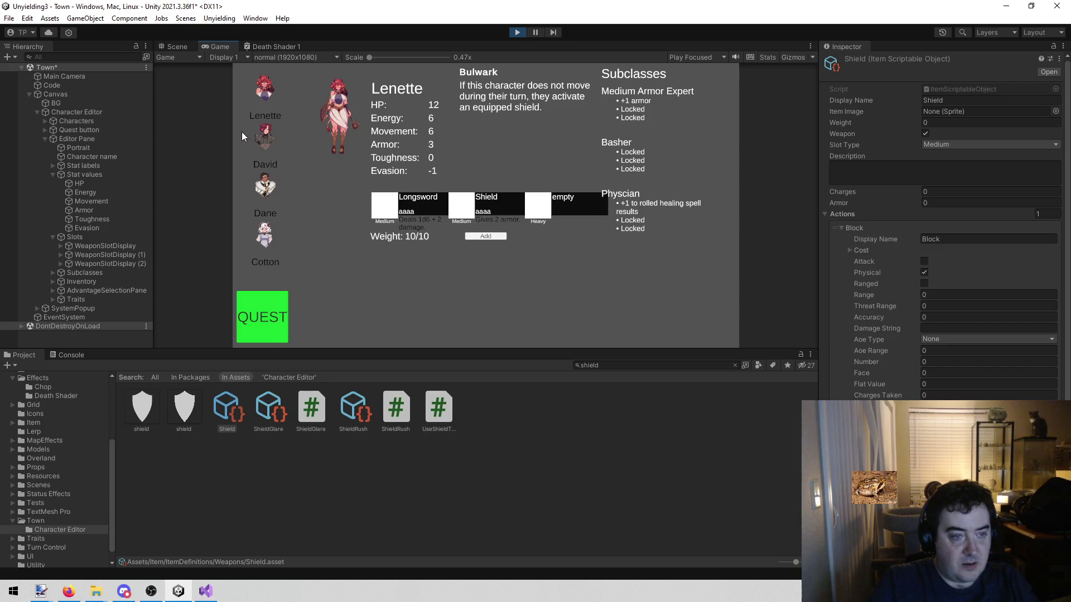
Step: Cycle through David, Dane, Cotton and Lenette's panels checking weapon slot text, ending on David
left_click(270, 141)
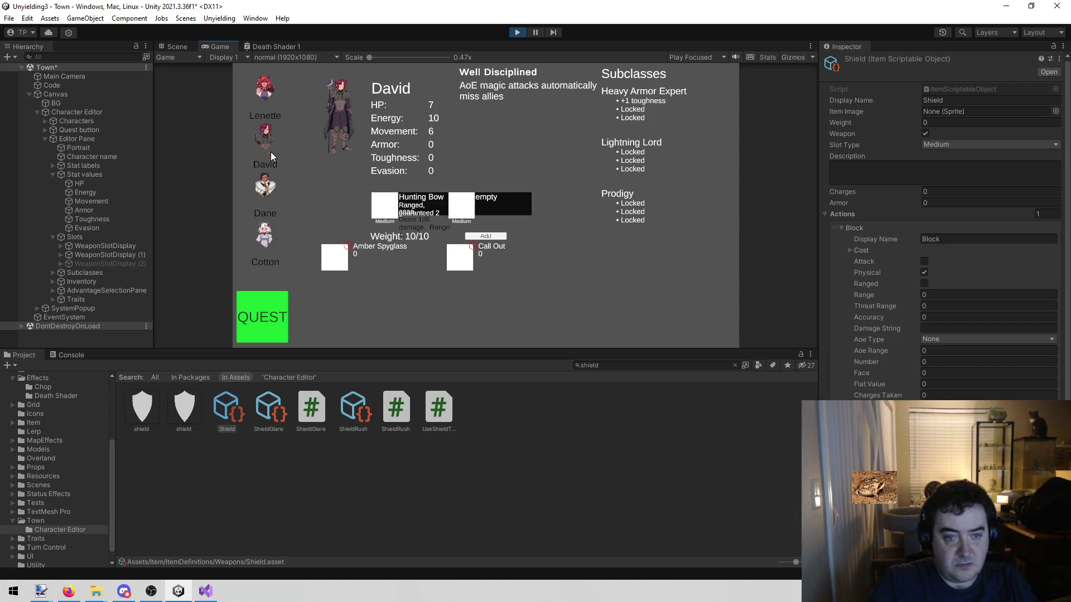
left_click(268, 188)
left_click(266, 233)
left_click(268, 182)
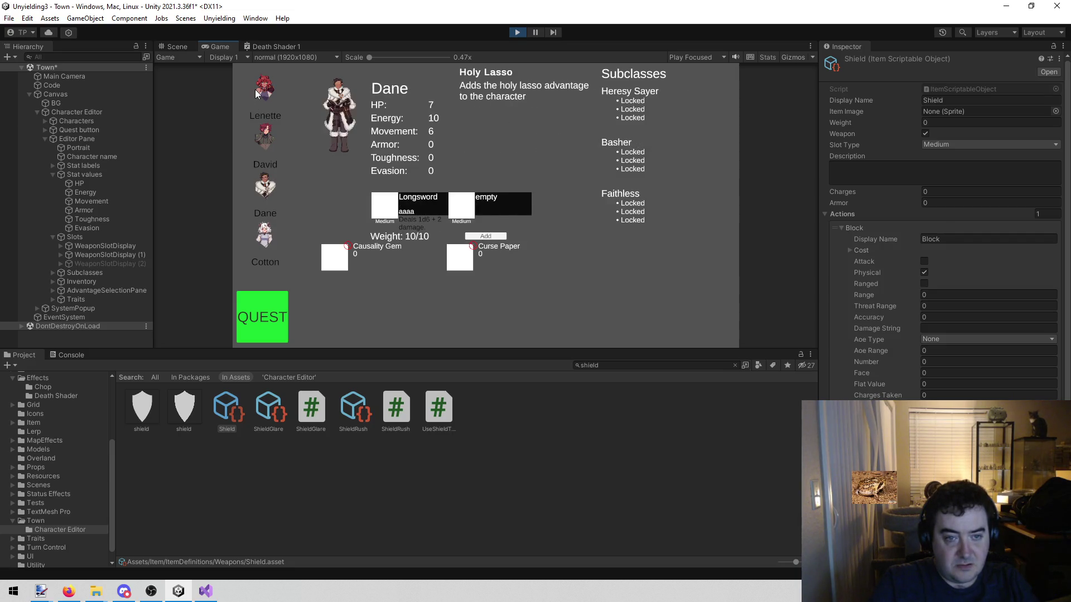
left_click(269, 133)
left_click(266, 92)
left_click(264, 56)
left_click(565, 290)
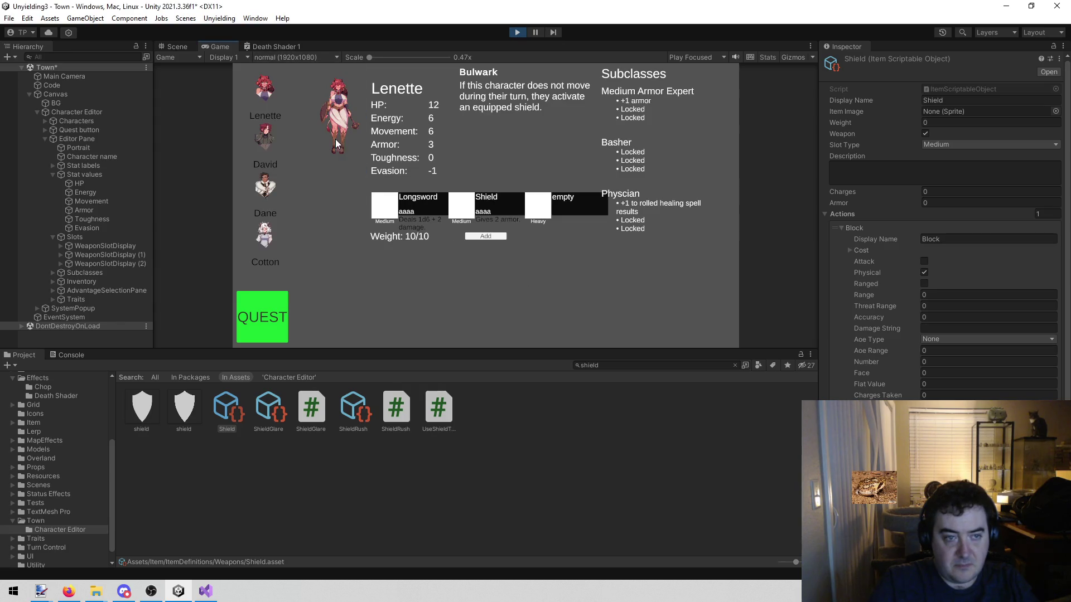
left_click(268, 134)
left_click(266, 190)
left_click(262, 240)
left_click(275, 131)
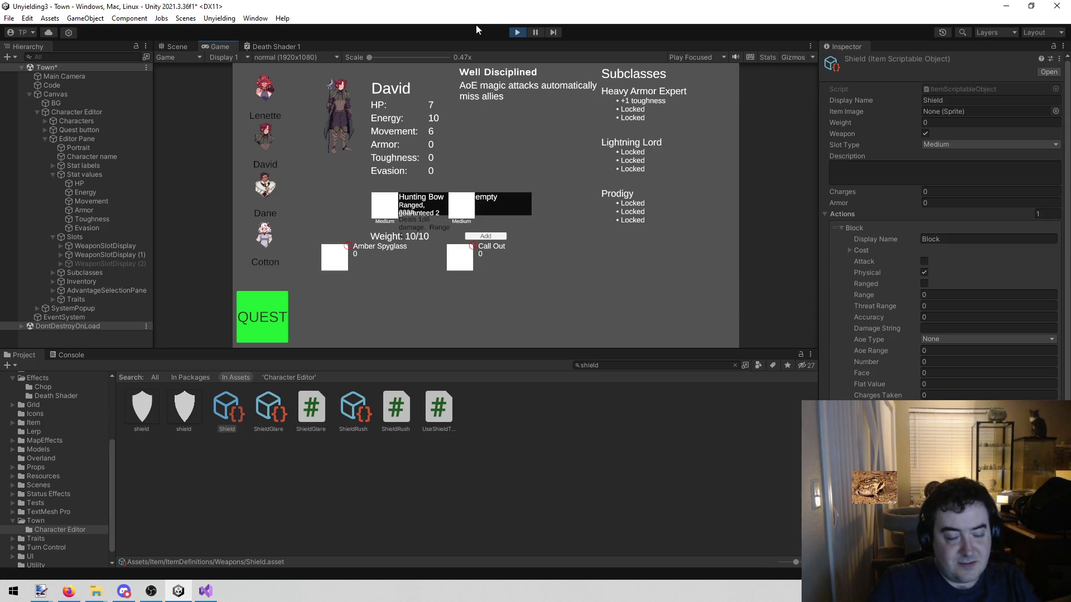
Step: After viewing Dane and Cotton, equip the Crossbow in Lenette's empty Heavy slot
left_click(276, 189)
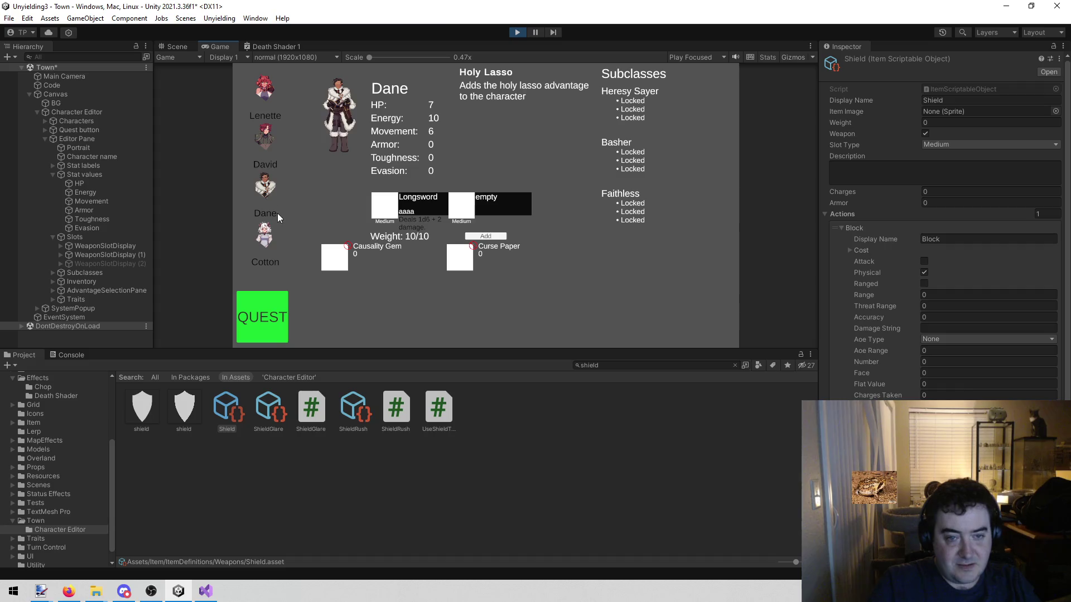
left_click(273, 244)
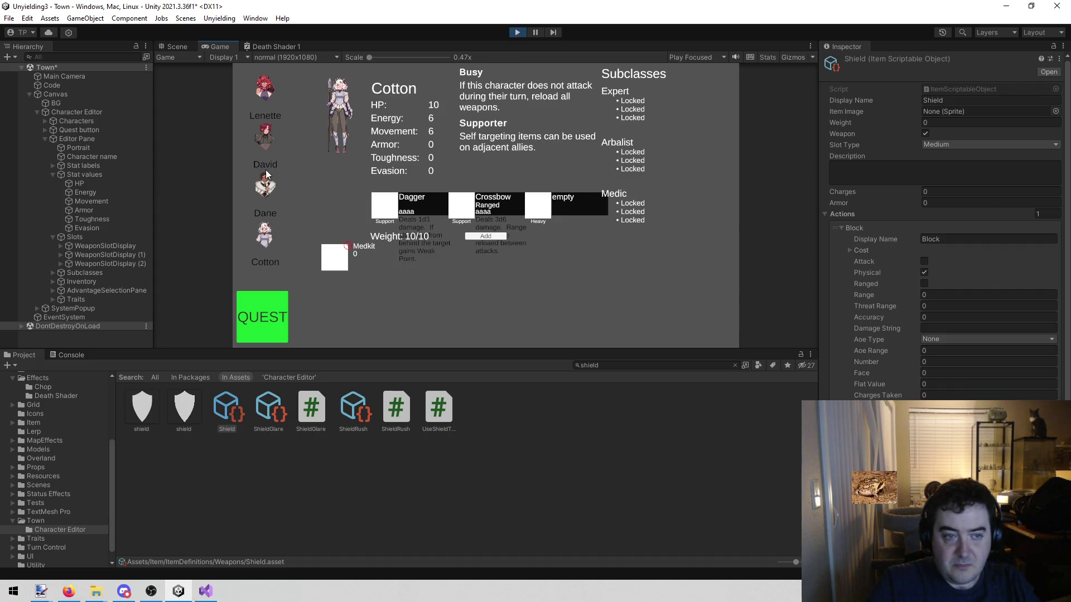
left_click(265, 88)
left_click(566, 209)
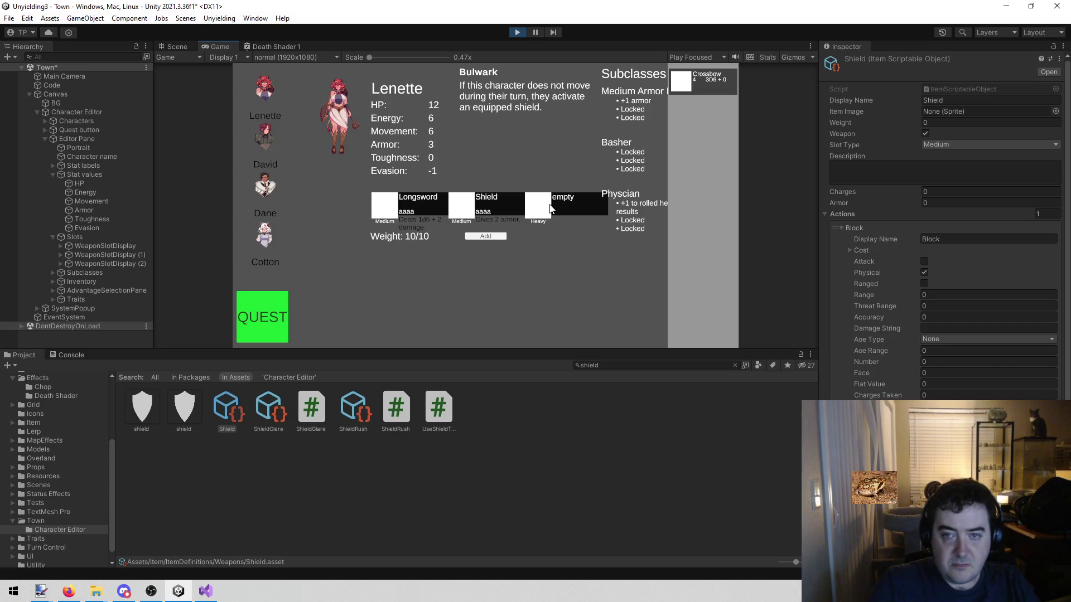
left_click(714, 94)
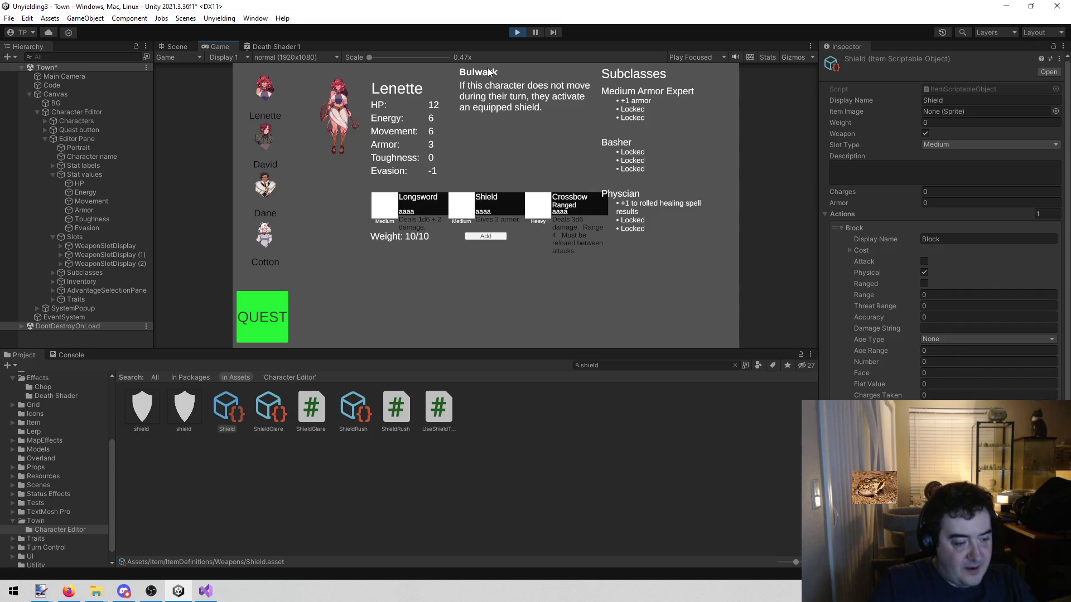
left_click(205, 591)
Step: Inspect the stats and weaponName assignments and the if/else pairing in SlotDisplay.cs lines 56–61
left_click(423, 239)
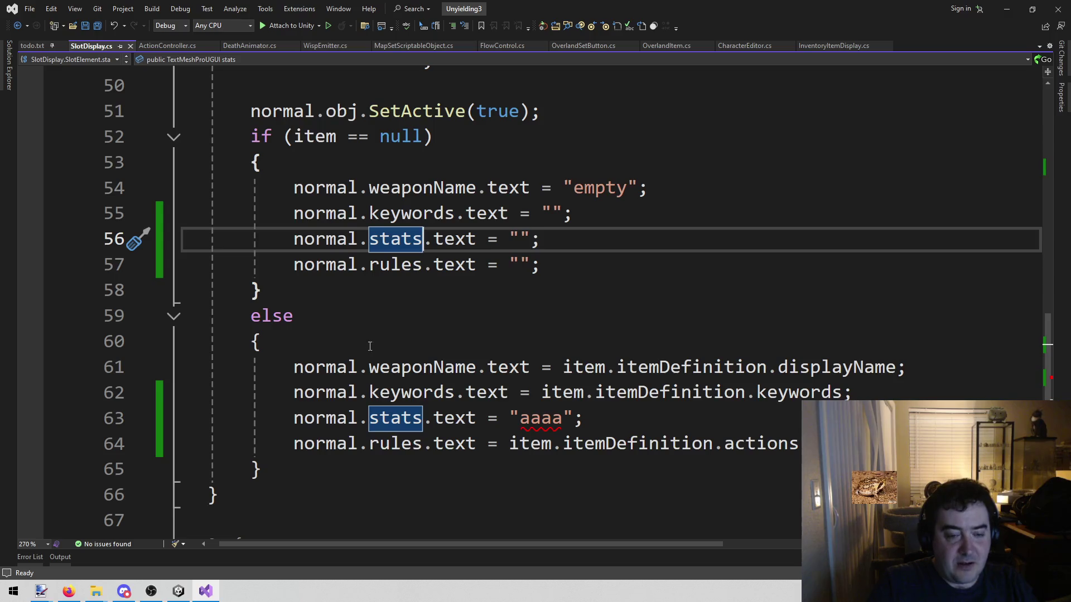
left_click(375, 321)
key("shift+Up")
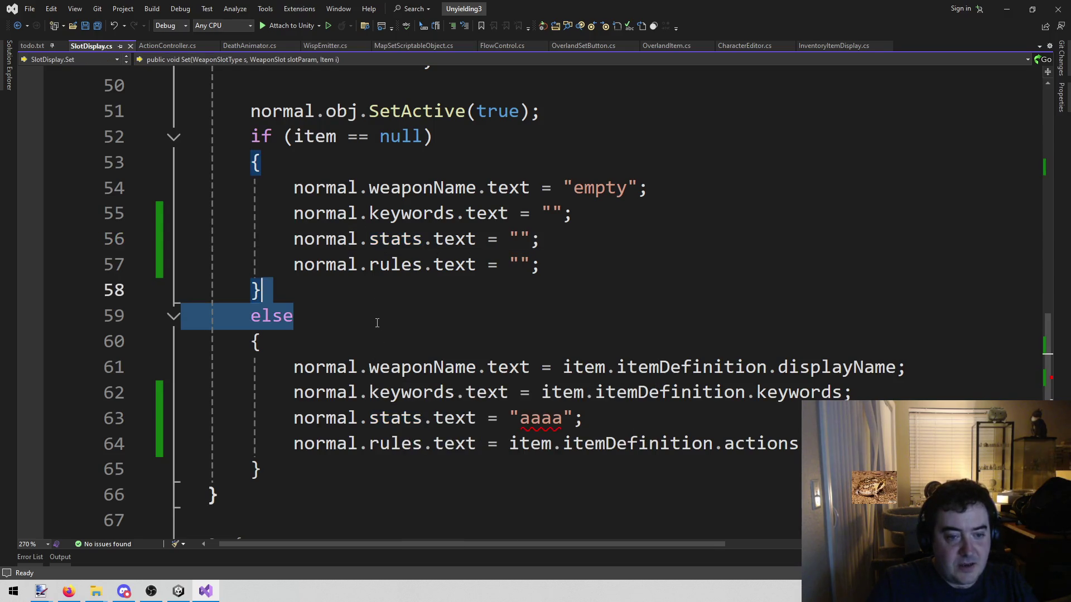
left_click(376, 328)
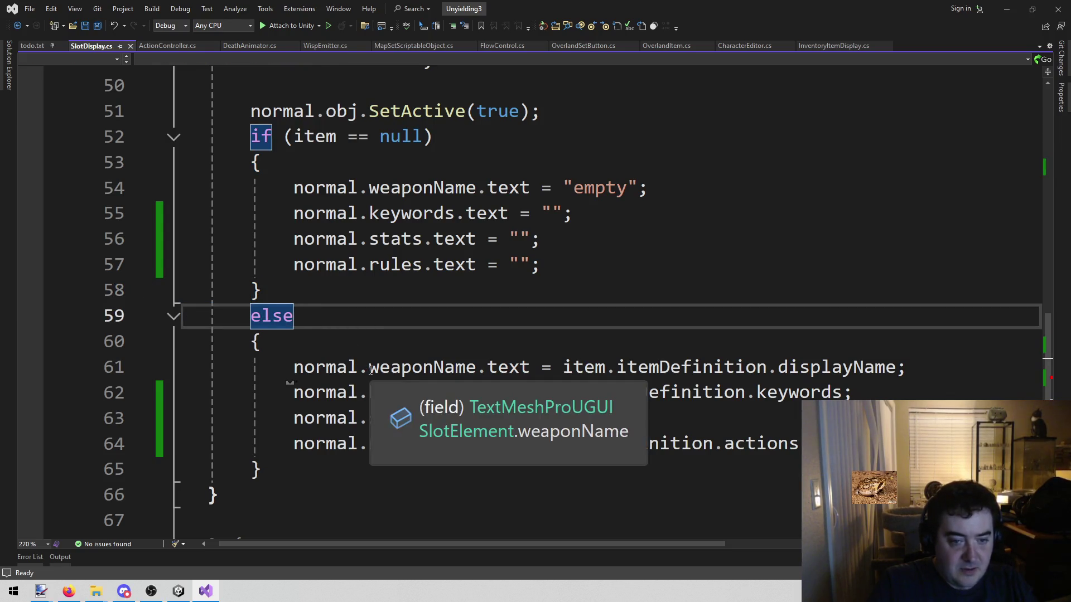
left_click(445, 296)
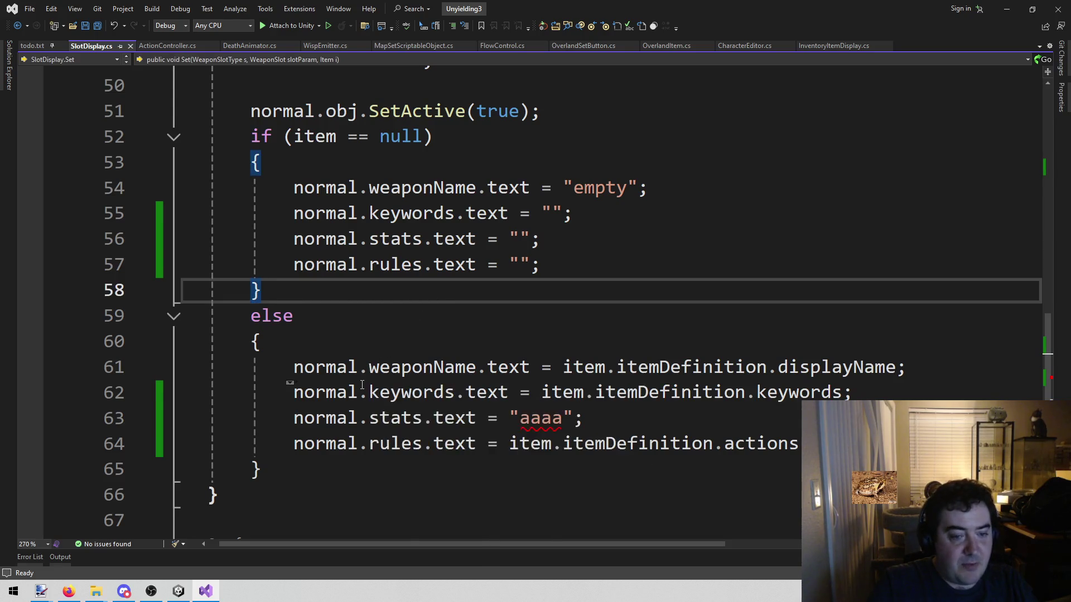
left_click(366, 368)
left_click(465, 328)
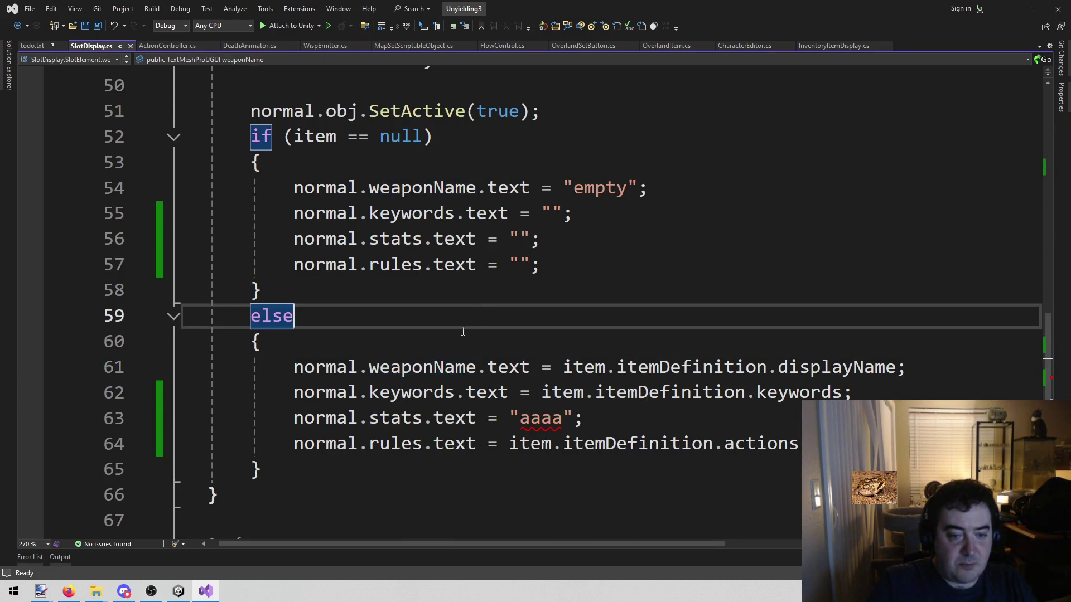
left_click(437, 367)
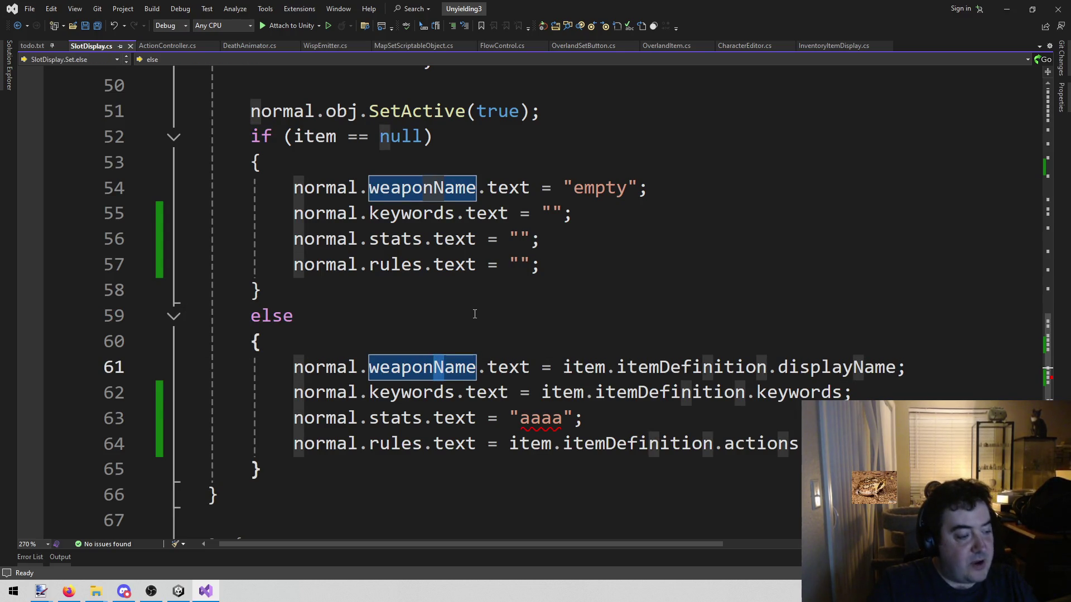
left_click(474, 314)
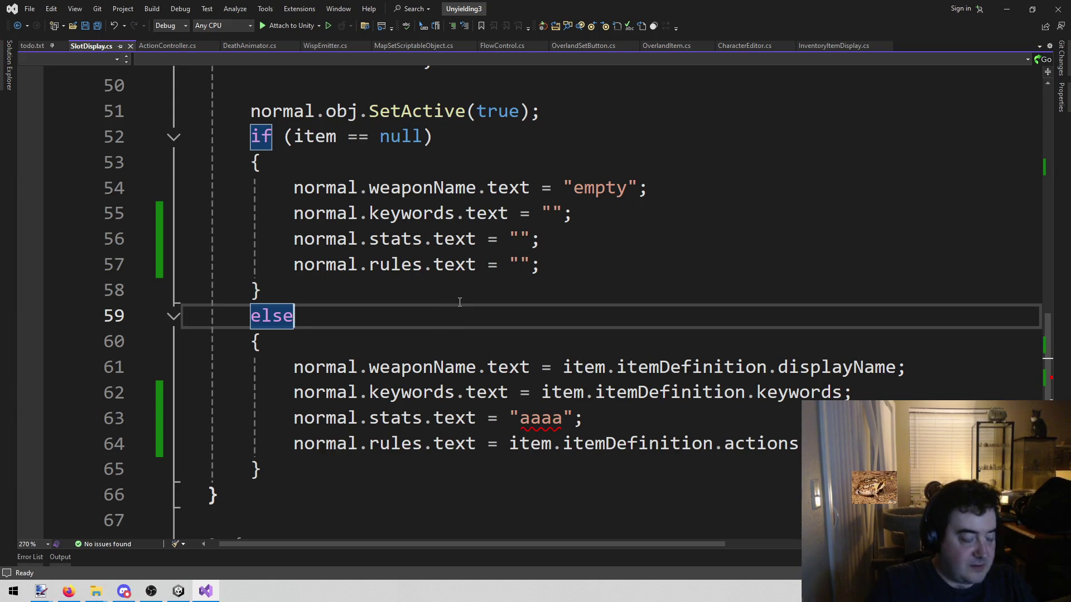
Step: Recheck the else block and line 61's weaponName assignment, then return to the running game
left_click(467, 265)
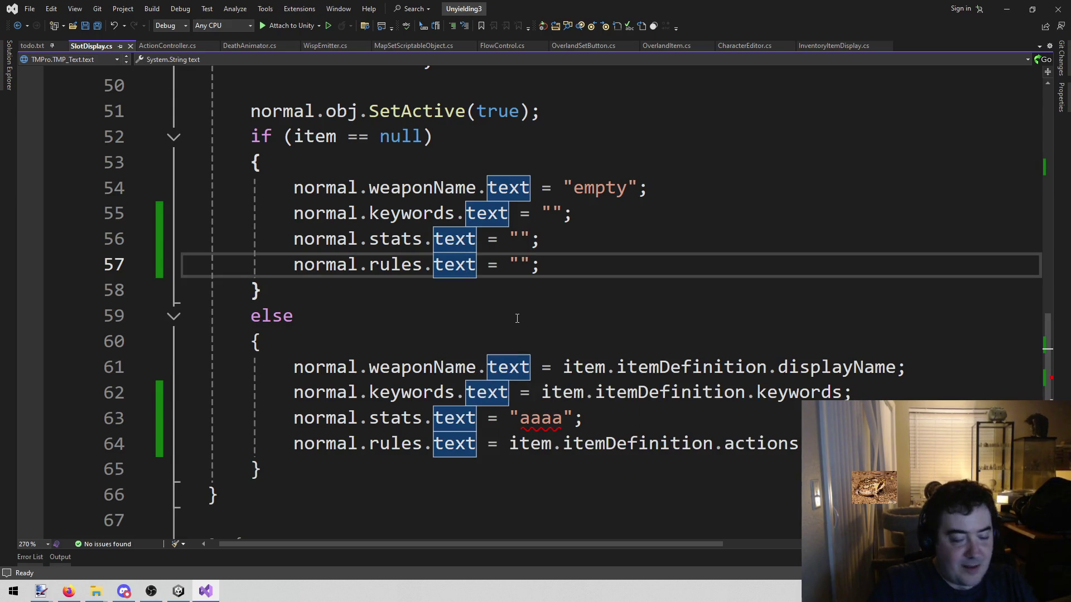
left_click(595, 316)
left_click(394, 336)
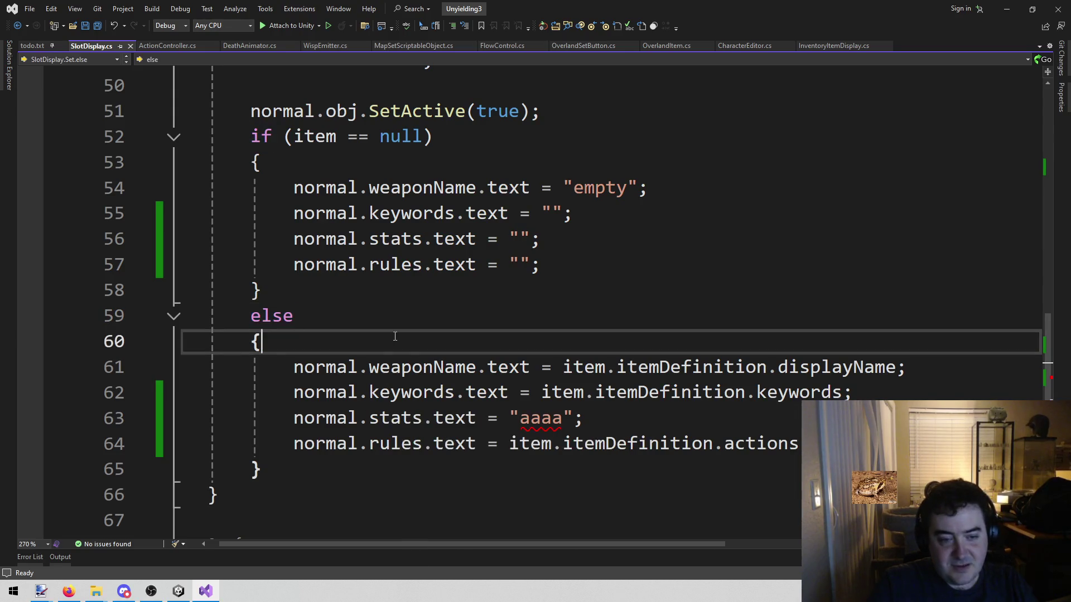
left_click(373, 368)
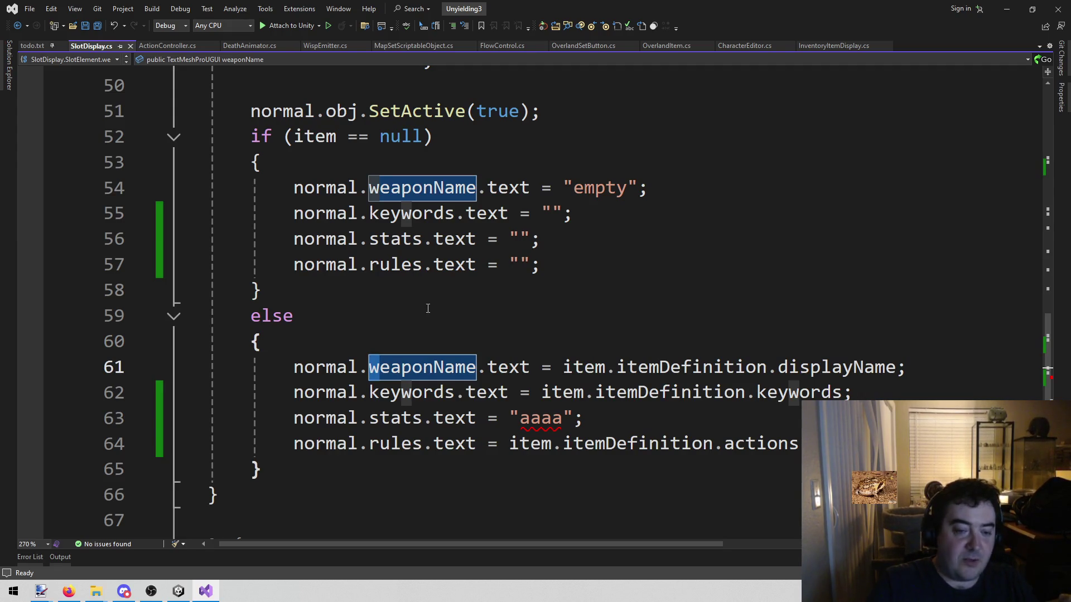
left_click(455, 337)
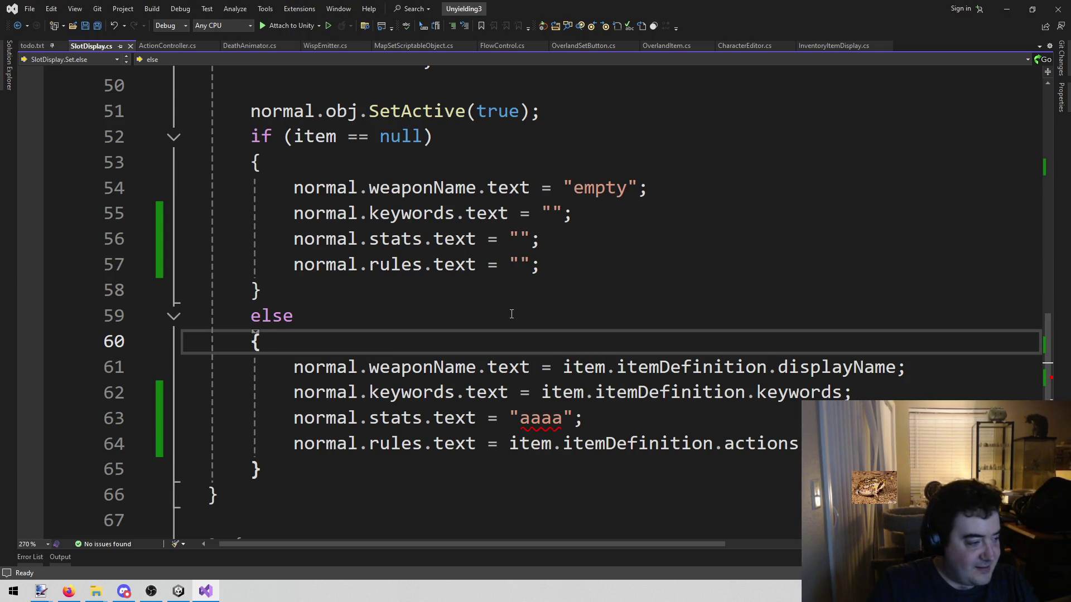
left_click(511, 314)
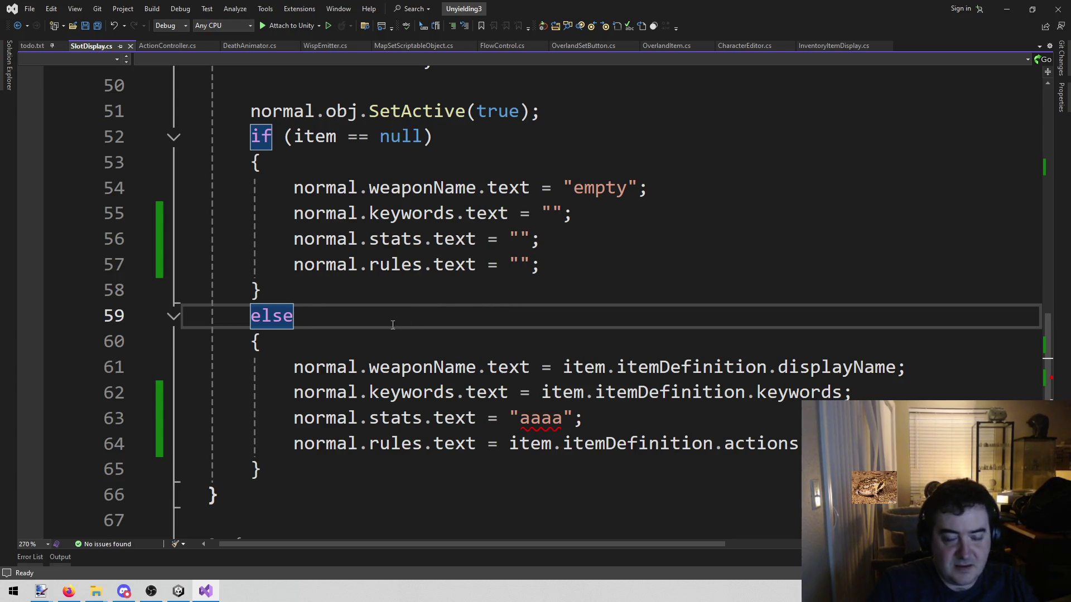
left_click(177, 592)
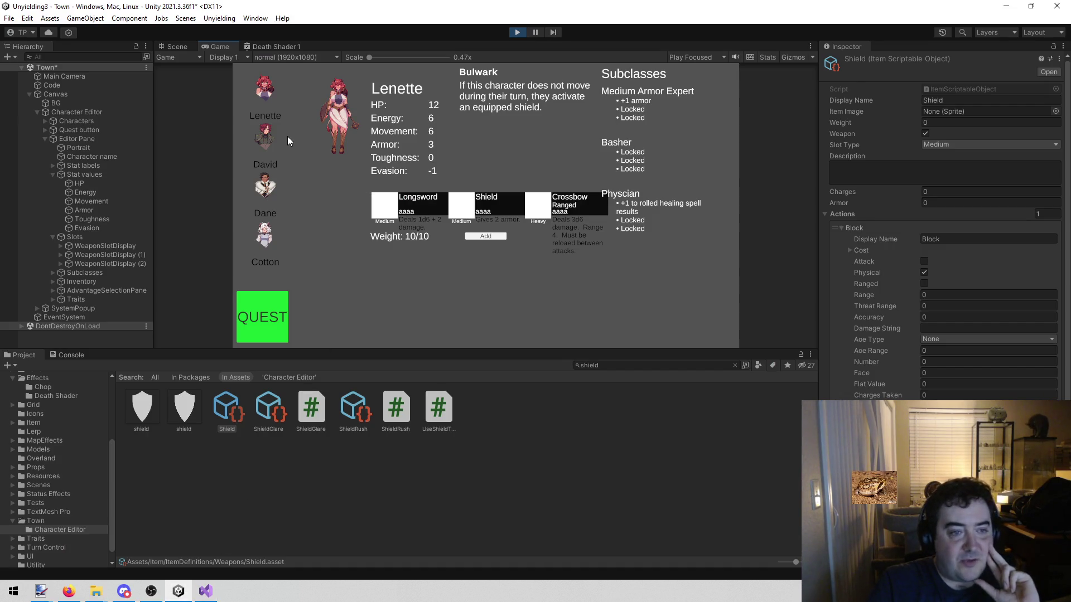
Step: Flip repeatedly through Dane, Cotton, Lenette and David, ending on David's Hunting Bow panel
left_click(257, 142)
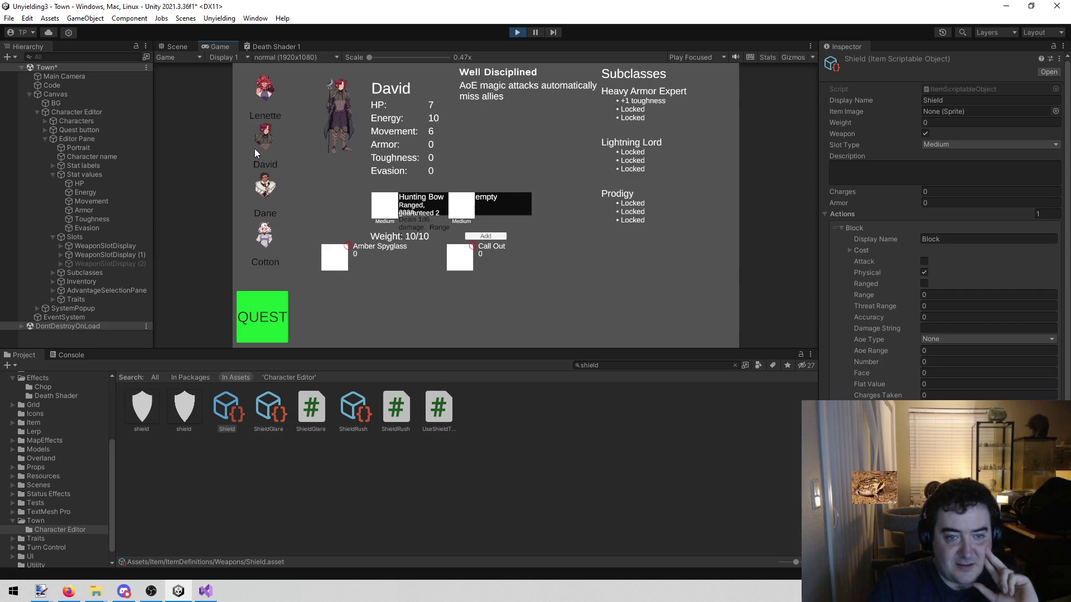
left_click(264, 186)
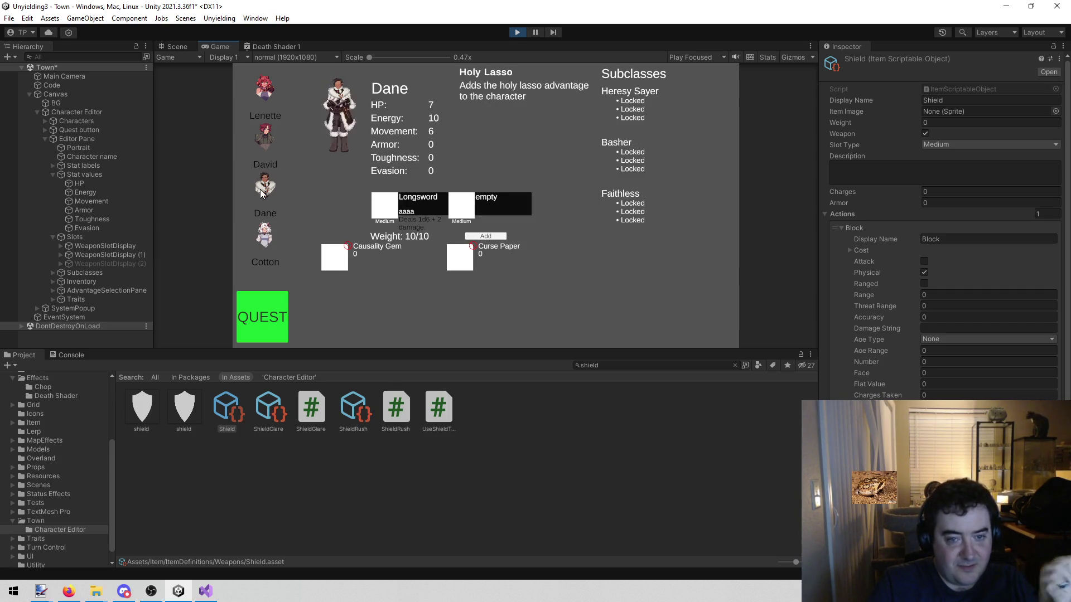
left_click(257, 239)
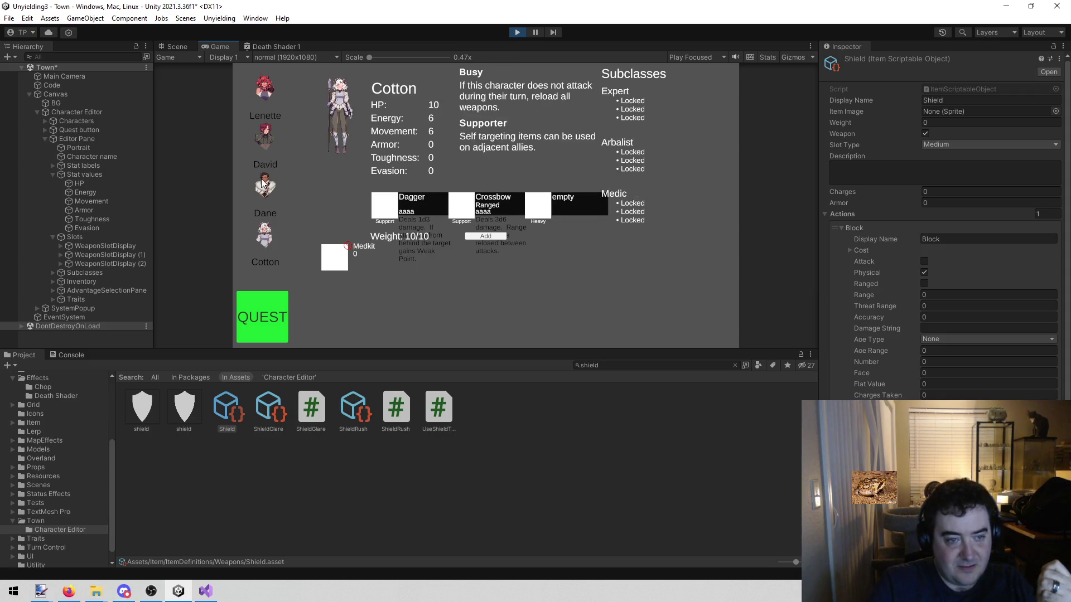
left_click(269, 185)
left_click(266, 90)
left_click(265, 139)
left_click(265, 235)
left_click(271, 184)
left_click(269, 137)
left_click(264, 89)
left_click(260, 136)
left_click(265, 184)
left_click(266, 239)
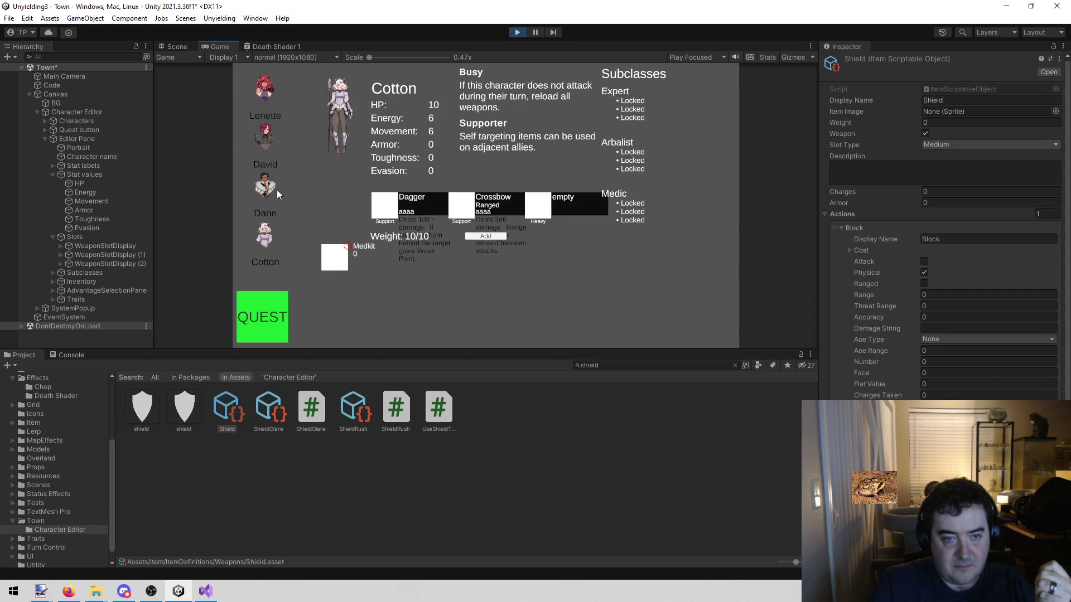
left_click(274, 189)
left_click(271, 136)
left_click(276, 85)
left_click(259, 137)
left_click(263, 184)
left_click(265, 234)
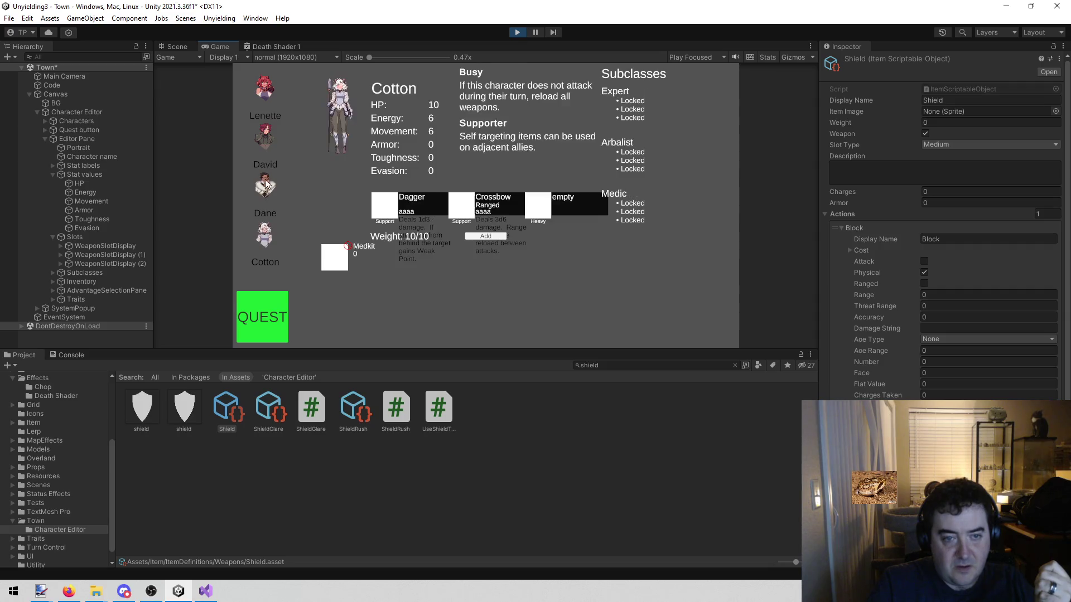
left_click(266, 186)
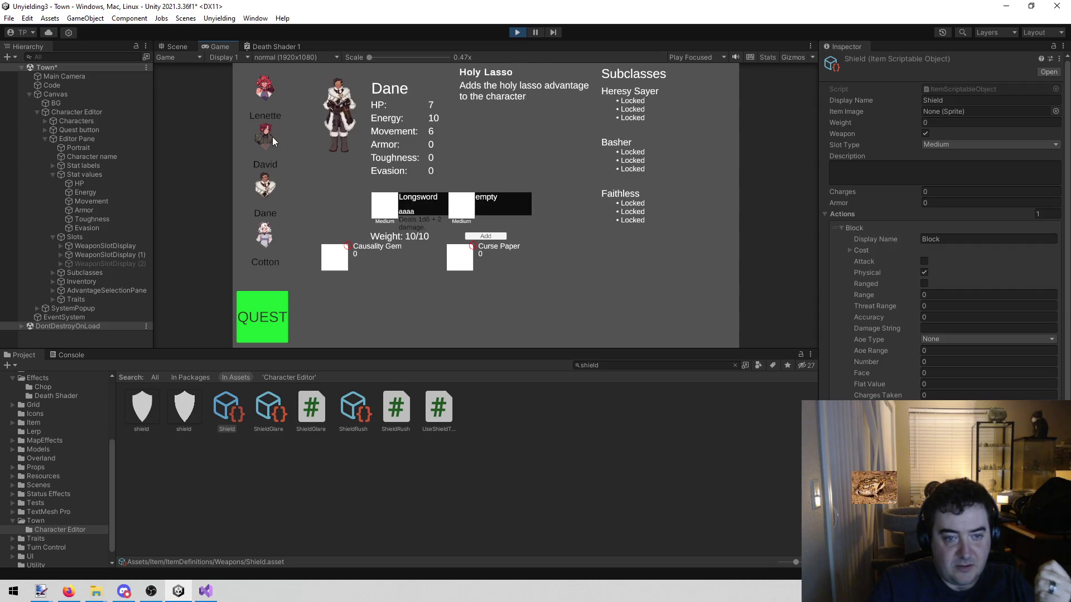
left_click(272, 136)
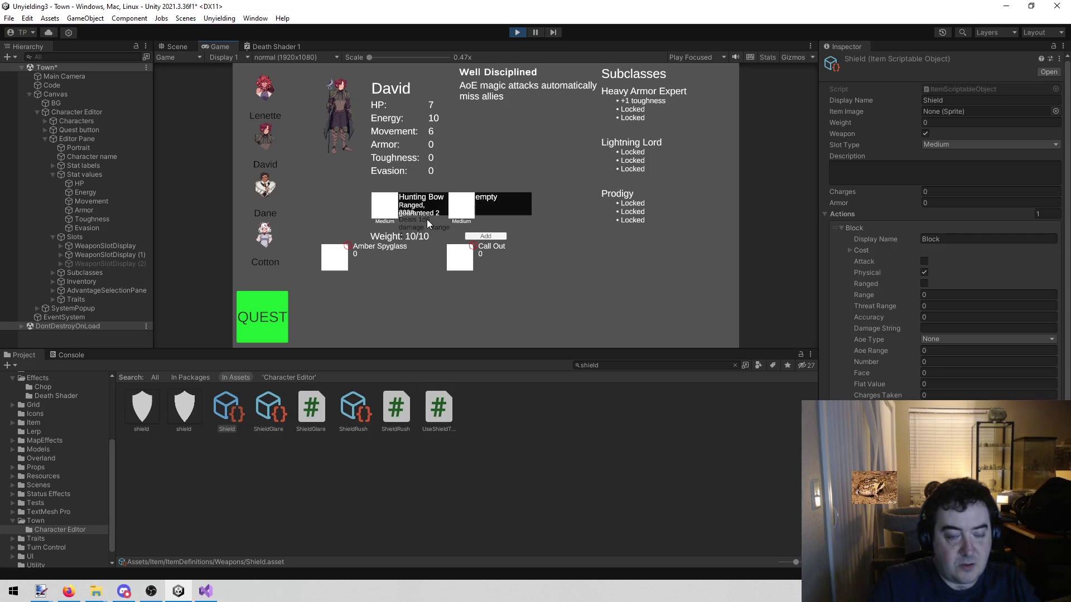
scroll(942, 223, "down", 3)
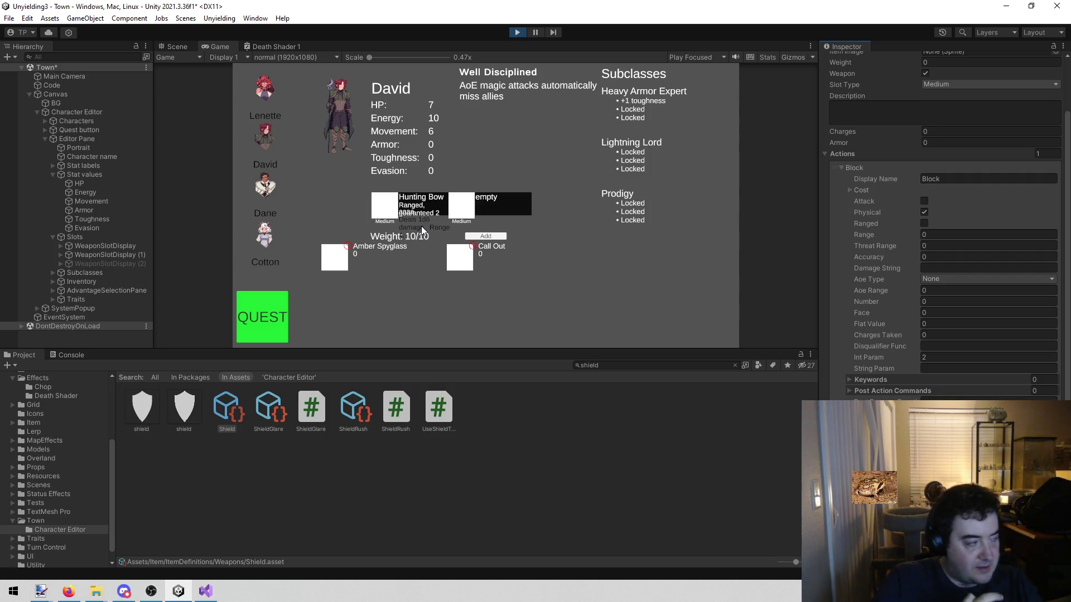
Step: Stop Play mode, clear the Shield search, and review each weapon asset from Big Sword to Sparks
left_click(513, 30)
left_click(231, 412)
left_click(734, 365)
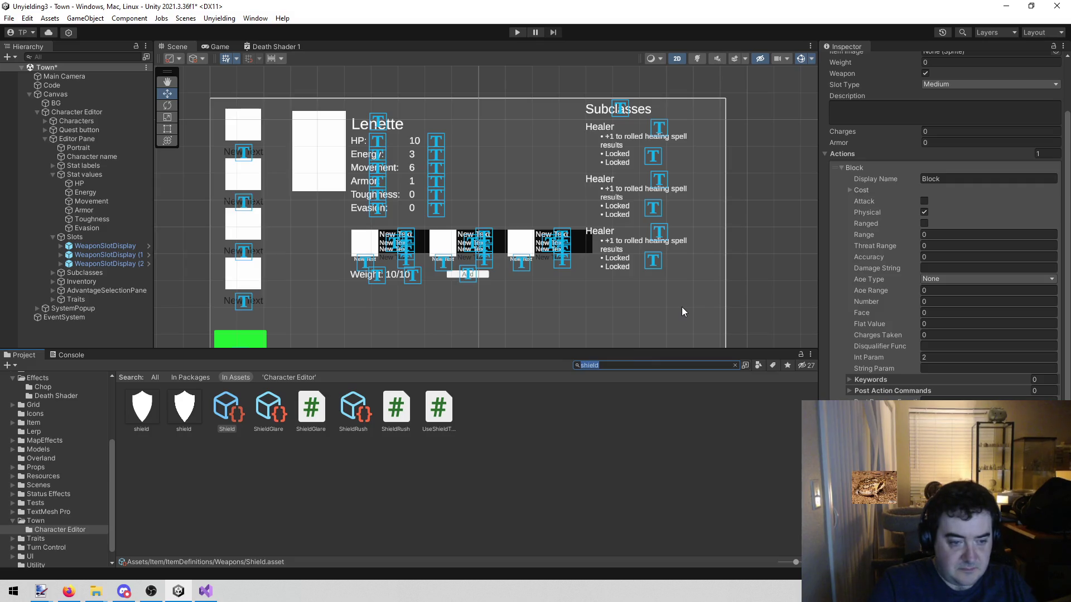
left_click(154, 413)
key("Right")
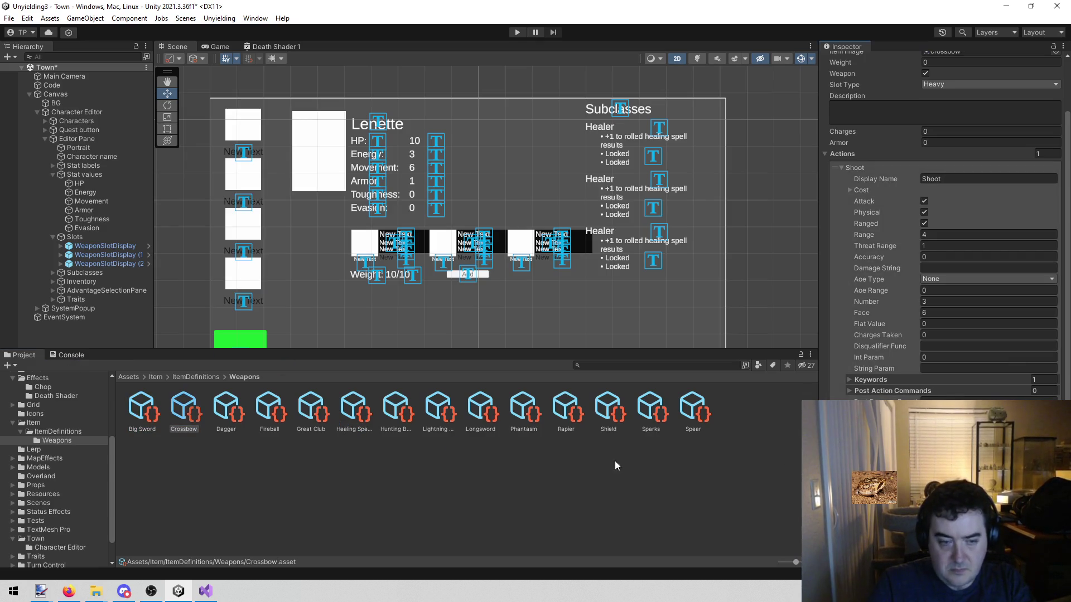
left_click(230, 406)
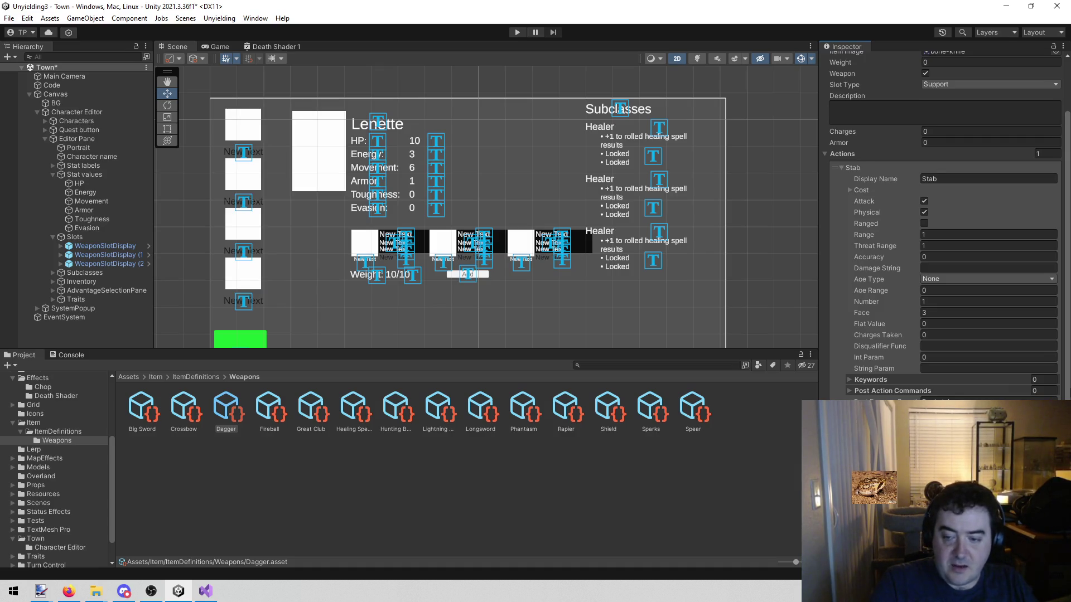
left_click(278, 399)
key("Right")
key("Right")
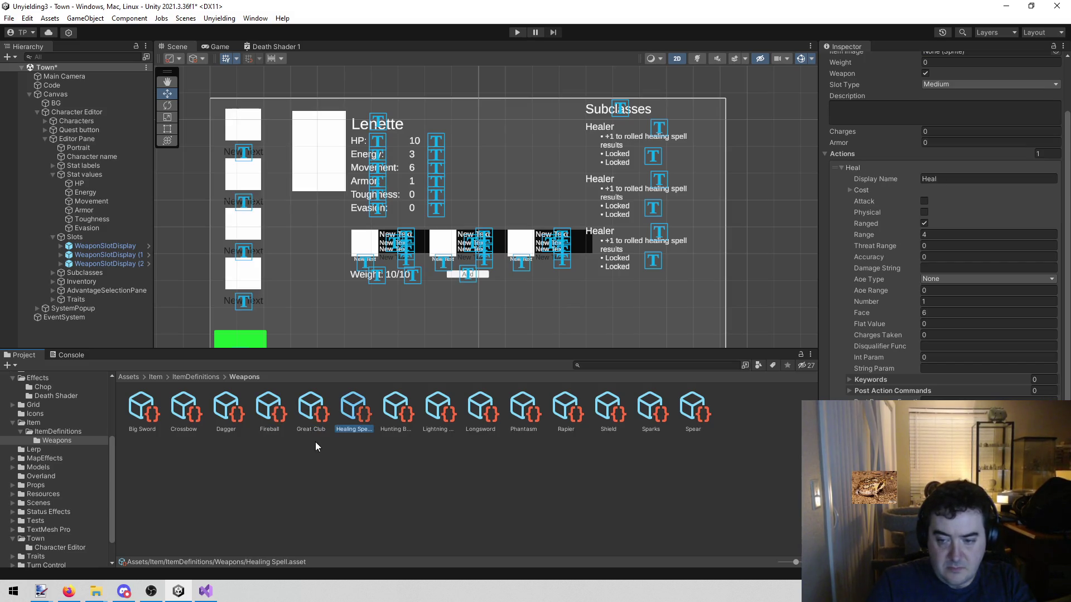
key("Right")
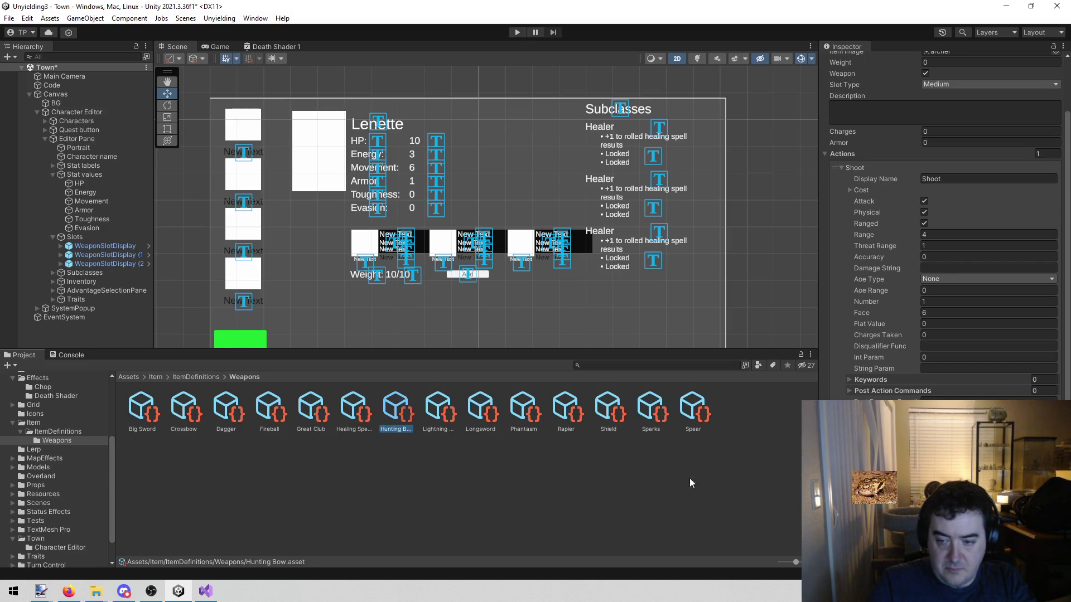
left_click(437, 397)
key("Right")
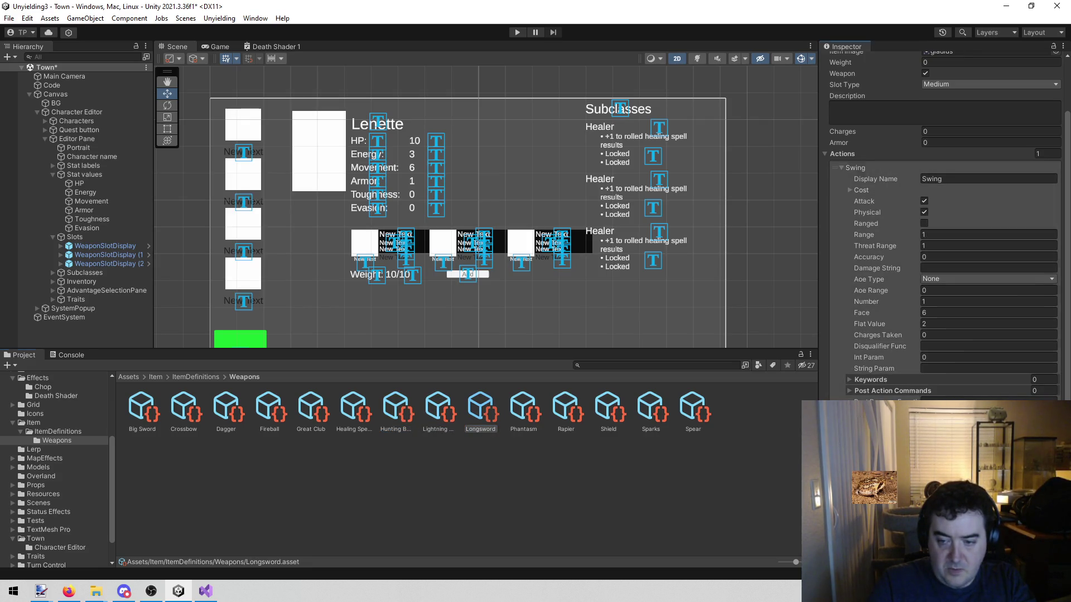
left_click(524, 407)
key("Right")
key("Right")
key("Right")
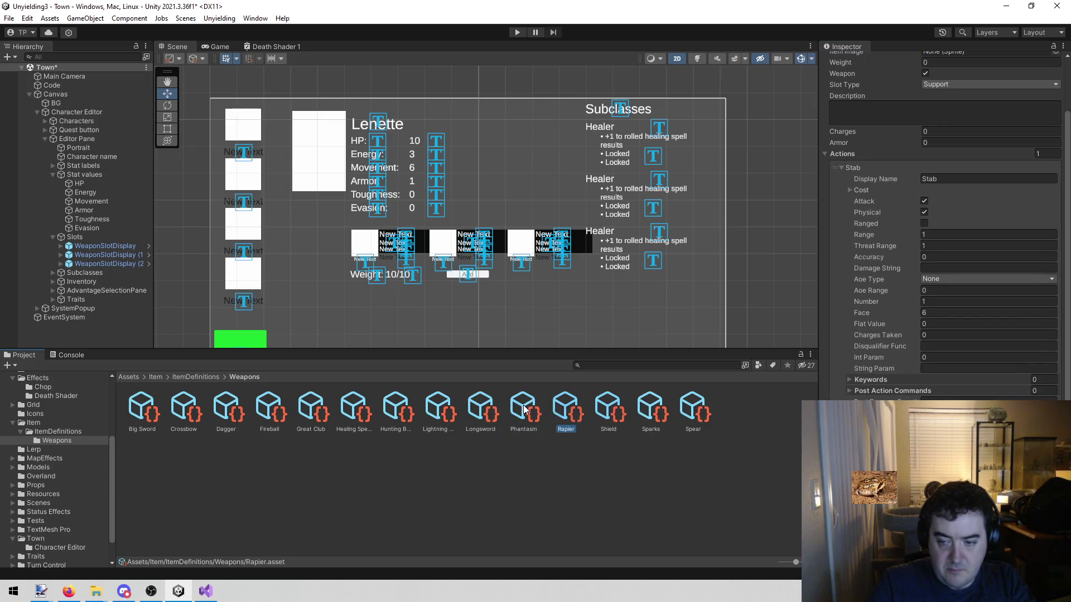
key("Left")
key("Left")
key("Left")
key("Left")
key("Left")
key("Left")
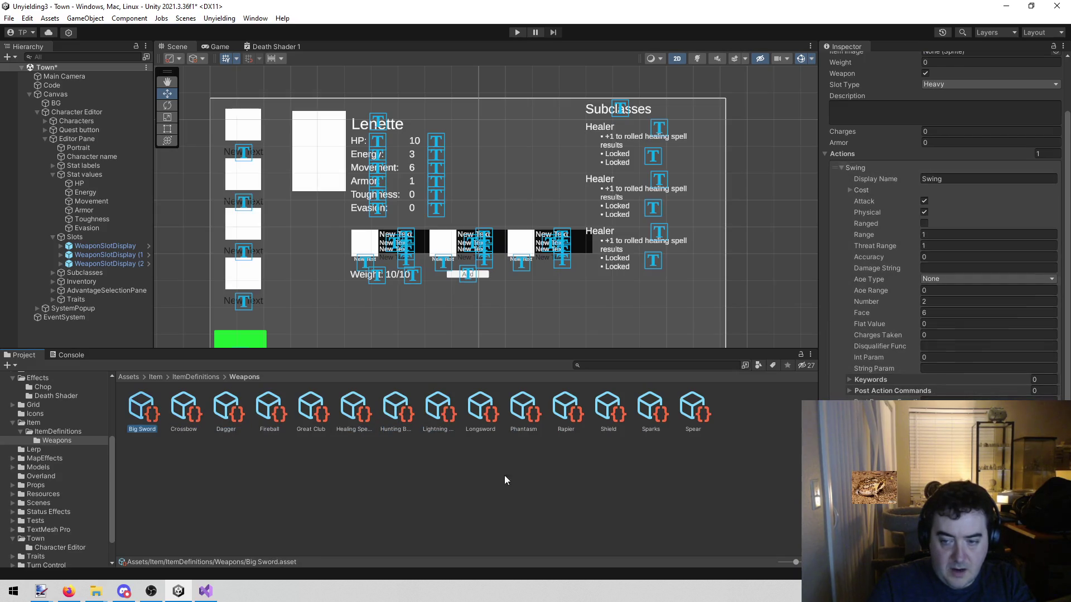
Step: Review the ItemDefinitions items from Amber Spyglass to Medkit, then clear the selection
left_click(92, 435)
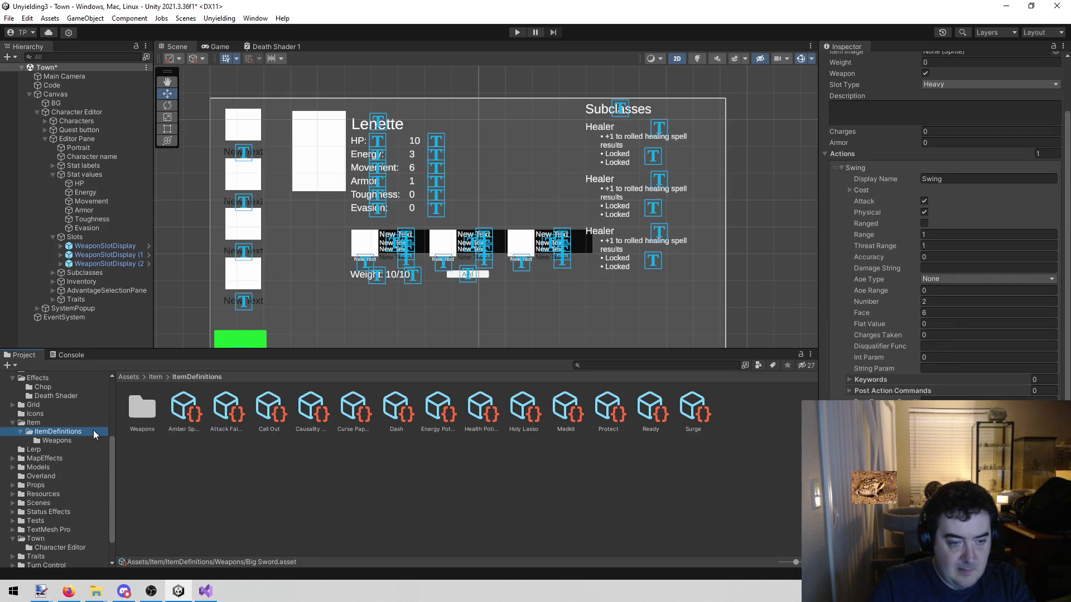
left_click(203, 406)
key("Right")
key("Right")
key("Right")
key("Right")
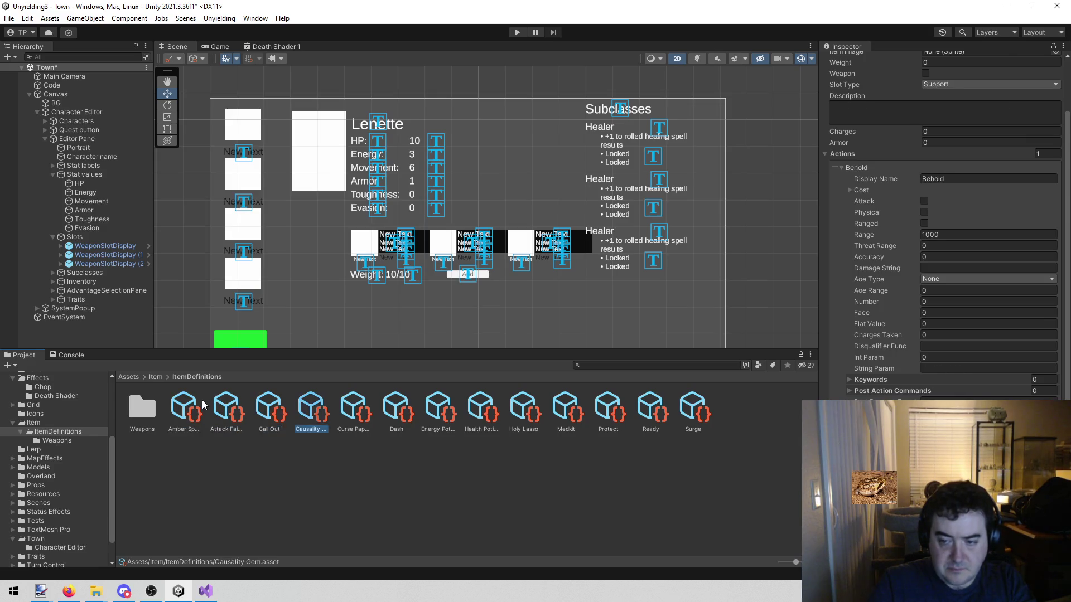
key("Right")
key("Right")
key("Right")
key("Left")
key("Right")
key("Left")
key("Left")
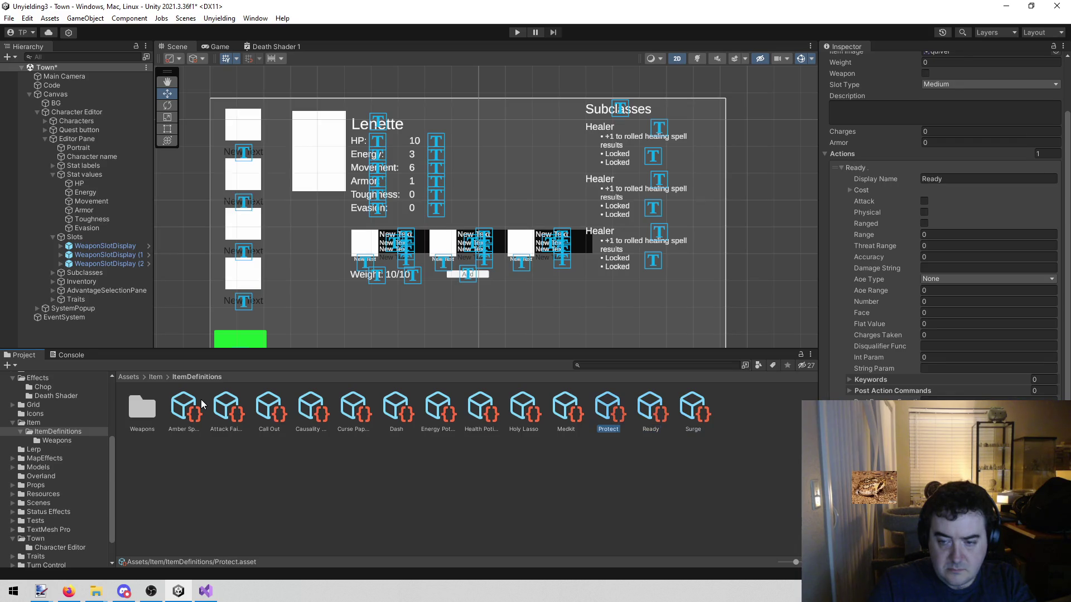
key("Left")
key("Left")
key("Left")
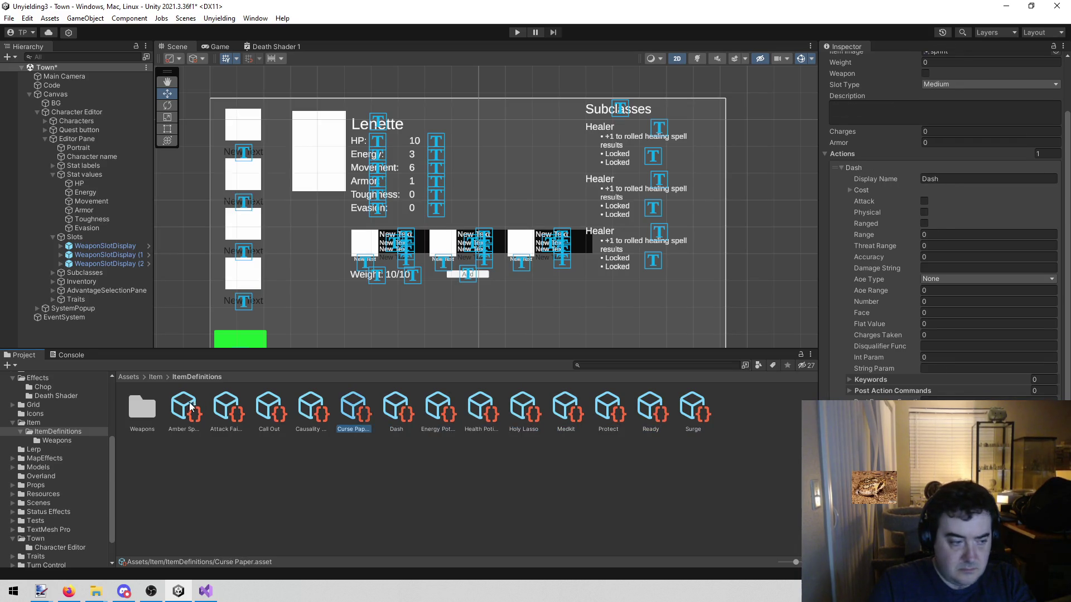
left_click(163, 505)
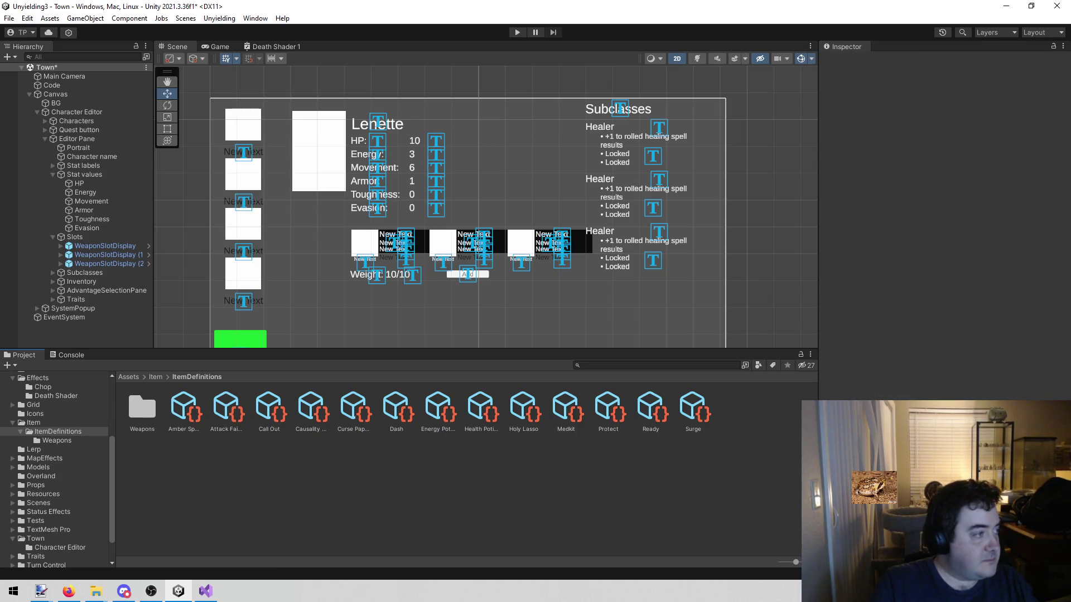
key("alt+Tab")
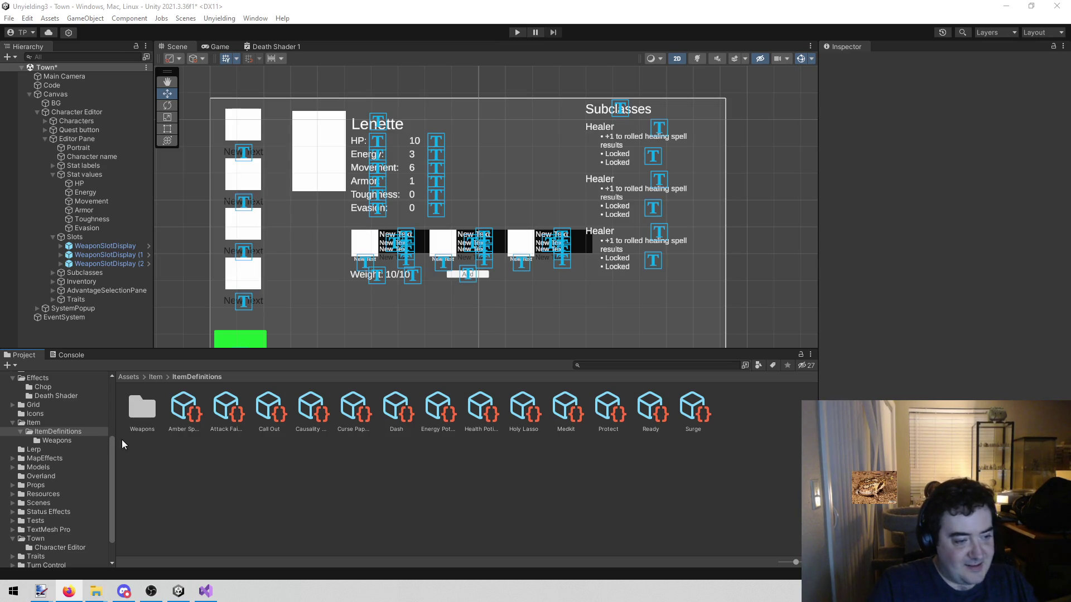
Step: Expand and collapse the Effects and Item folders, open the Weapons folder, and run the game
scroll(64, 438, "up", 5)
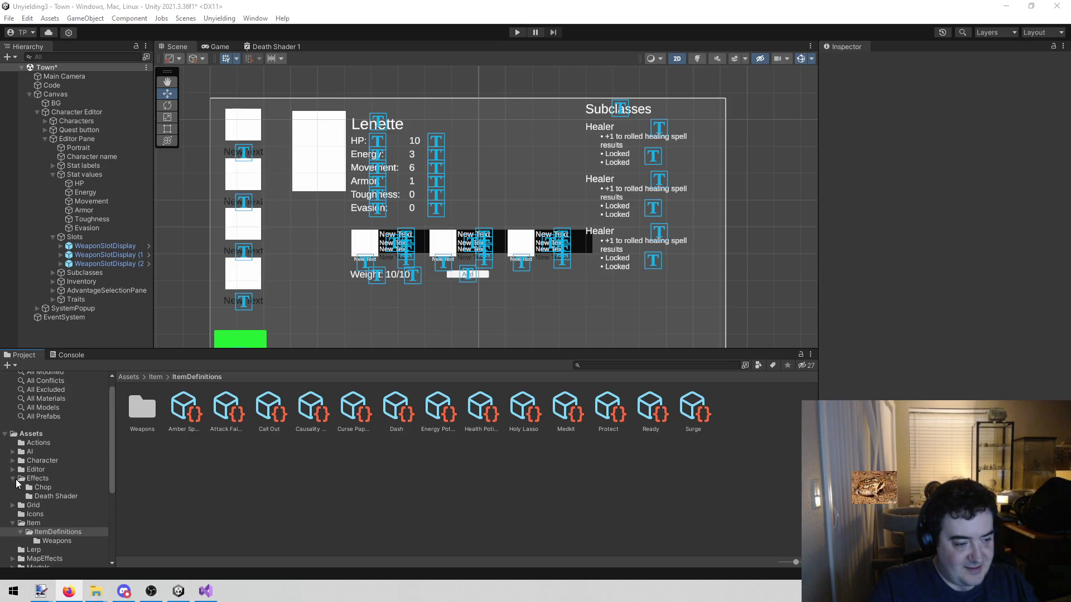
left_click(19, 479)
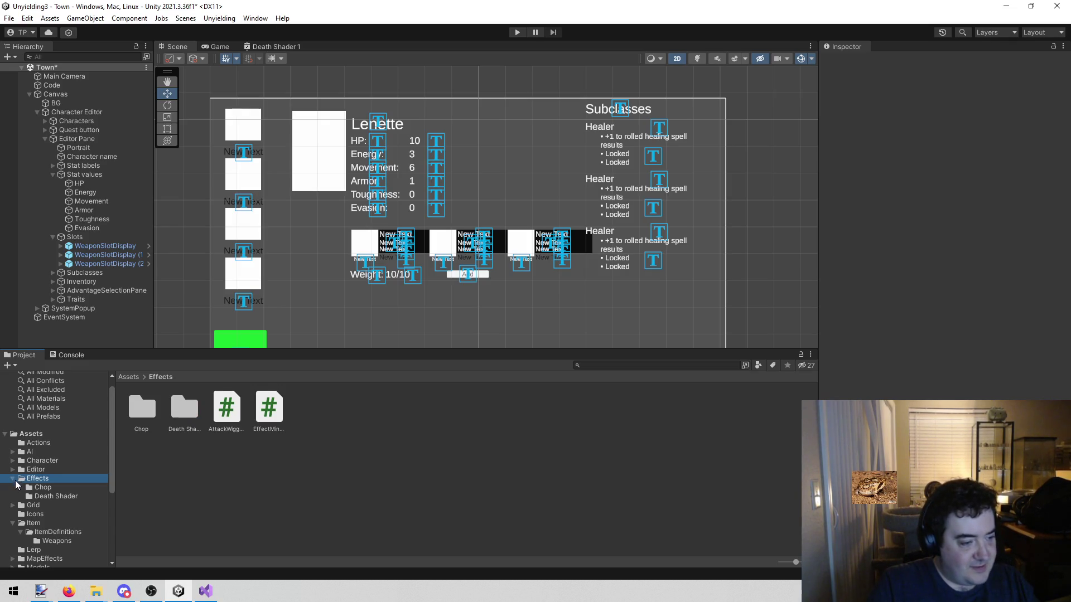
left_click(13, 479)
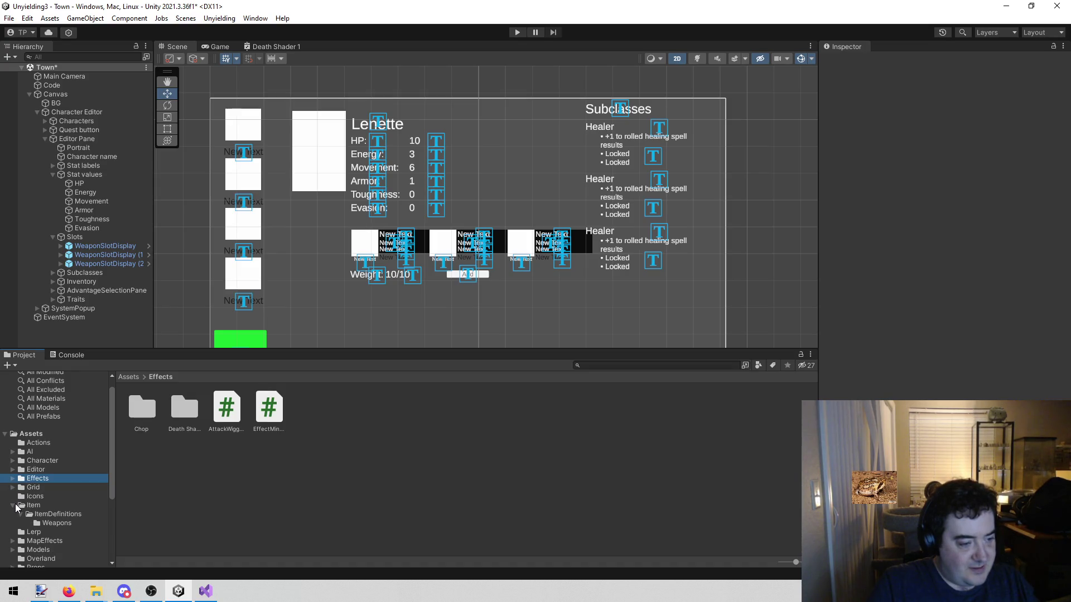
left_click(18, 505)
left_click(13, 514)
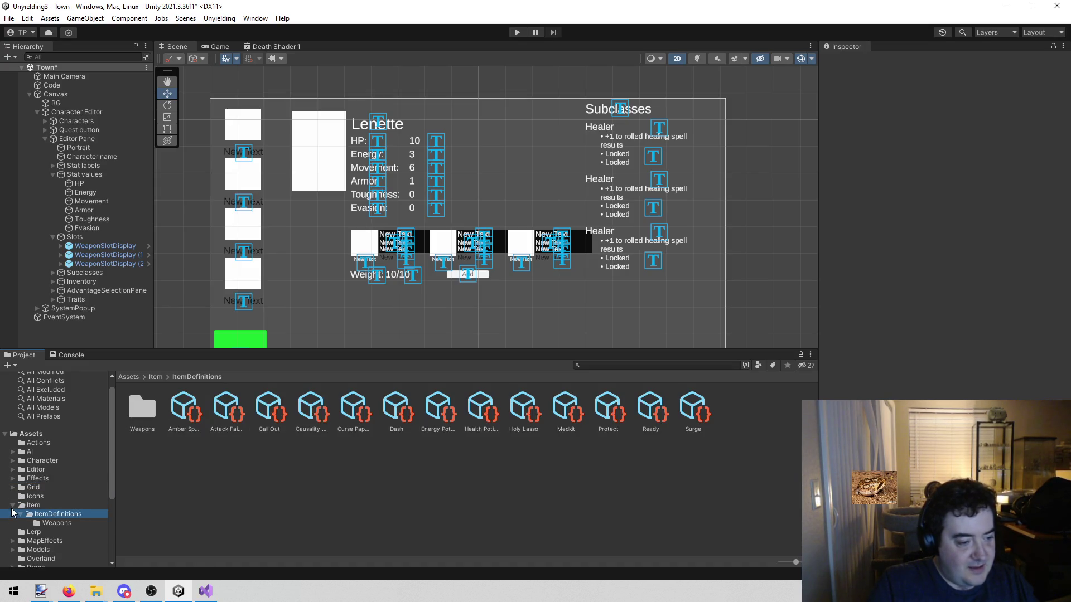
left_click(12, 508)
scroll(33, 474, "down", 4)
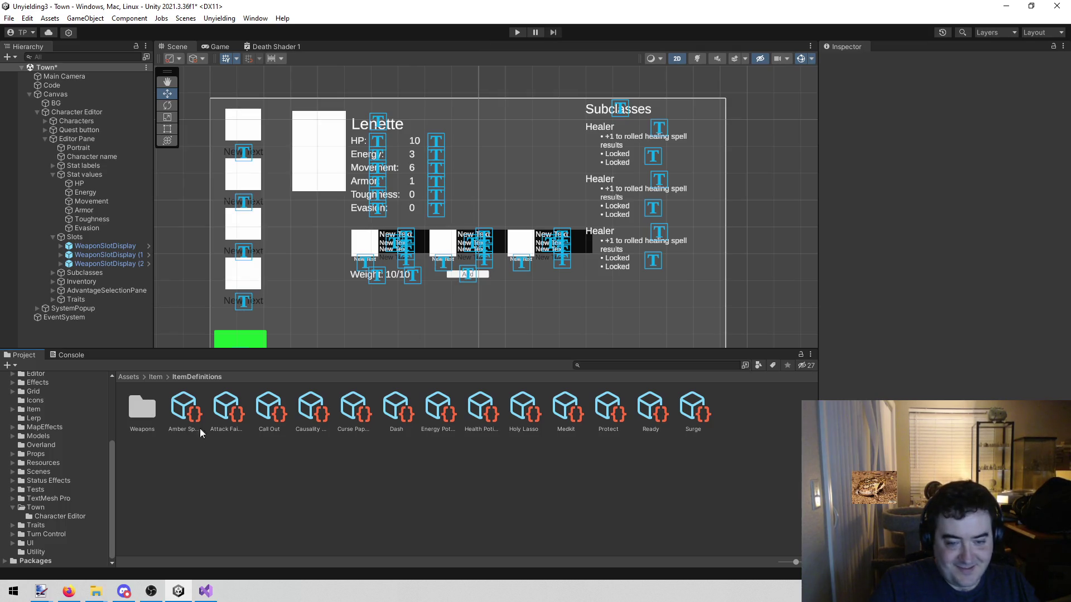
double_click(134, 415)
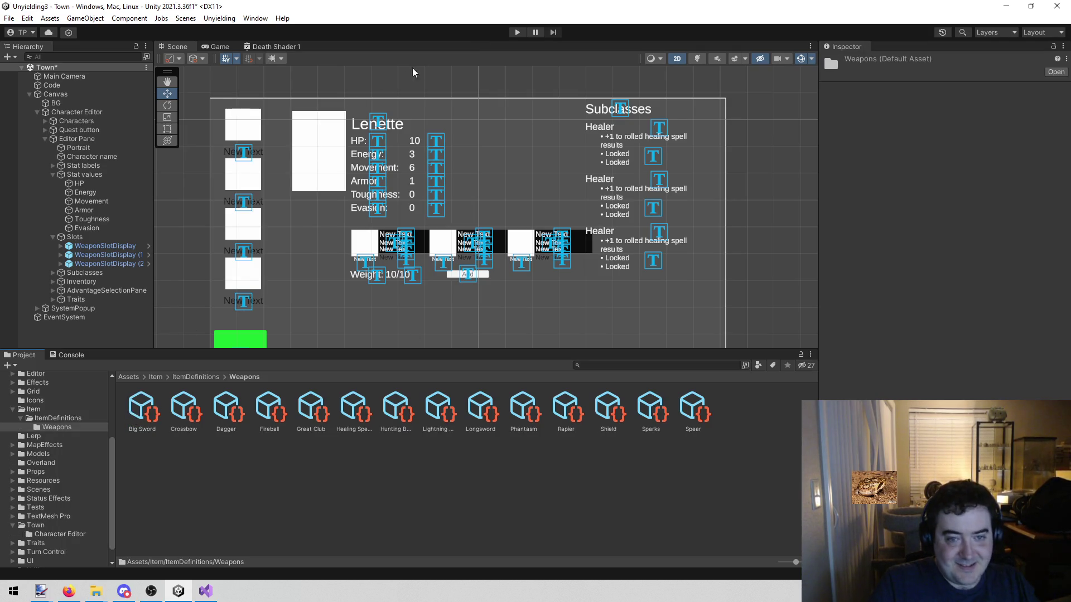
left_click(518, 32)
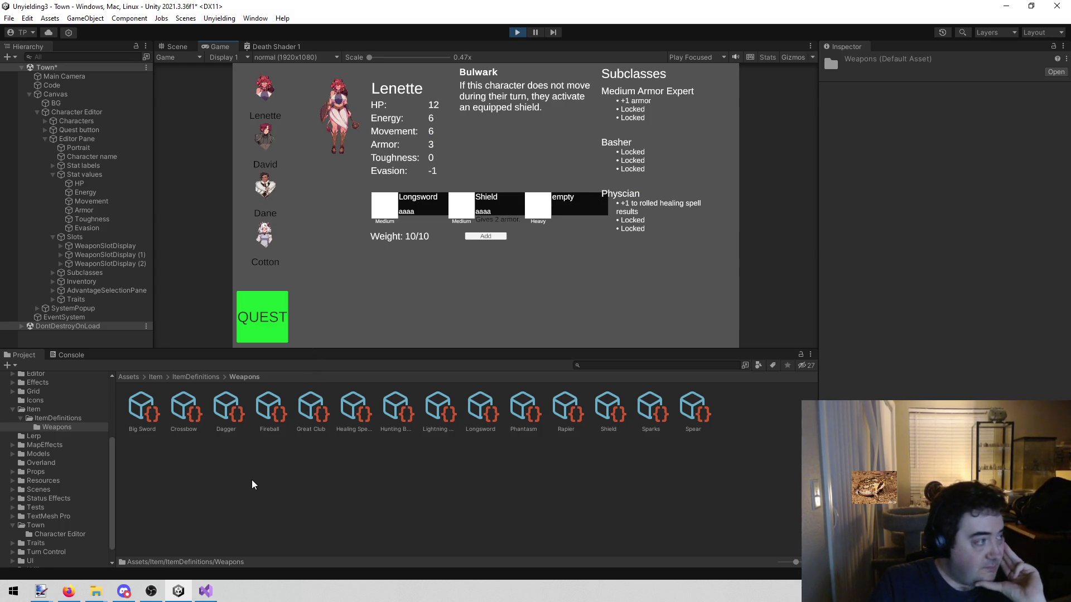
Step: Check the Big Sword weapon settings, then compare David's, Dane's and Cotton's panels
left_click(153, 413)
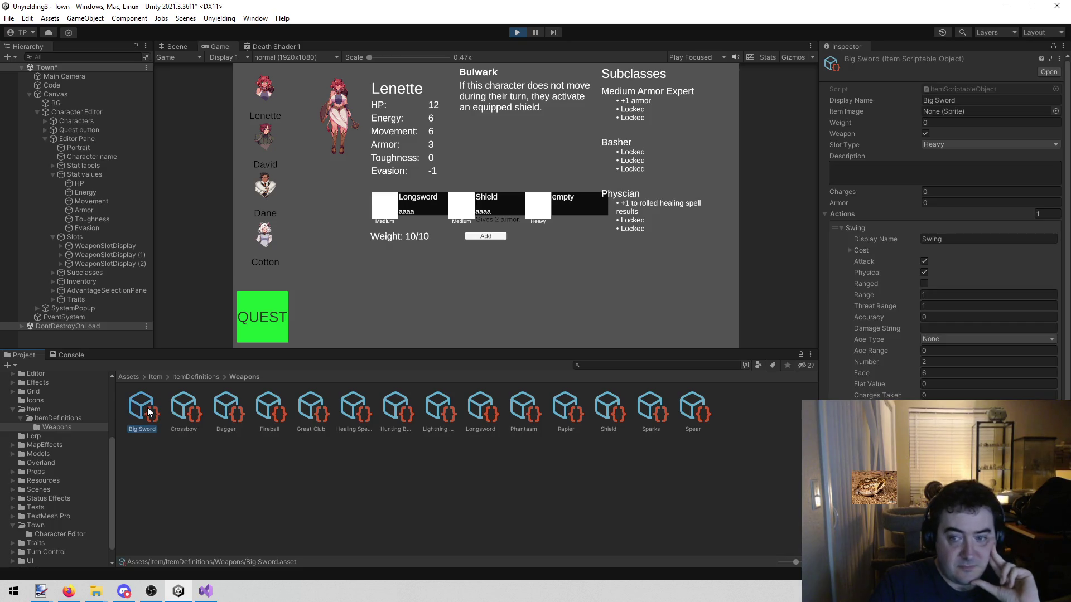
left_click(266, 141)
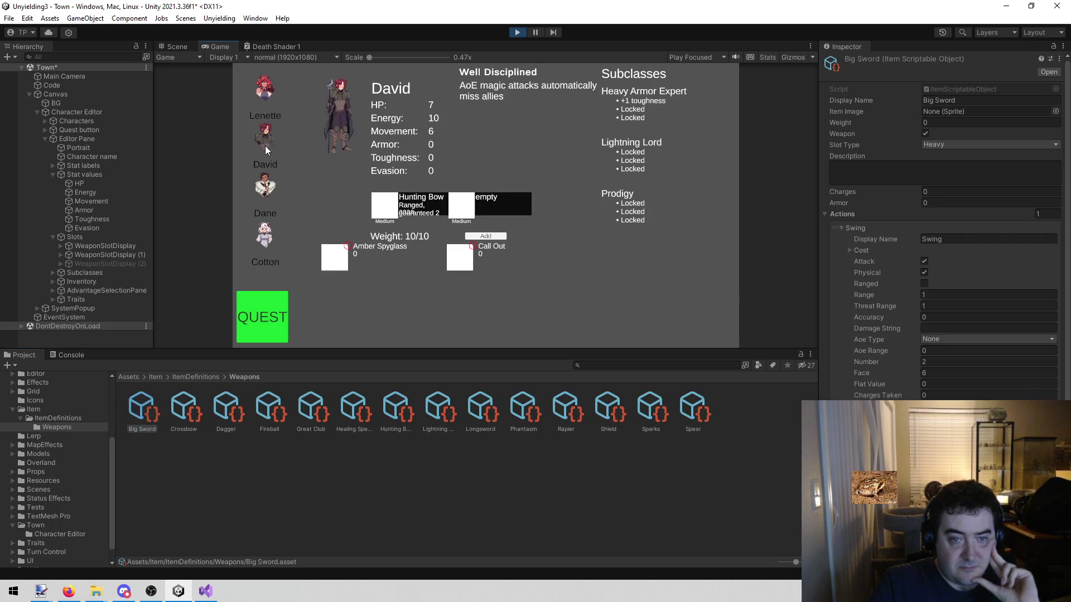
left_click(269, 183)
left_click(263, 237)
left_click(265, 189)
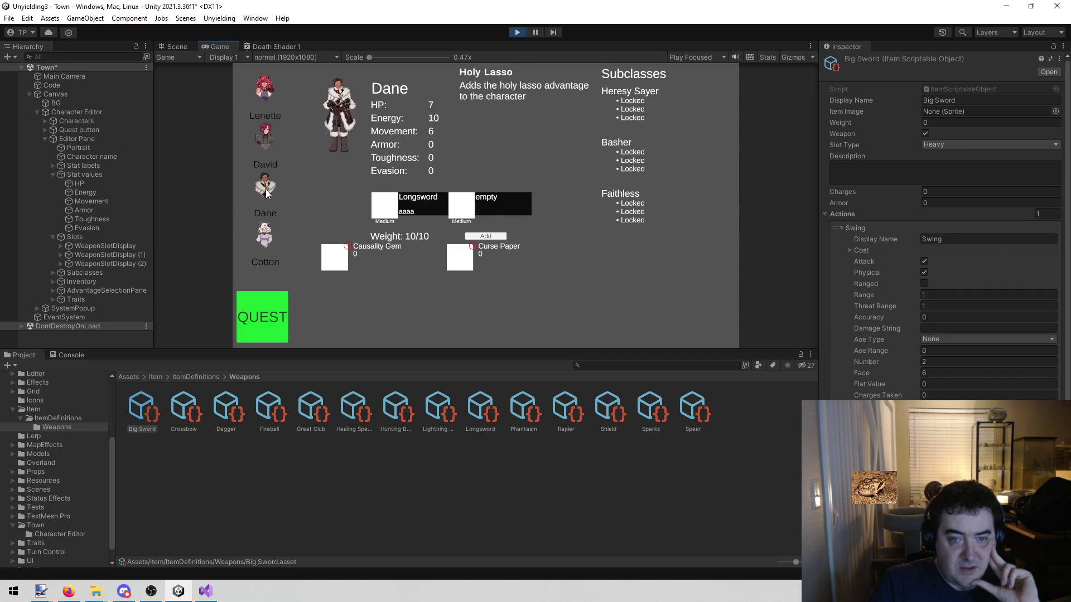
left_click(250, 237)
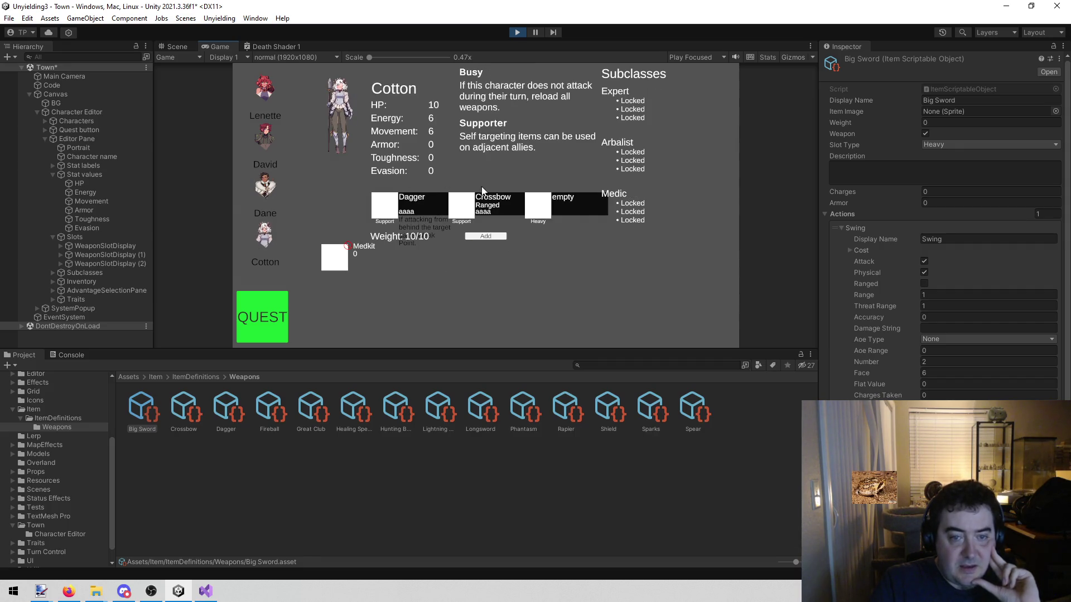
Step: Flip between Dane, David and Lenette, finishing on Lenette, then stop Play mode
left_click(266, 190)
left_click(264, 144)
left_click(264, 88)
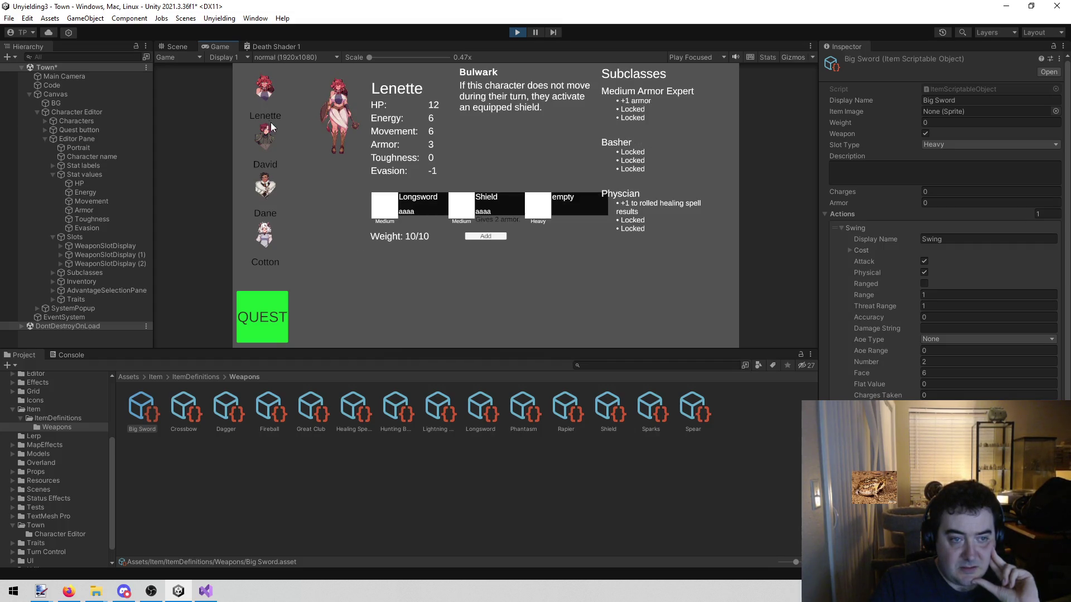
left_click(261, 138)
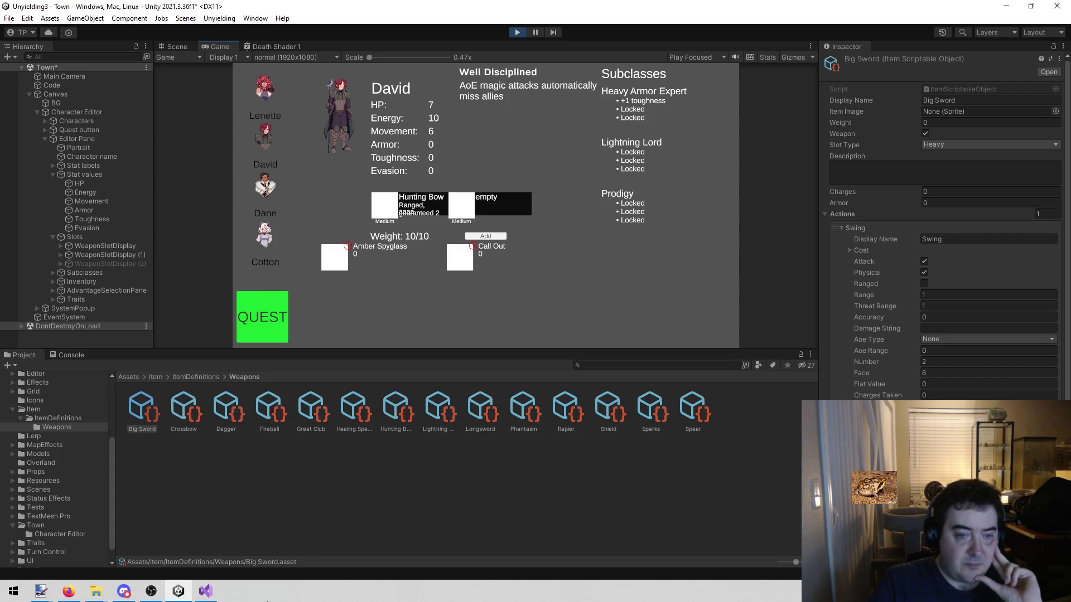
left_click(256, 195)
left_click(259, 153)
left_click(263, 93)
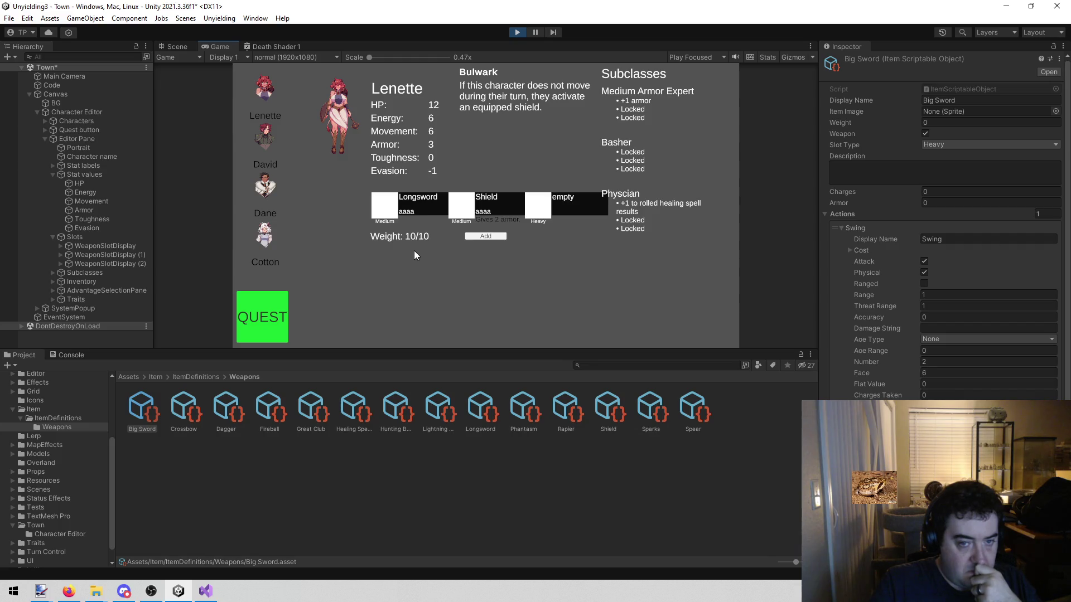
left_click(518, 32)
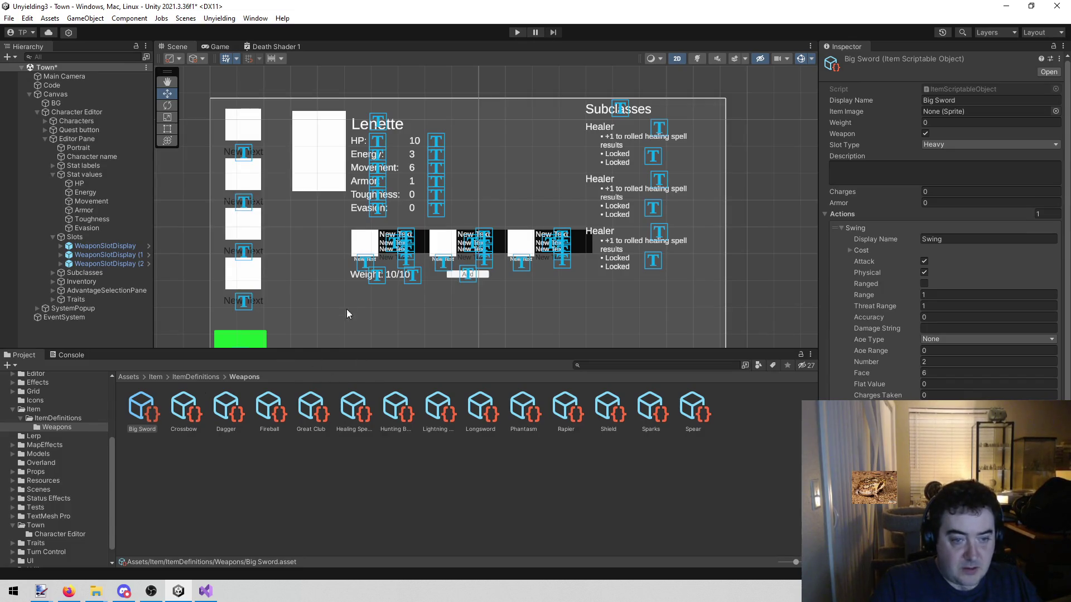
Step: Search the Project for 'weaponslotd' and open the WeaponSlotDisplay prefab
left_click(639, 366)
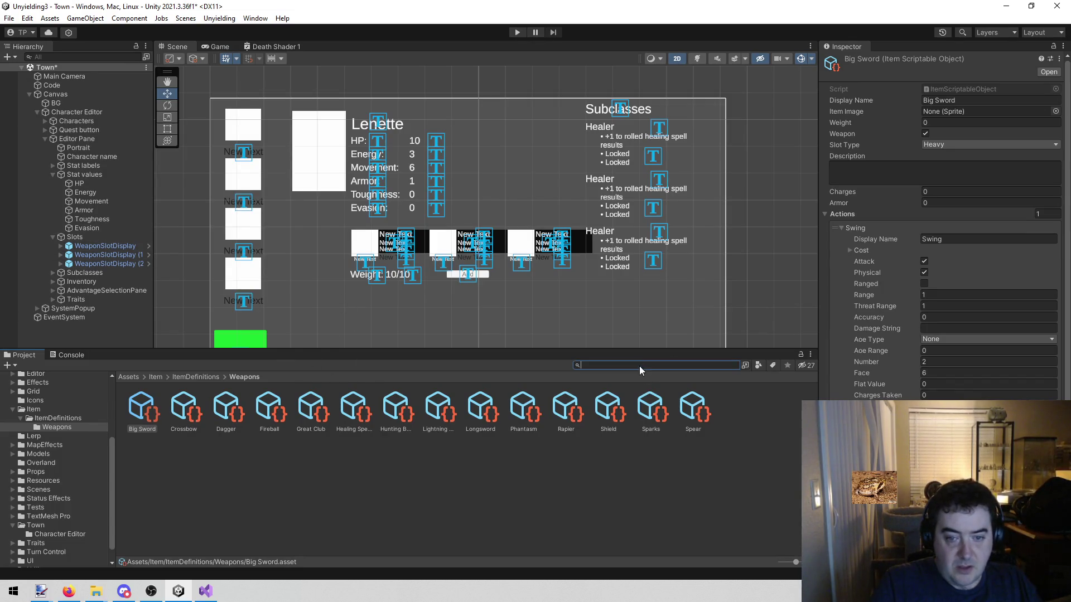
type("weaponslot")
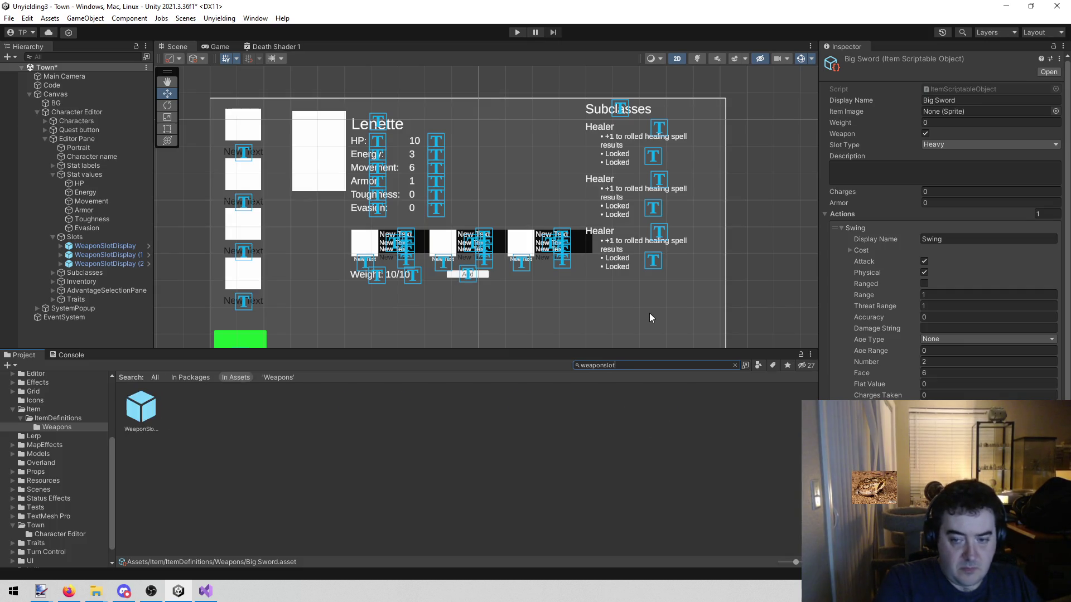
type("d")
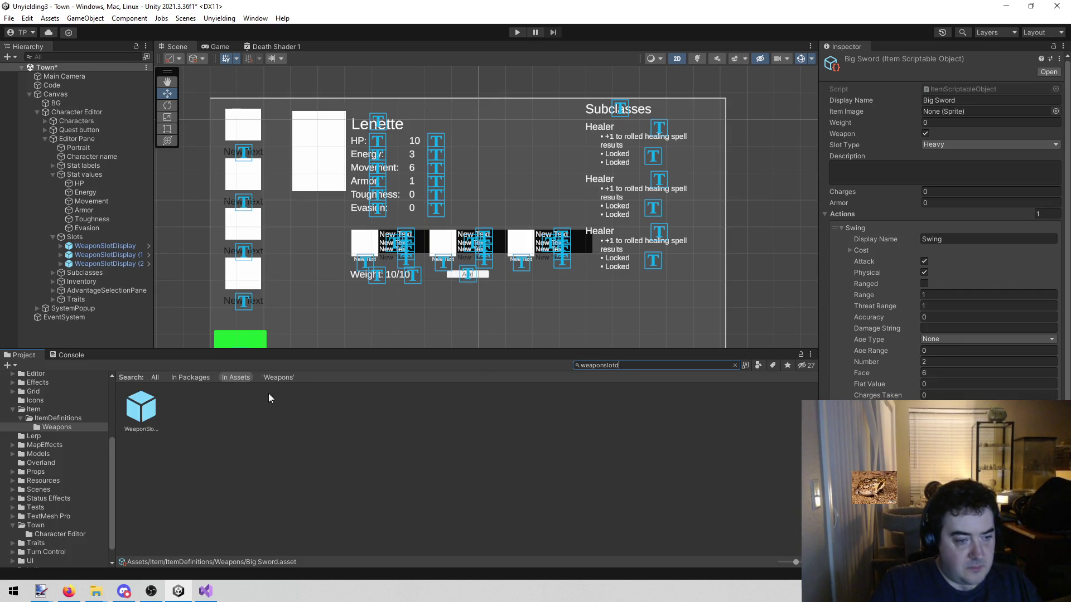
double_click(144, 407)
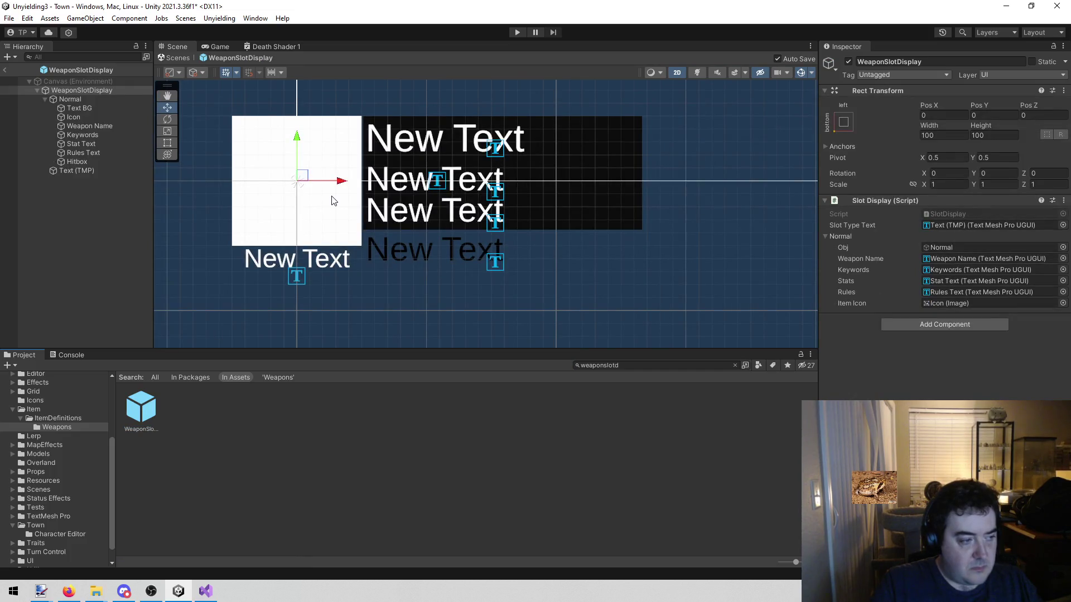
scroll(335, 196, "up", 3)
scroll(346, 184, "down", 2)
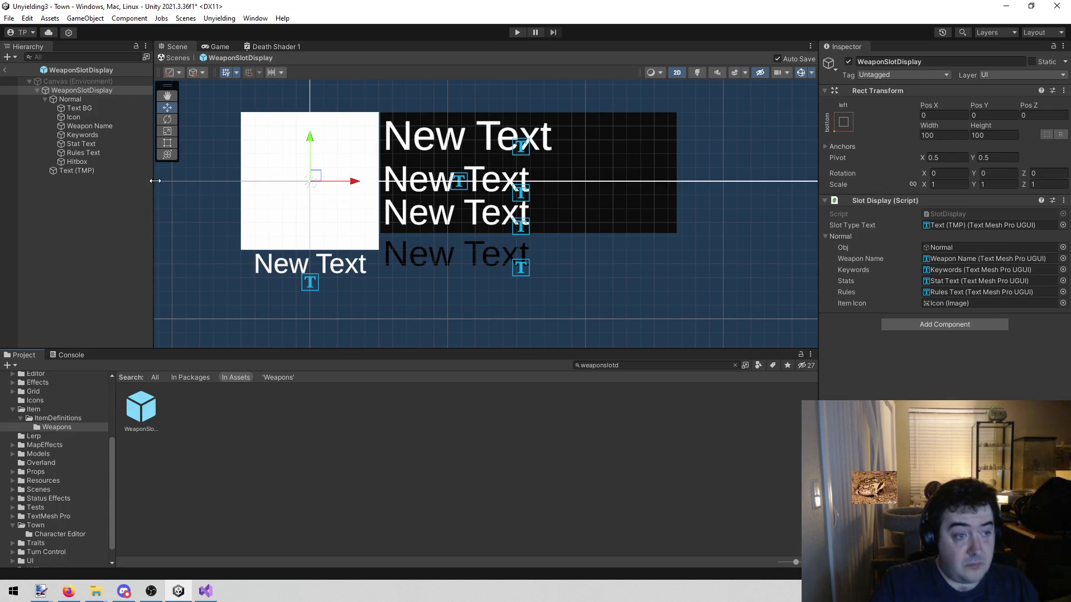
Step: Set Keywords, Stat Text and Rules Text to font size 14, then run the game
left_click(96, 132)
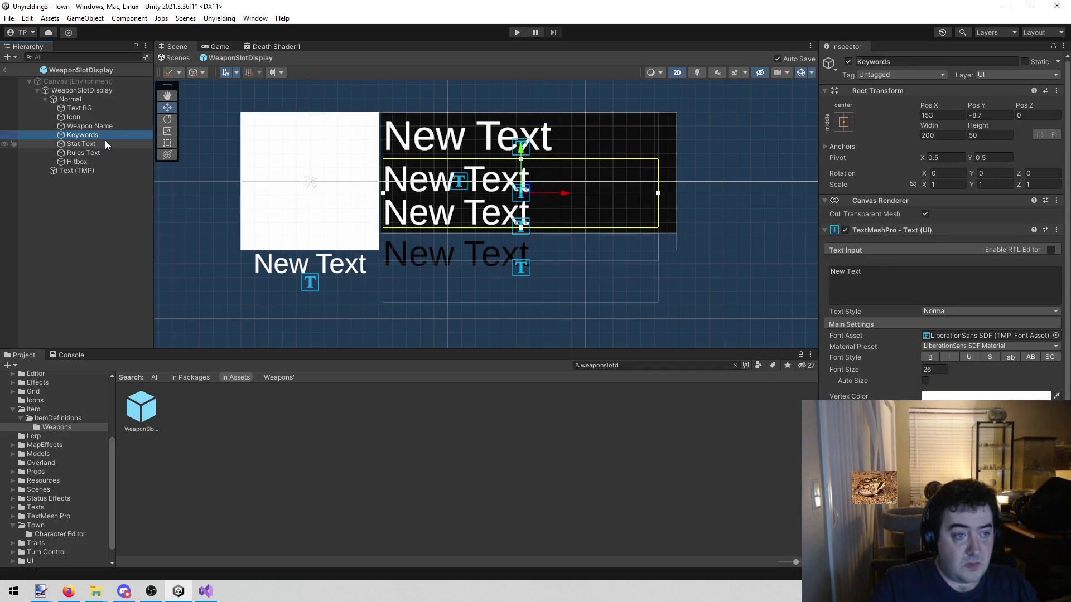
left_click(105, 140)
left_click(99, 136)
left_click(104, 143, "shift")
left_click(104, 152, "shift")
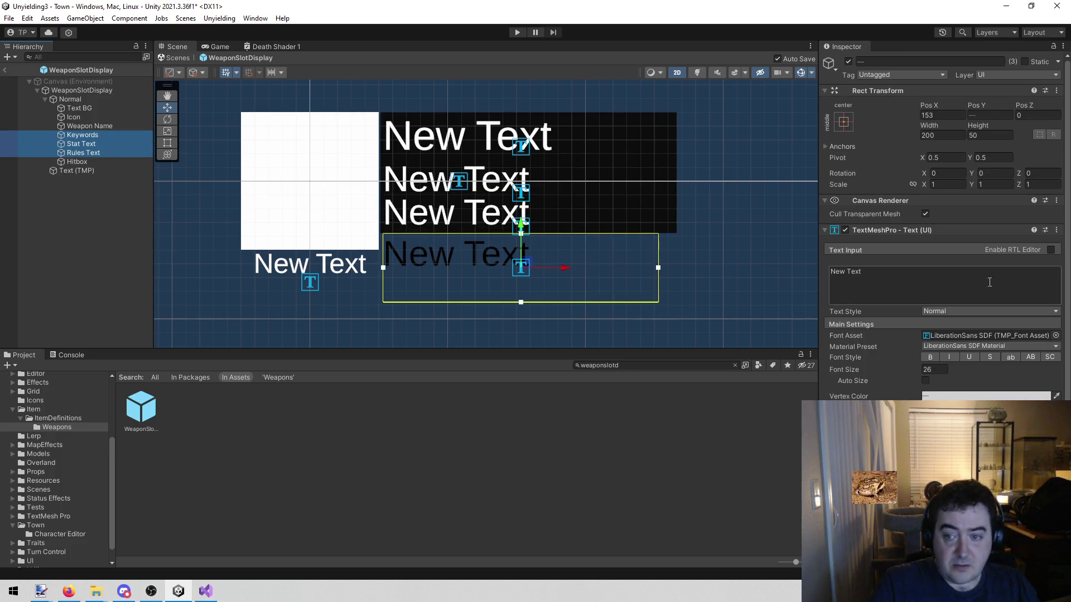
left_click(928, 370)
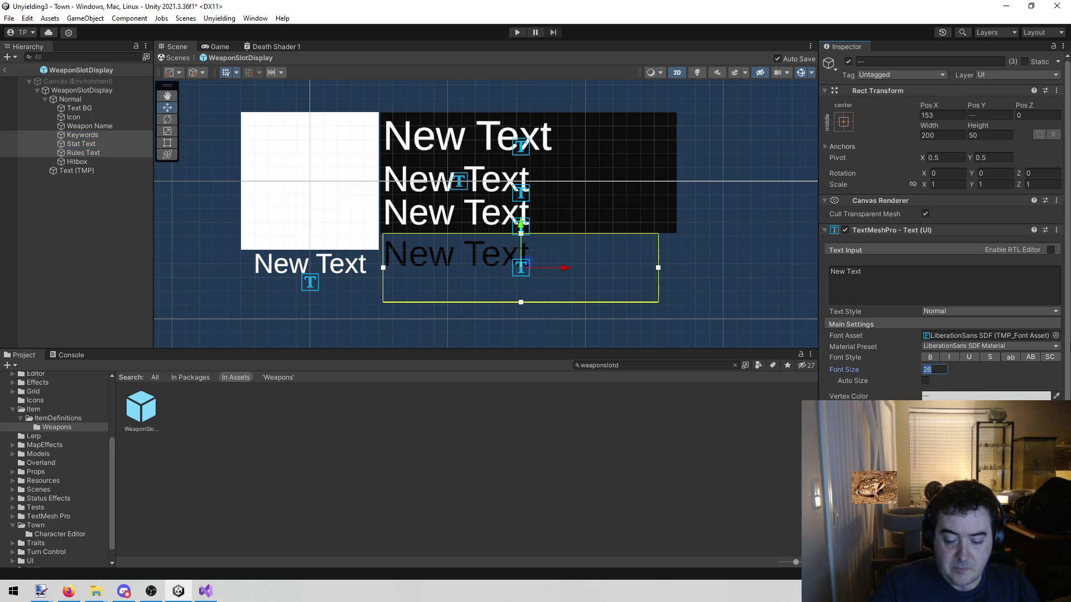
type("14")
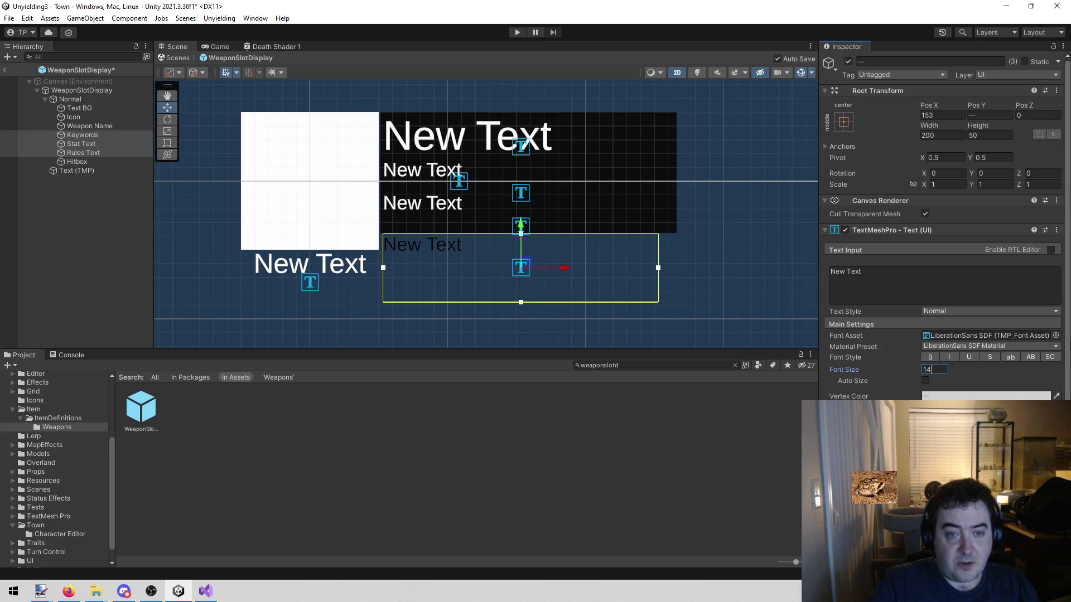
left_click(244, 316)
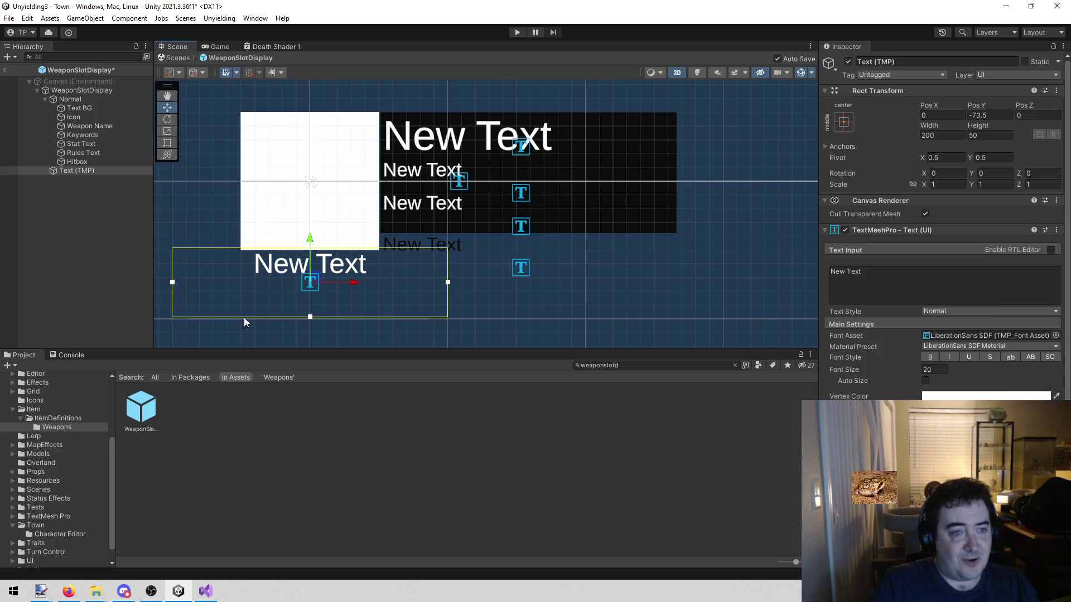
left_click(517, 34)
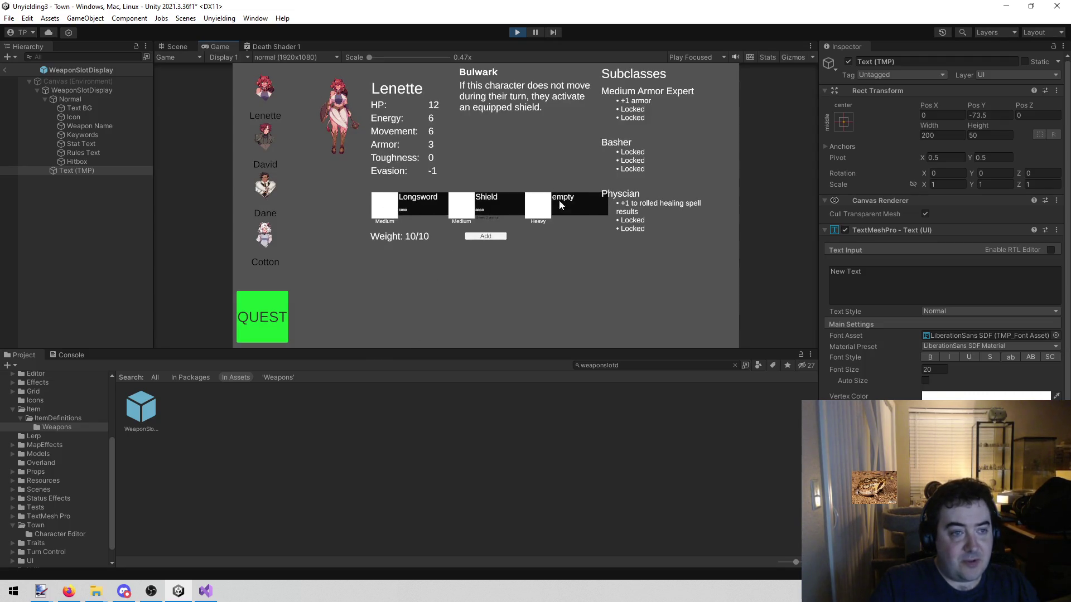
Step: Maximize the Game view, show David's Hunting Bow slot, and briefly check Paint.NET
right_click(211, 49)
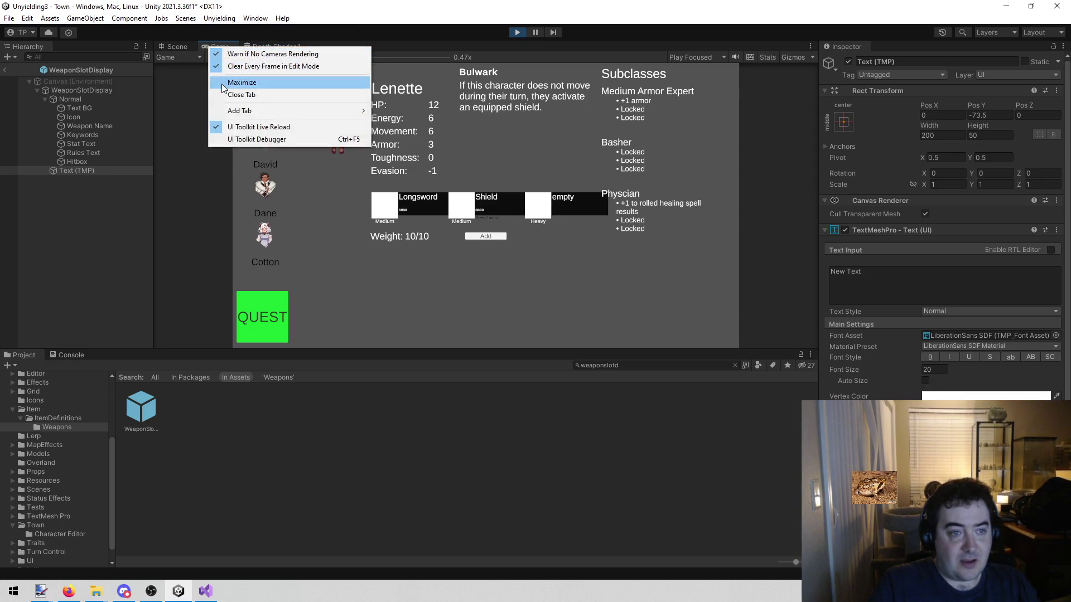
left_click(222, 83)
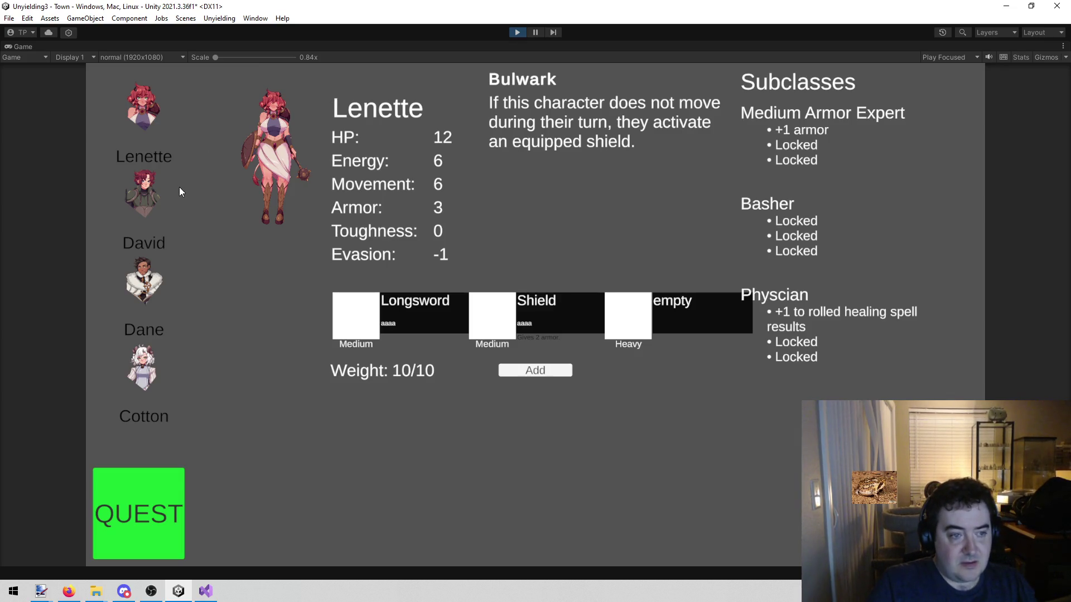
left_click(149, 222)
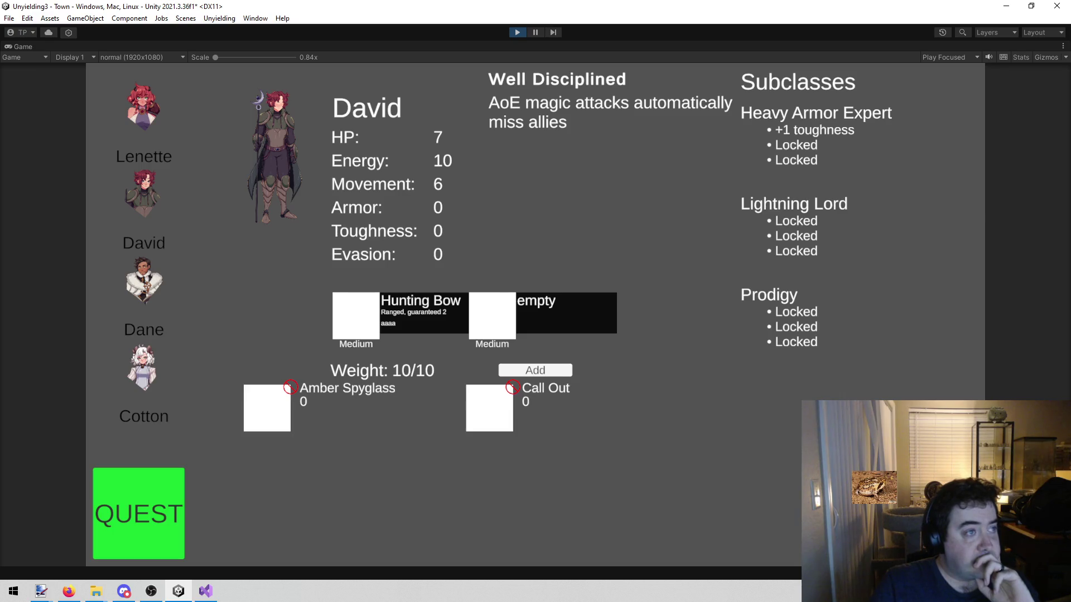
key("alt+Tab")
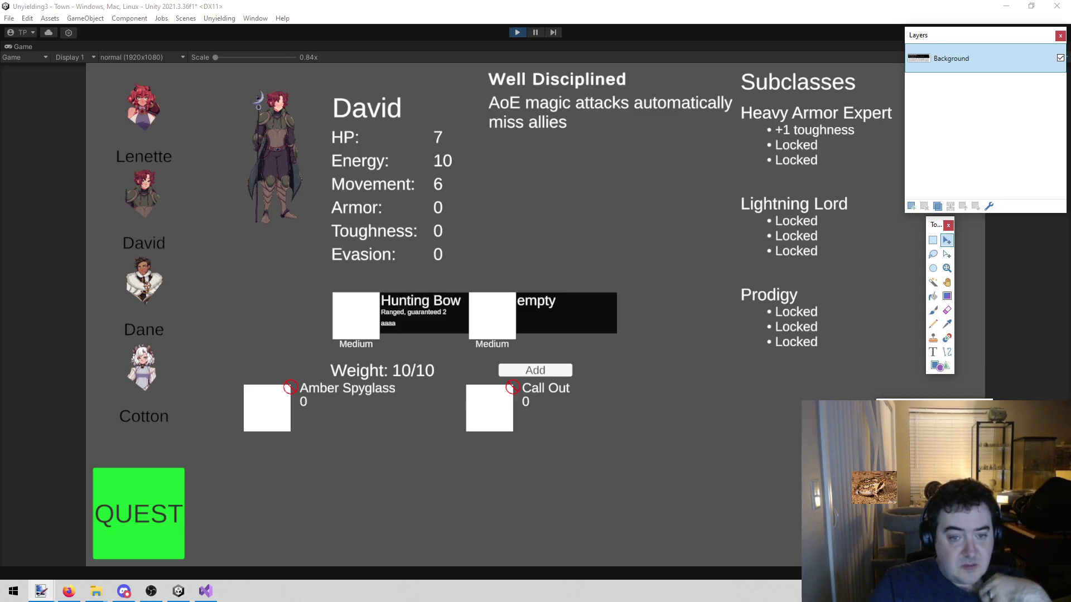
left_click(508, 32)
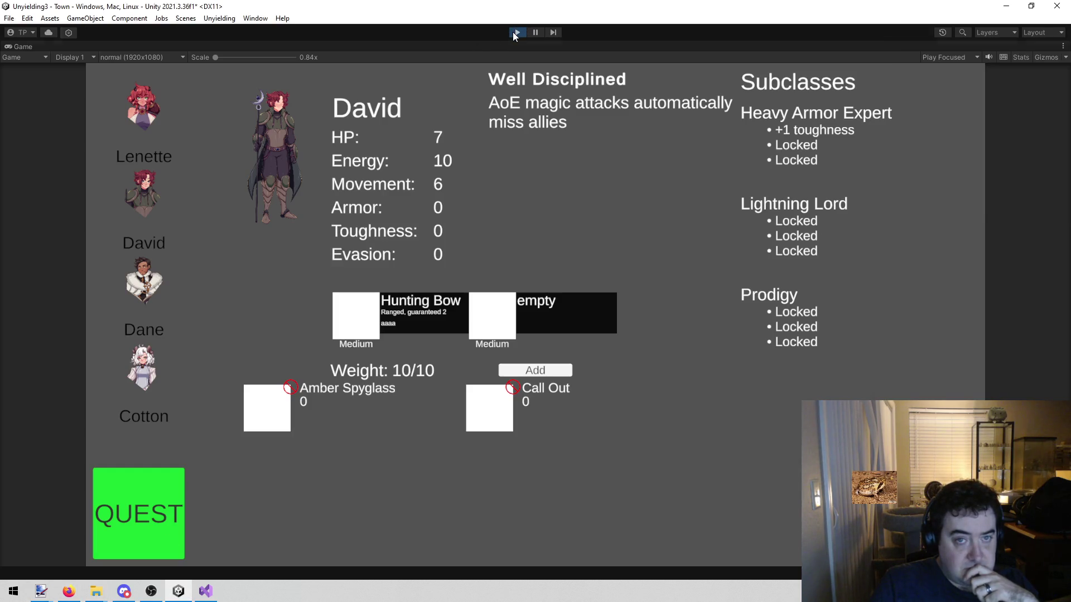
Step: Stop Play, set Keywords, Rules Text and Stat Text to font size 18, and save with Ctrl+S
left_click(516, 32)
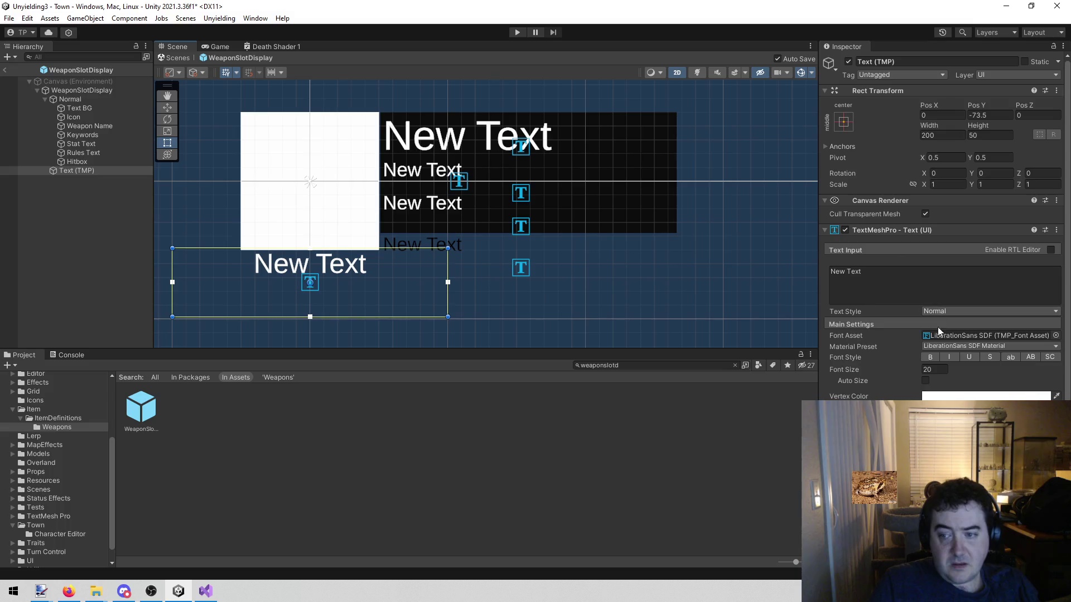
left_click(82, 133)
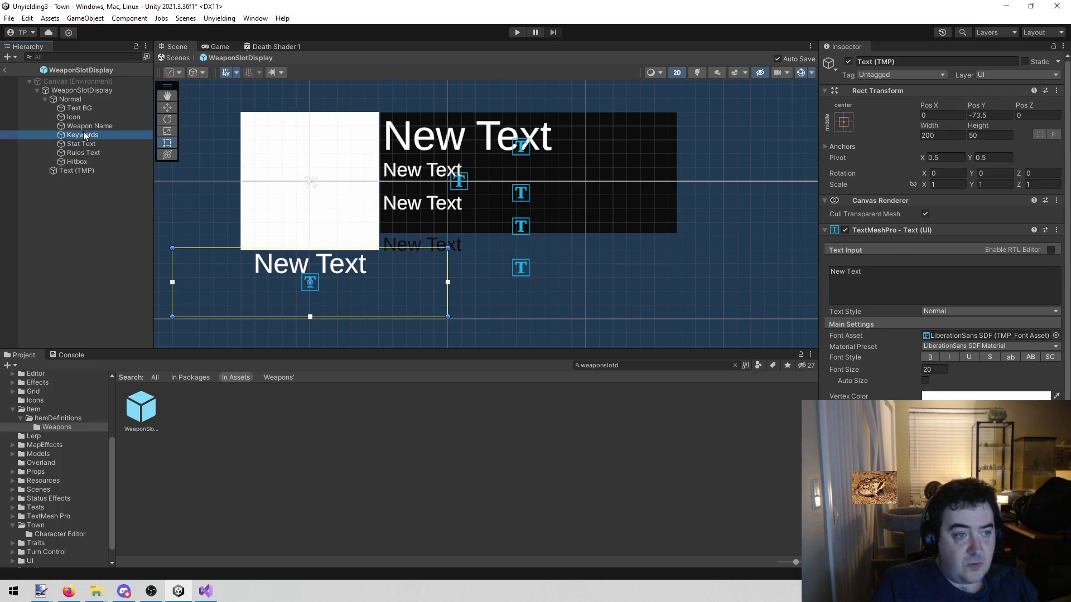
left_click(95, 152, "ctrl")
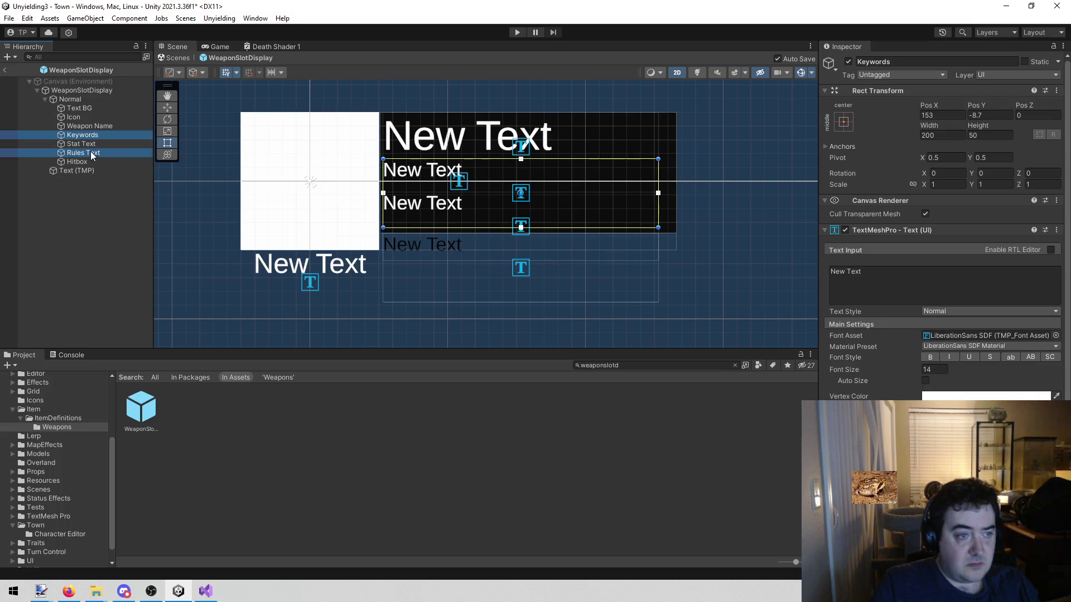
left_click(81, 144, "ctrl")
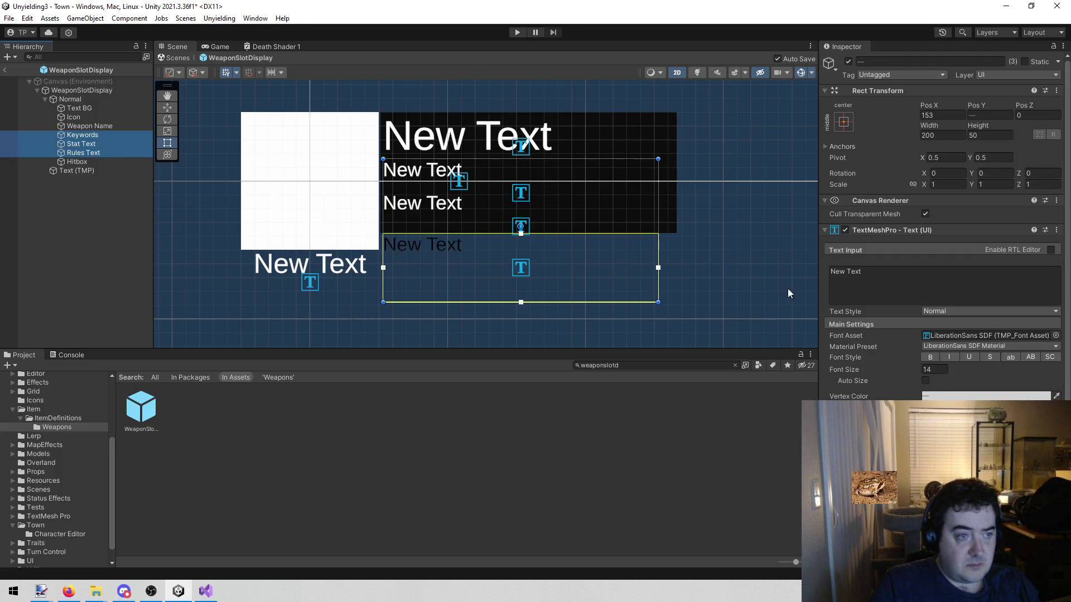
left_click(933, 370)
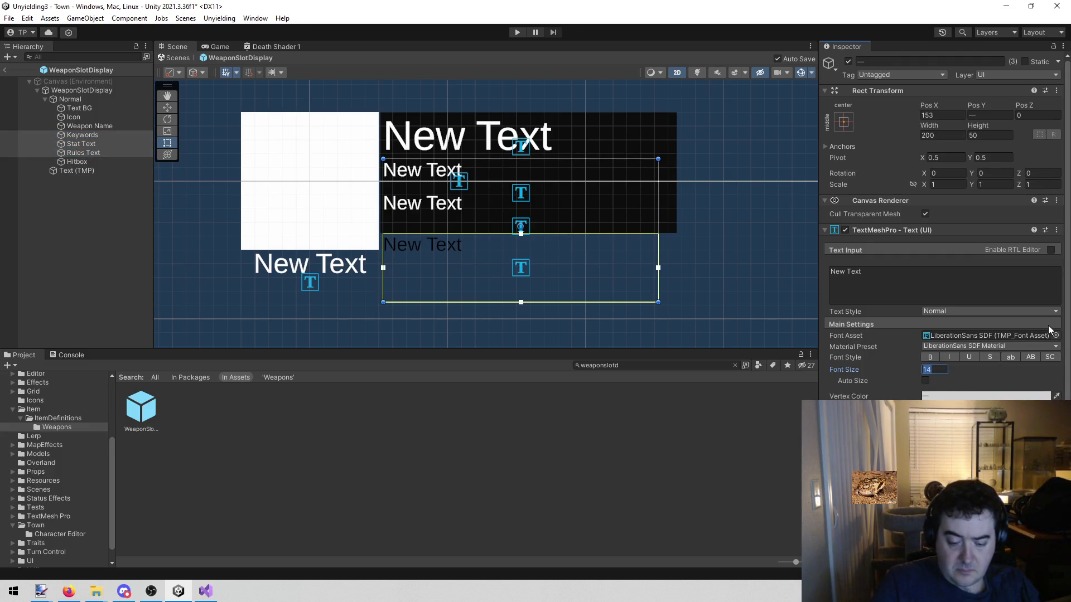
type("18")
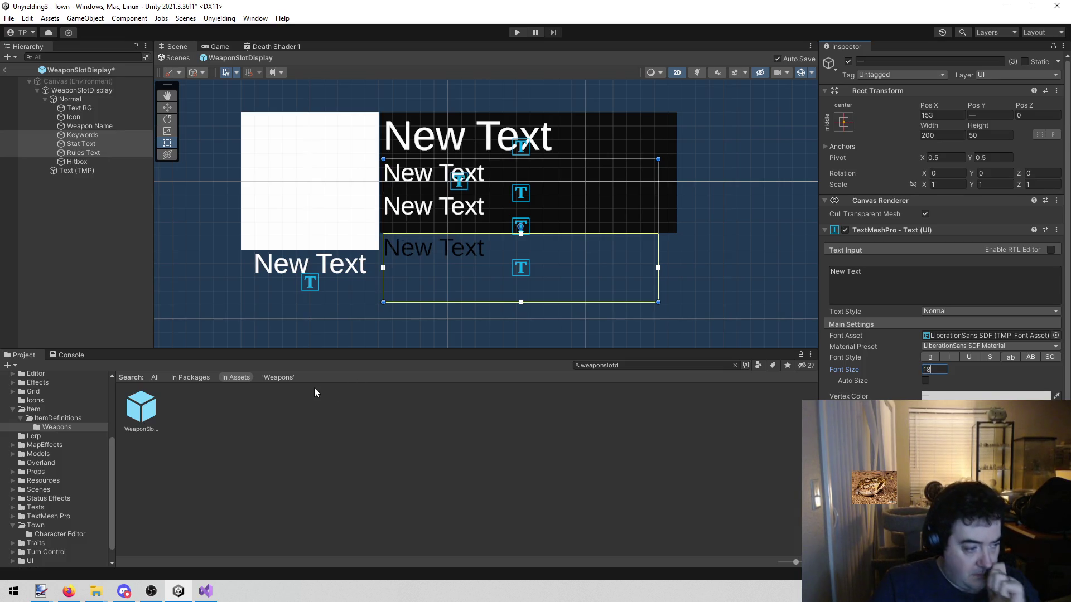
scroll(470, 269, "down", 3)
scroll(472, 272, "down", 2)
key("ctrl+s")
Step: Return to the Town scene, recentre the character editor, and run the game to see Lenette's panel
left_click(5, 68)
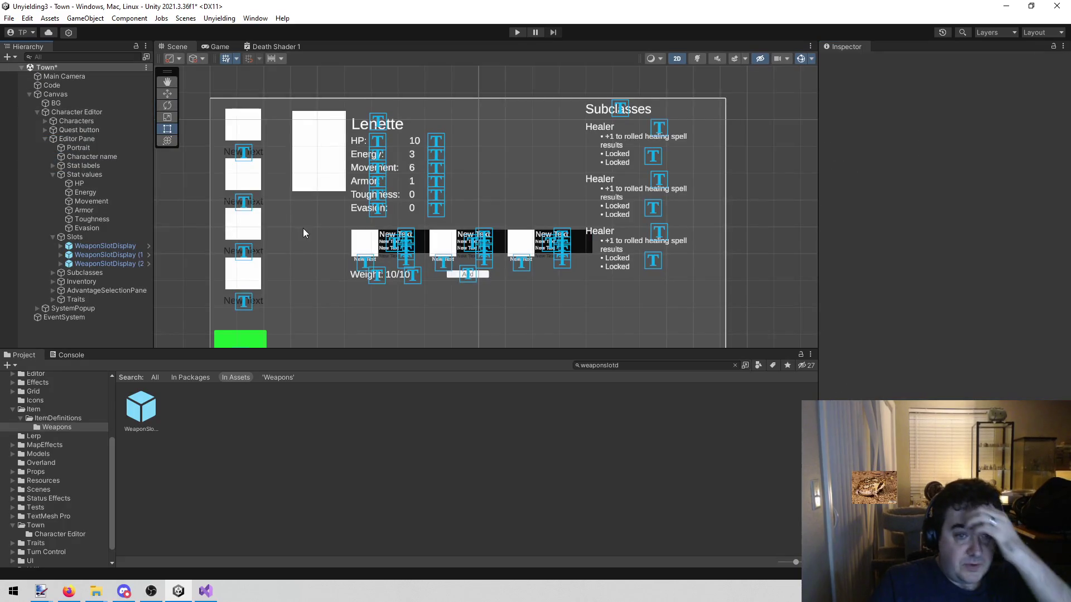
scroll(390, 290, "up", 5)
scroll(404, 287, "down", 4)
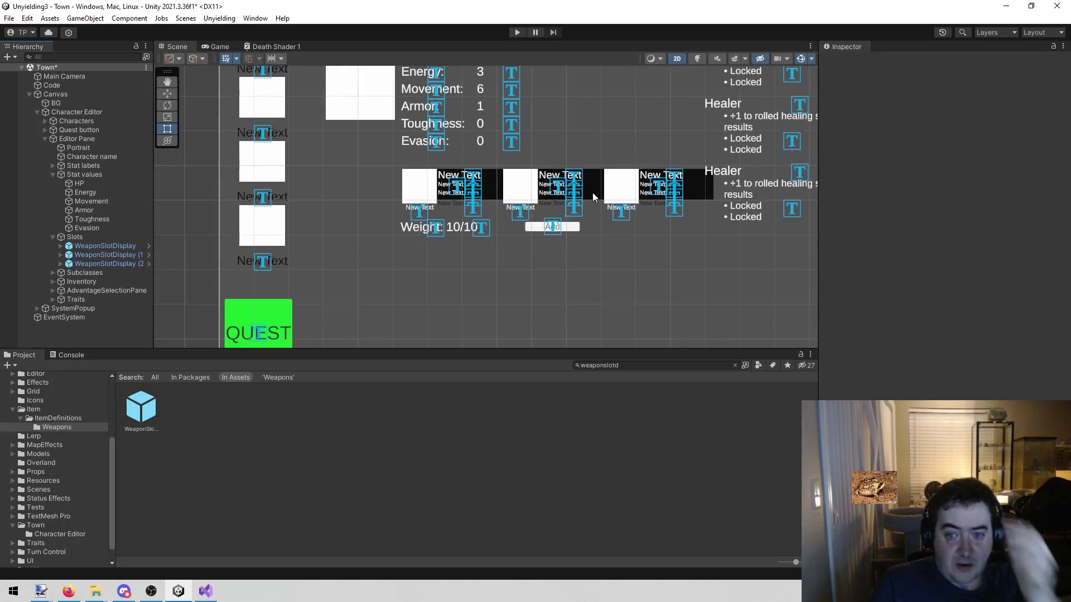
scroll(566, 309, "up", 3)
mouse_move(566, 309)
left_mouse_down()
mouse_move(559, 277)
mouse_move(567, 285)
left_mouse_up()
scroll(469, 294, "down", 5)
scroll(445, 271, "up", 4)
scroll(412, 283, "up", 2)
scroll(412, 284, "down", 1)
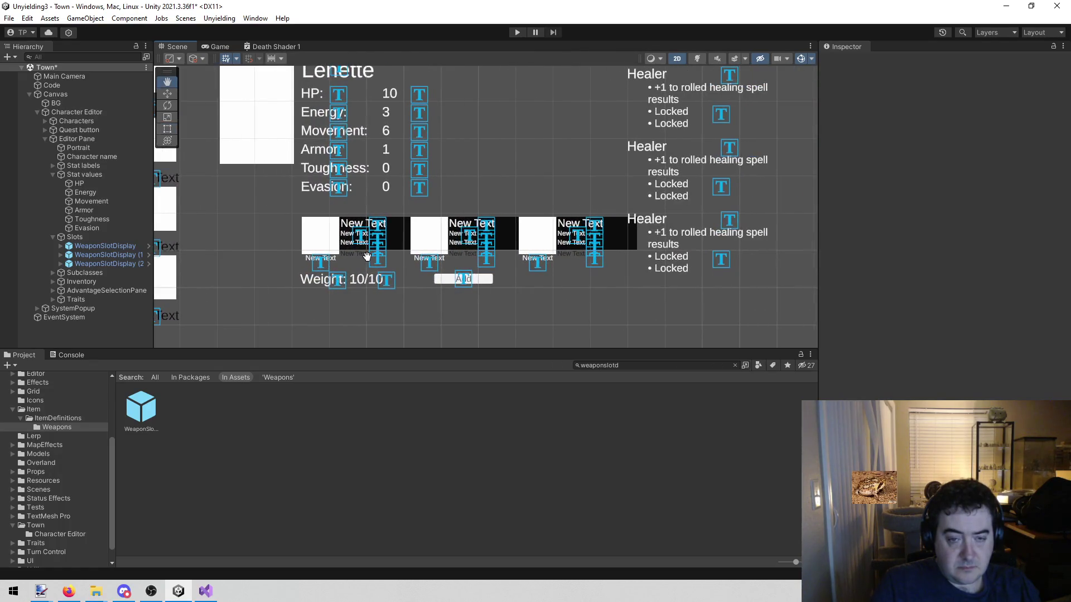
scroll(352, 279, "up", 1)
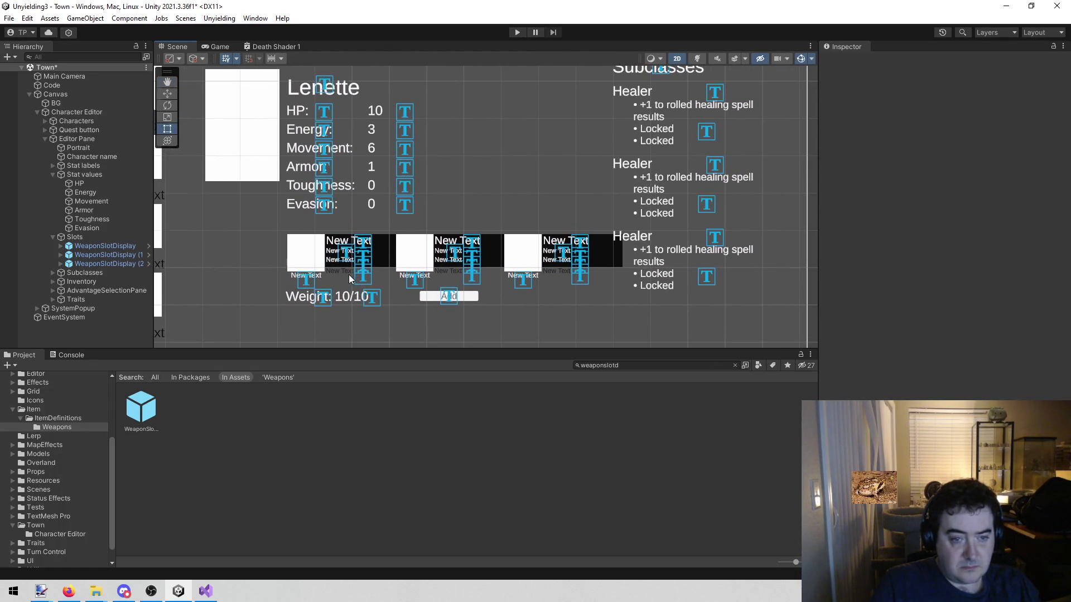
left_click_drag(436, 219, 468, 226)
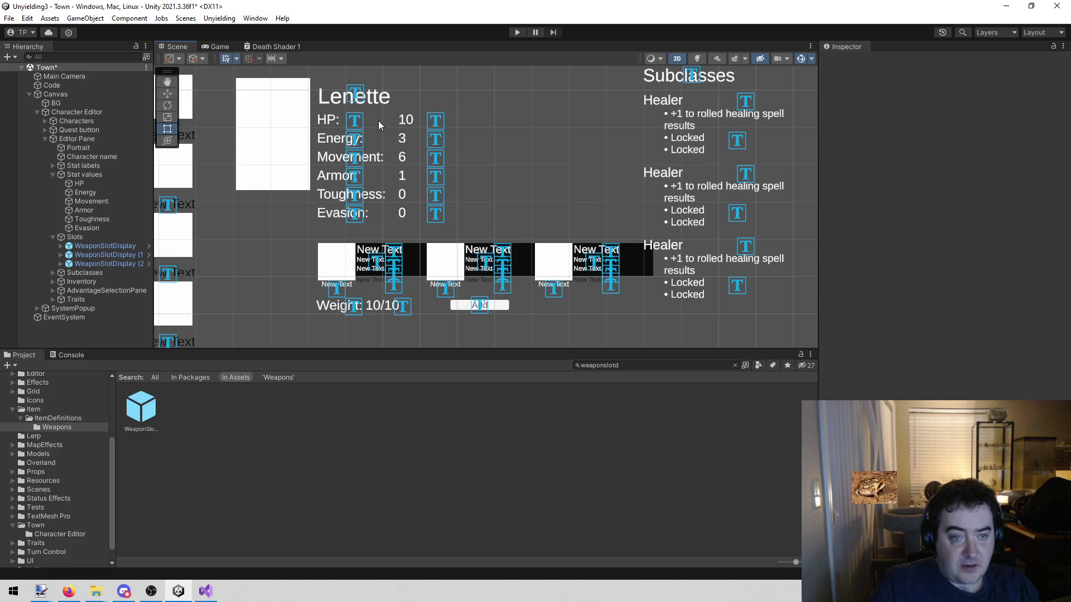
left_click(516, 33)
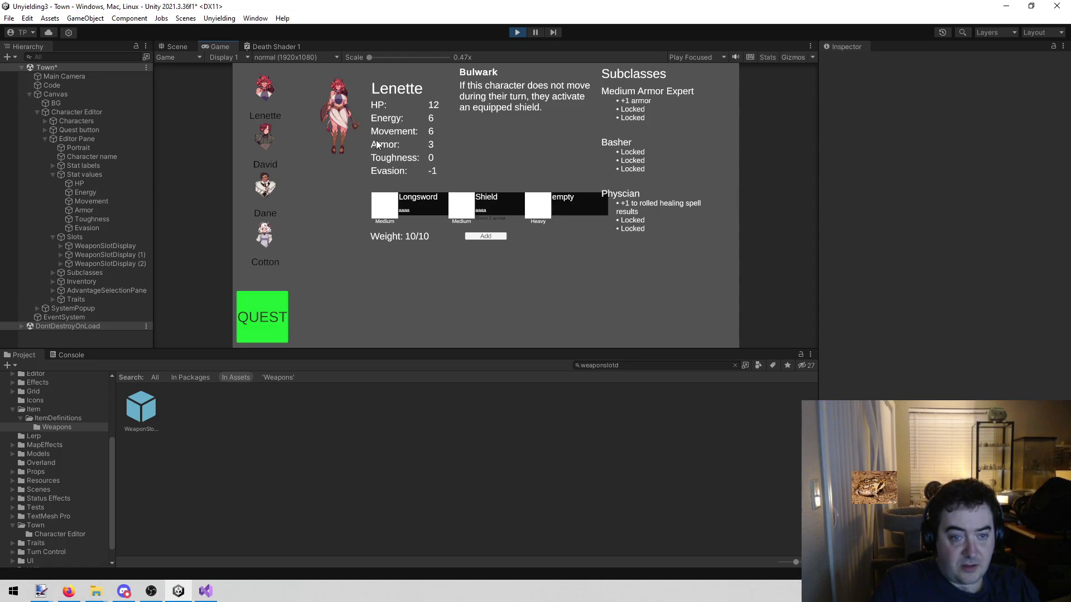
Step: Stop play, shift the Slots row left, raise its spacing to 251.04, and open WeaponSlotDisplay
left_click(519, 33)
scroll(215, 198, "up", 2)
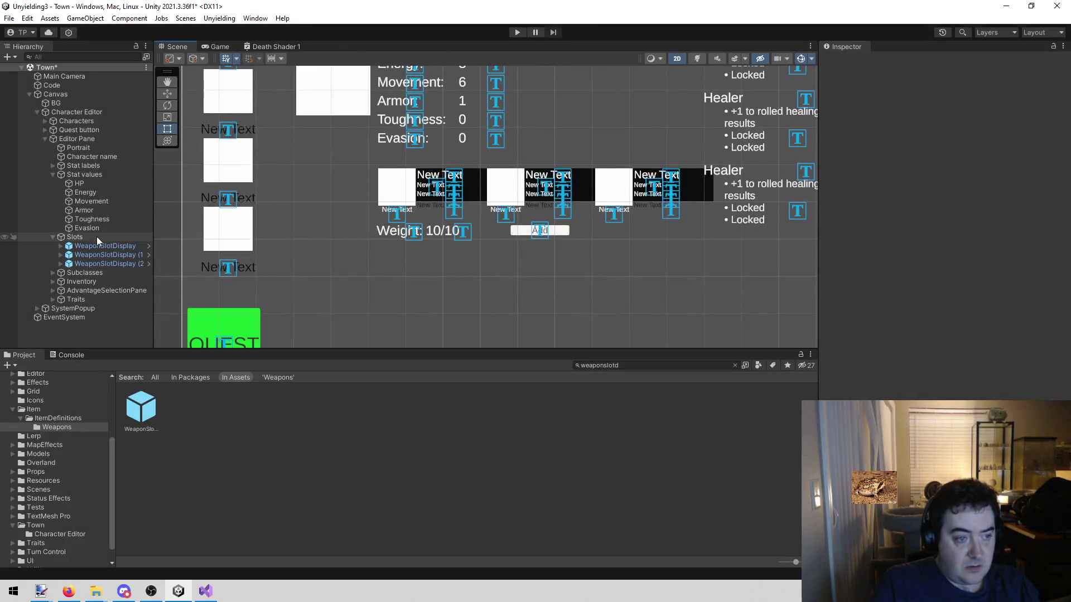
left_click(75, 237)
mouse_move(443, 123)
left_mouse_down()
mouse_move(443, 209)
mouse_move(409, 170)
left_mouse_up()
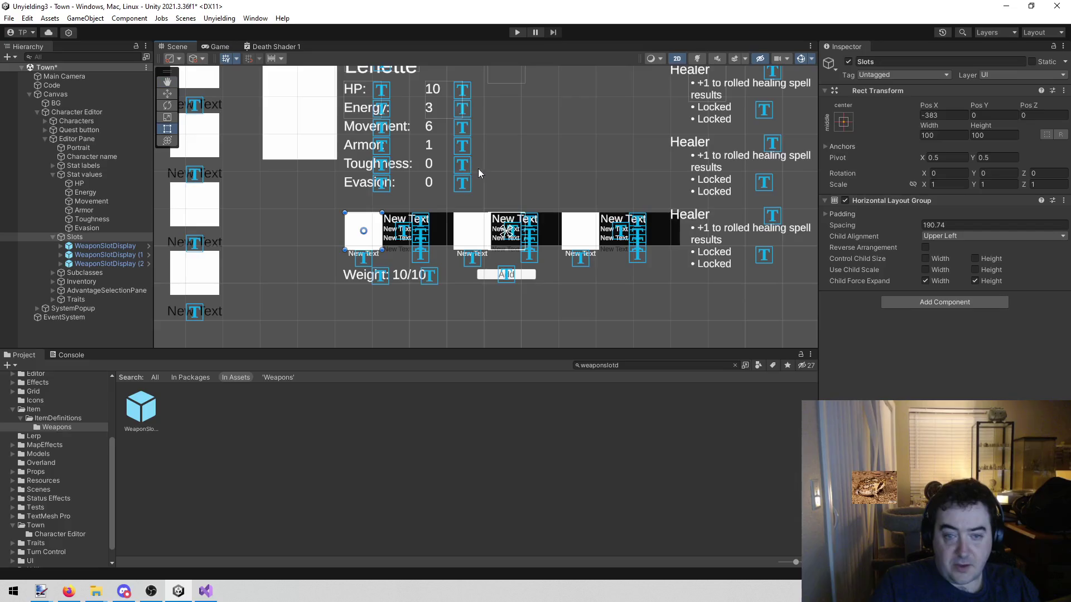
key("w")
left_click_drag(406, 230, 324, 224)
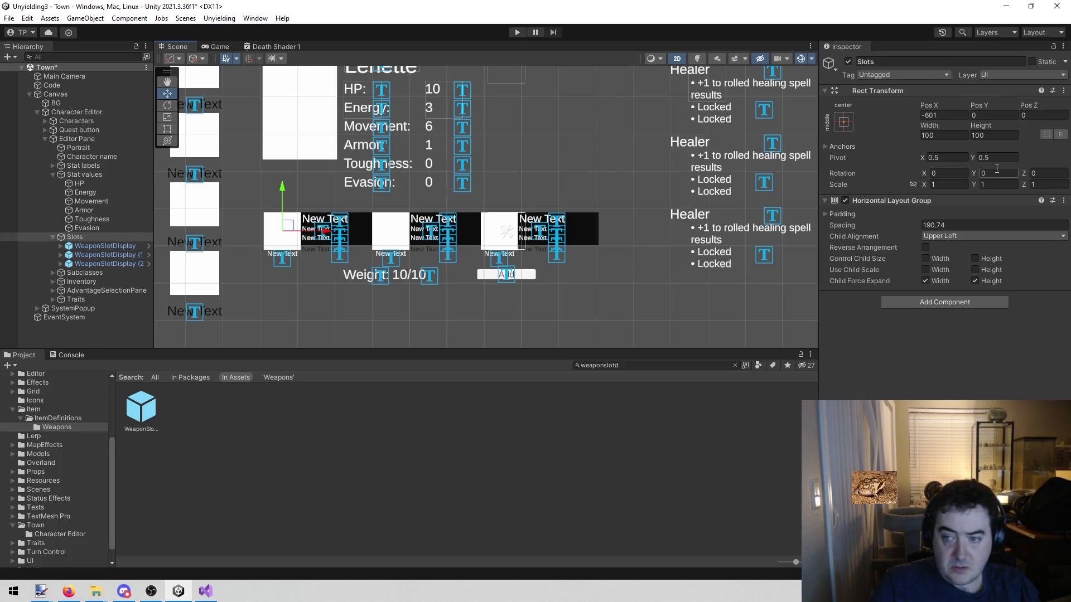
mouse_move(864, 231)
left_mouse_down()
mouse_move(1031, 240)
mouse_move(12, 275)
mouse_move(1004, 273)
mouse_move(871, 273)
mouse_move(919, 259)
mouse_move(842, 259)
mouse_move(924, 259)
left_mouse_up()
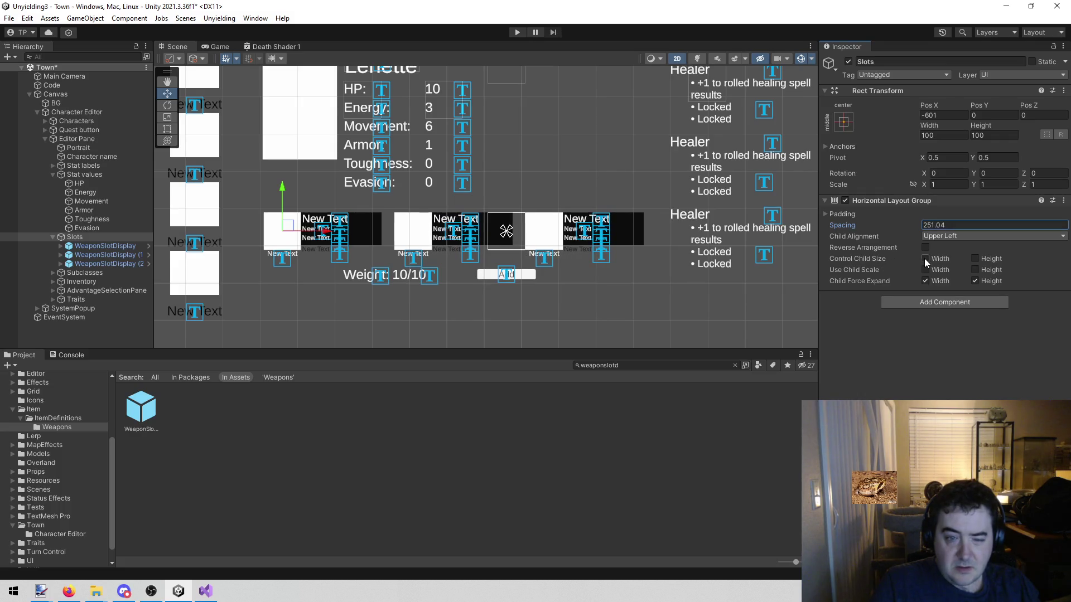
double_click(140, 409)
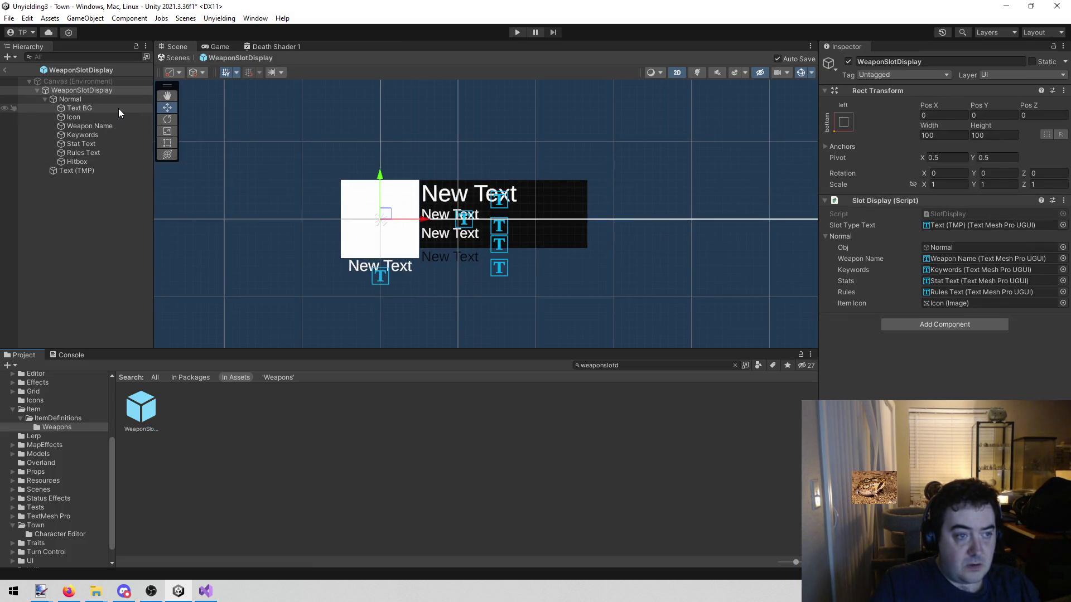
Step: Move Text BG below Icon, widen the Weapon Name, Keywords, Stat and Rules text, then play
left_click_drag(546, 150, 479, 159)
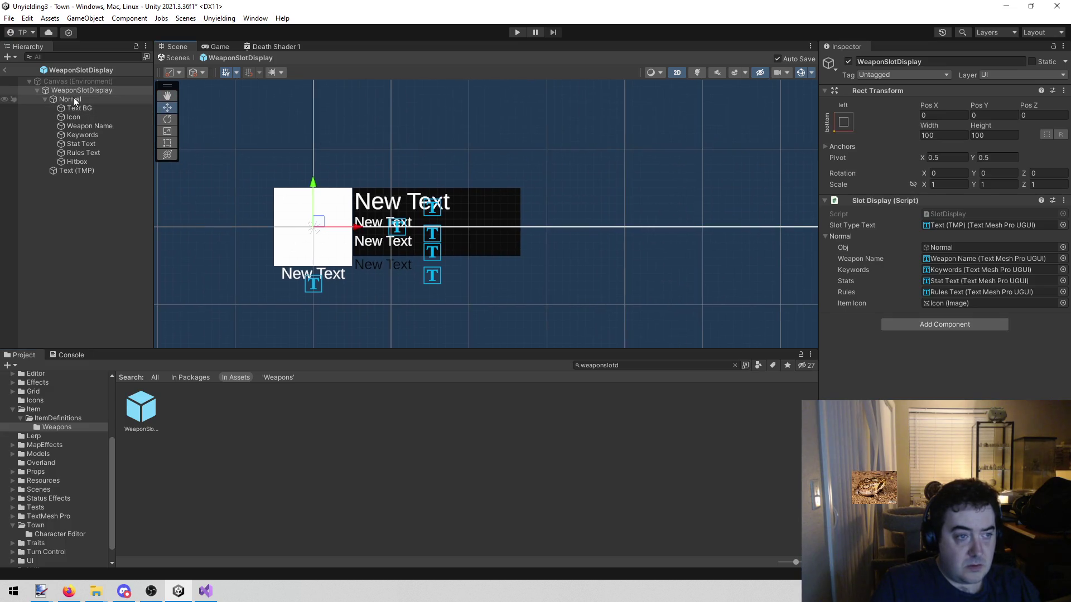
mouse_move(95, 107)
left_mouse_down()
mouse_move(112, 108)
mouse_move(110, 121)
left_mouse_up()
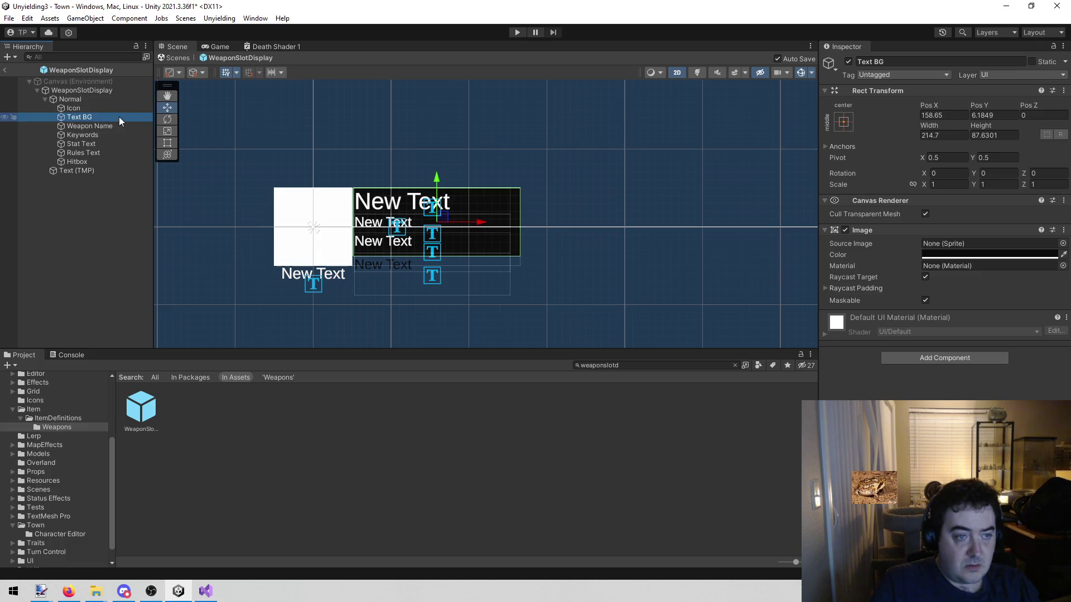
left_click(116, 126, "ctrl")
left_click(110, 133, "ctrl")
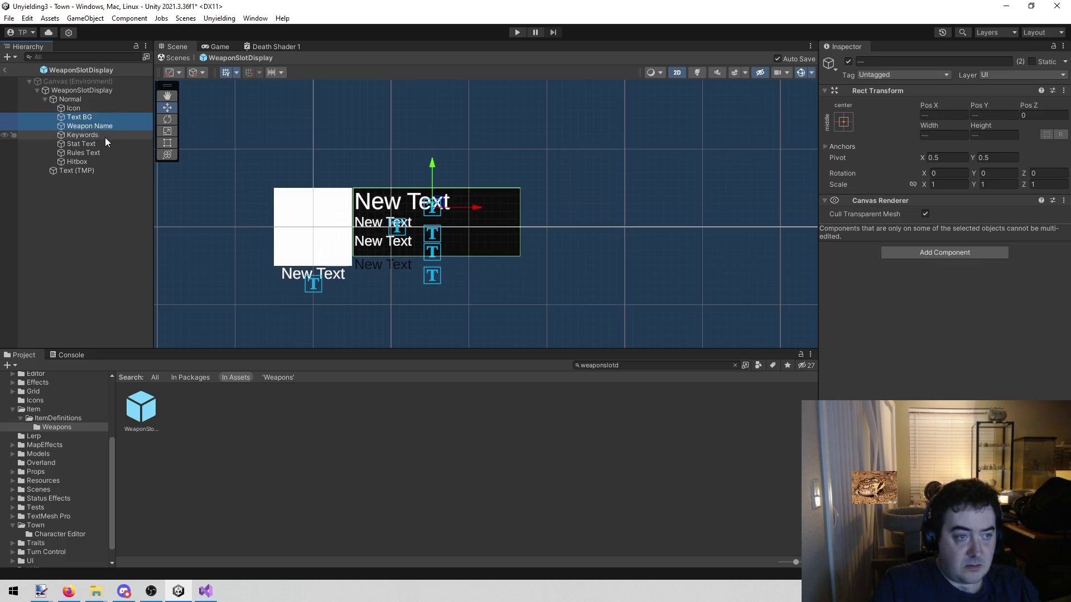
left_click(101, 145, "ctrl")
left_click(98, 151, "ctrl")
key("t")
left_click_drag(520, 226, 539, 228)
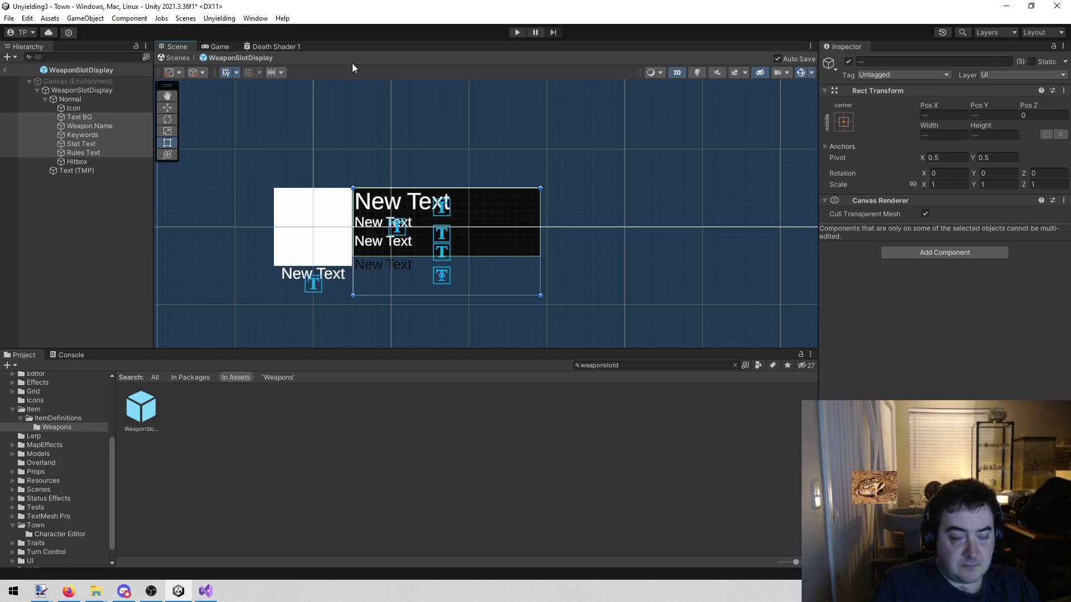
left_click(513, 35)
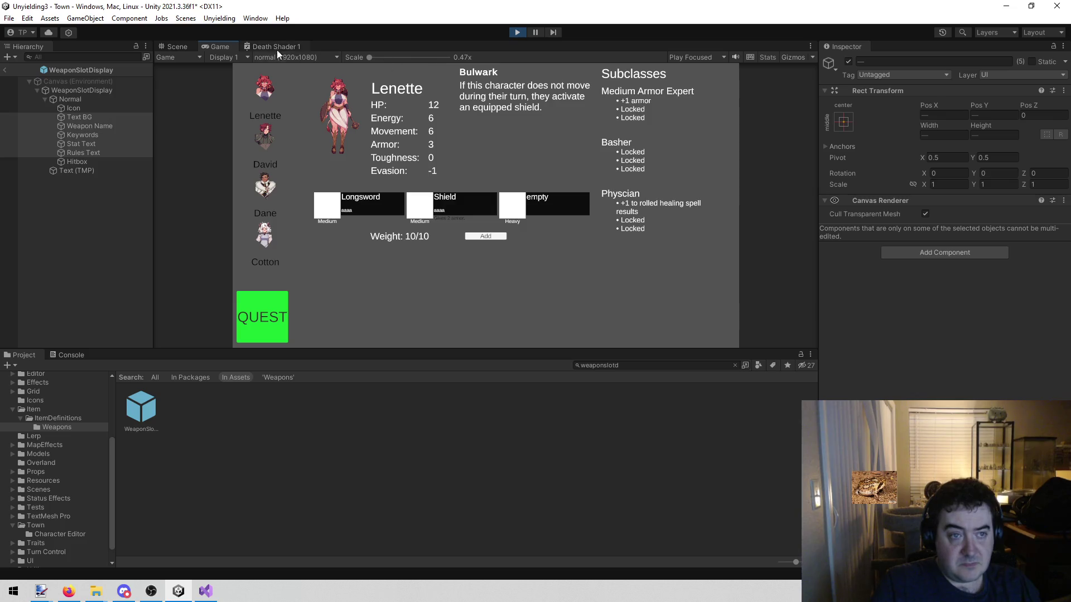
Step: Stop play, return to Town, select Slots, and preview David, Dane and Cotton in play
left_click(515, 32)
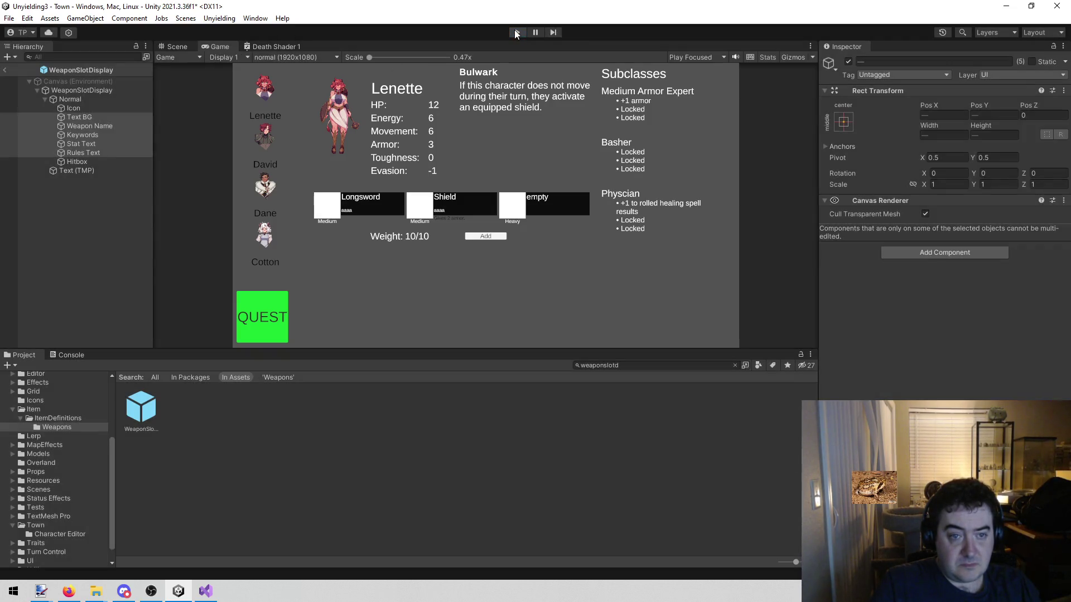
left_click(5, 70)
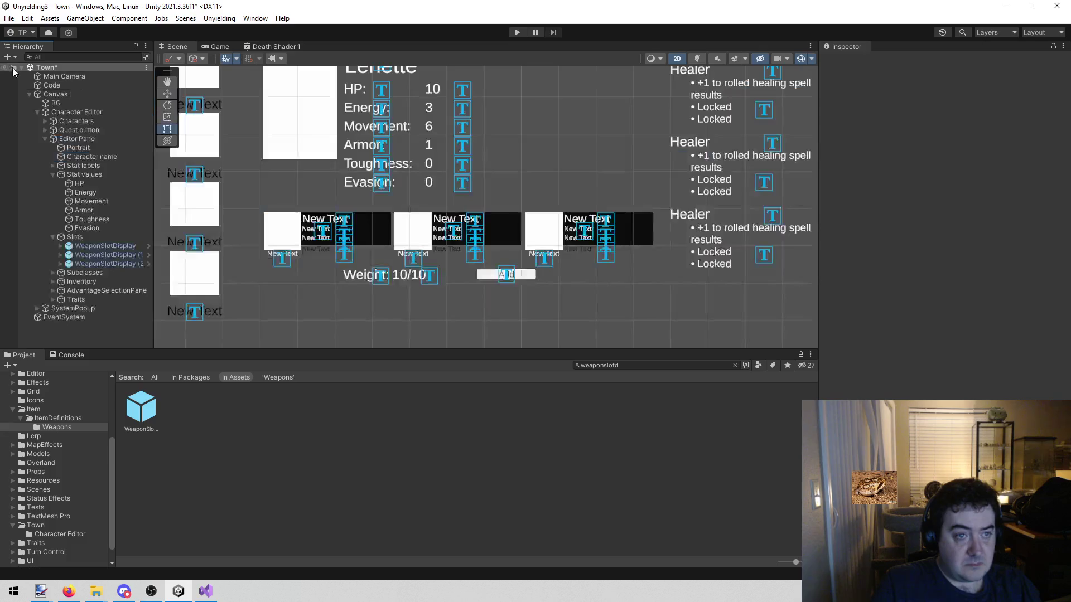
left_click(109, 237)
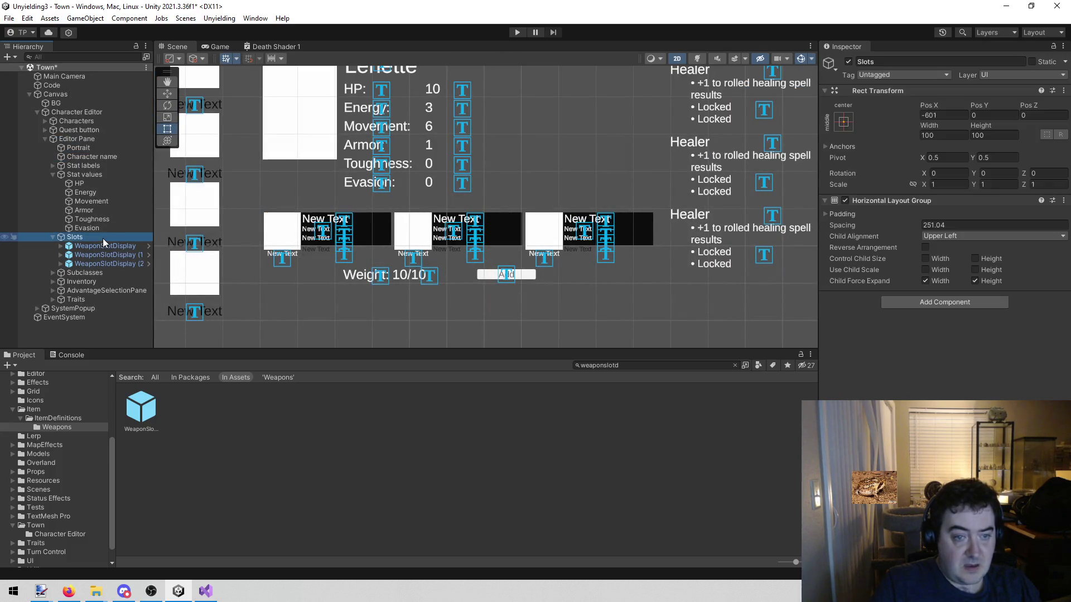
left_click(516, 32)
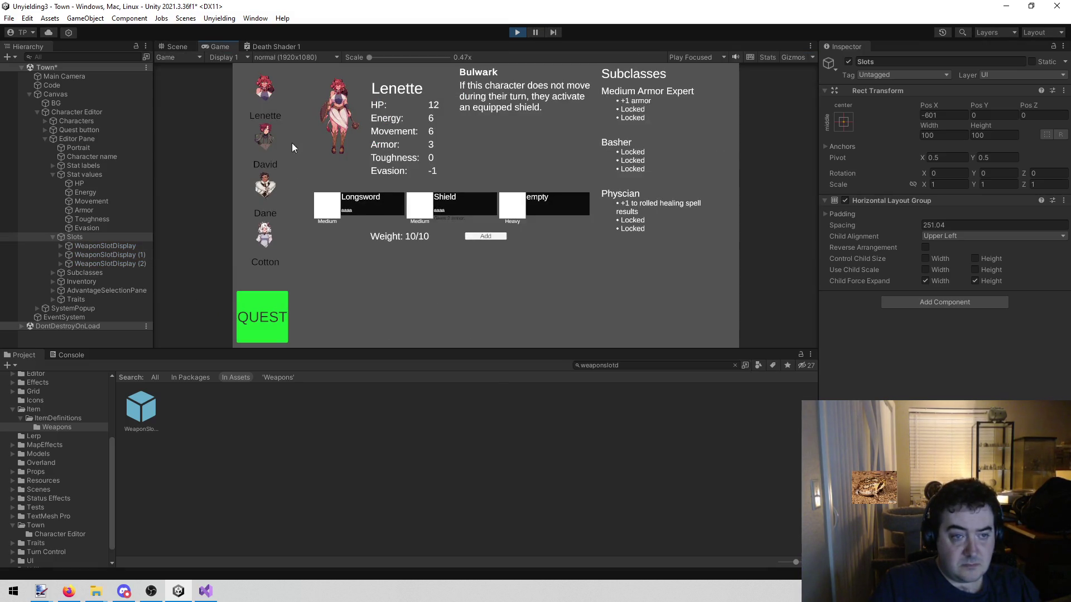
left_click(266, 135)
left_click(262, 191)
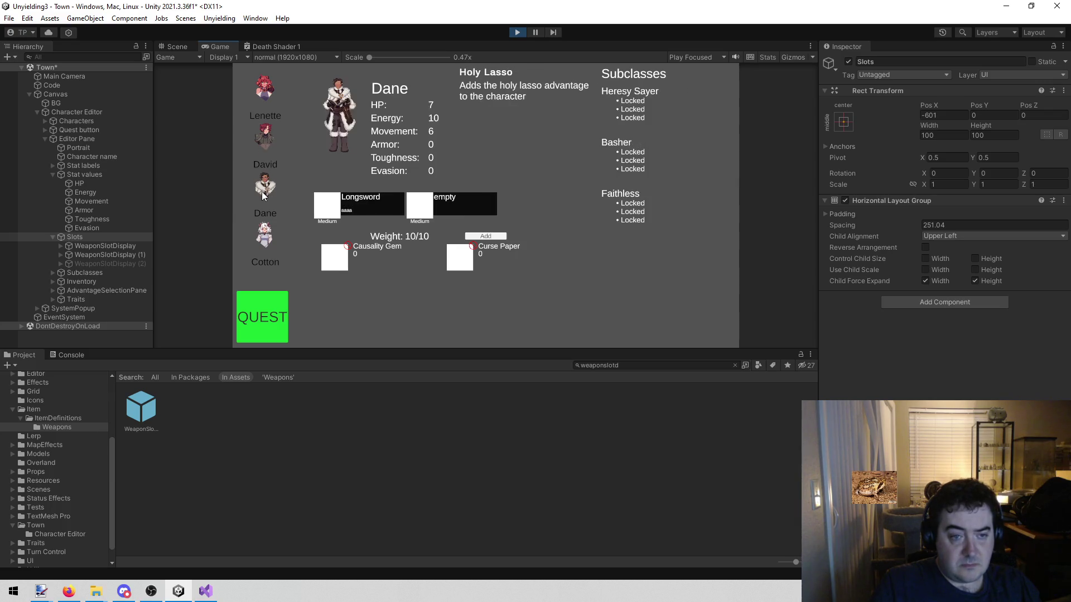
left_click(265, 245)
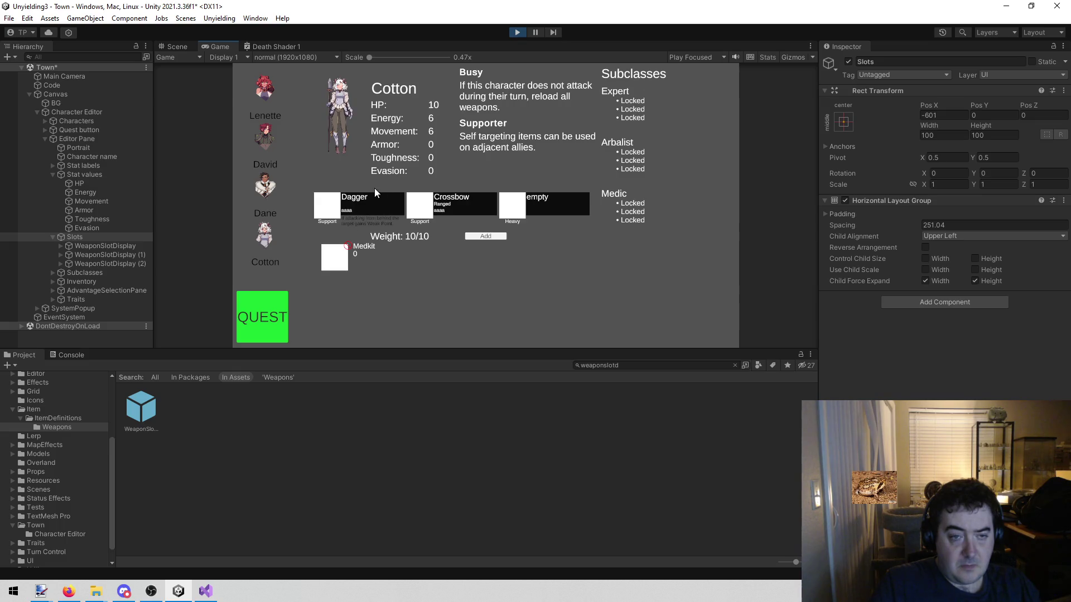
Step: Stop, reopen the WeaponSlotDisplay prefab, select Stat Text and Rules Text, and play again
left_click(516, 32)
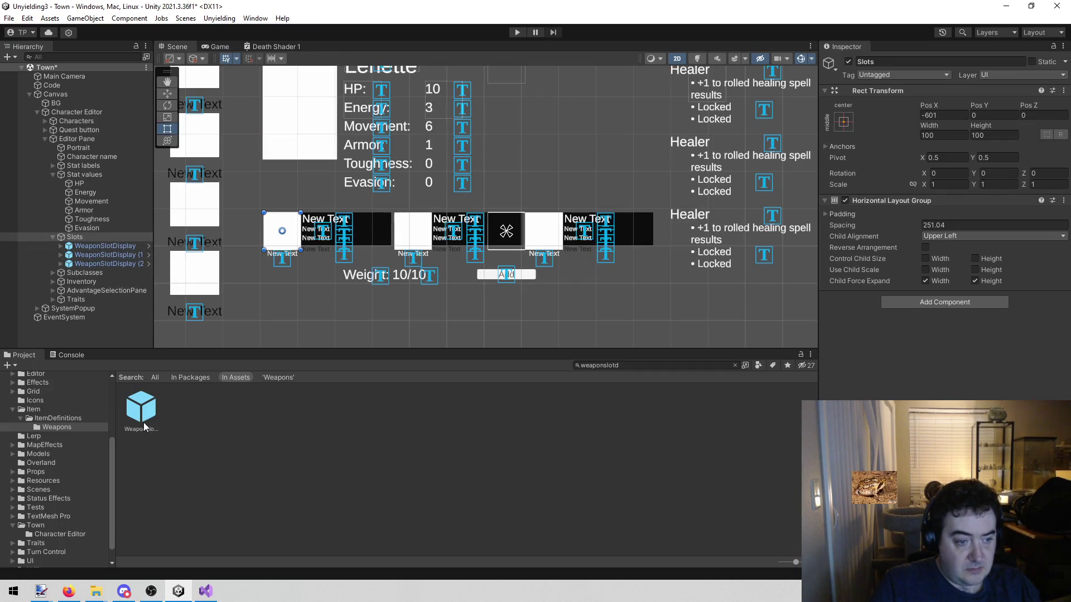
left_click(136, 403)
double_click(136, 402)
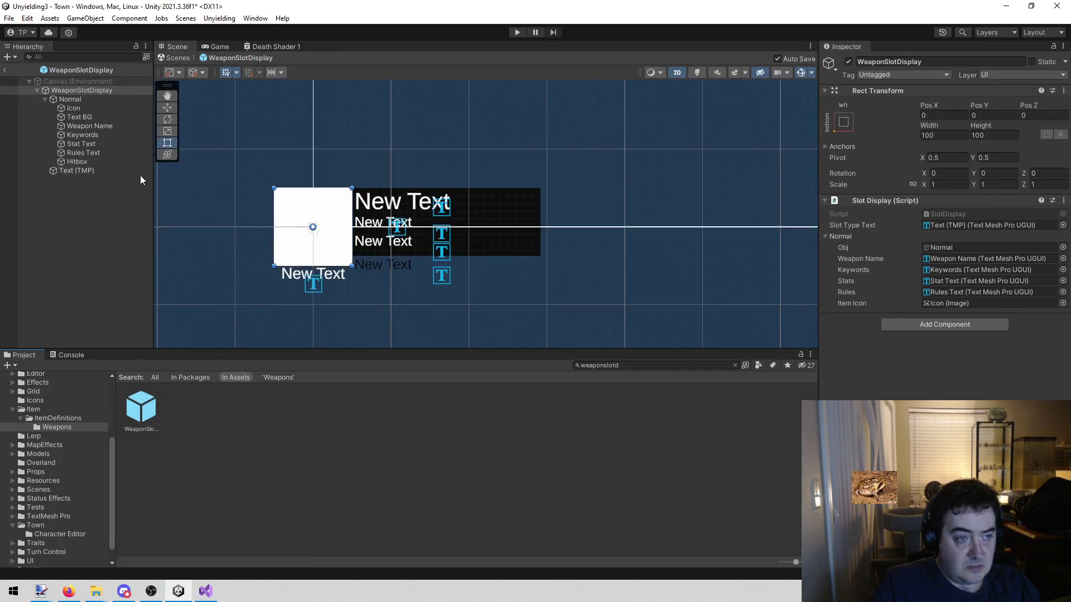
left_click(127, 153)
left_click(122, 143)
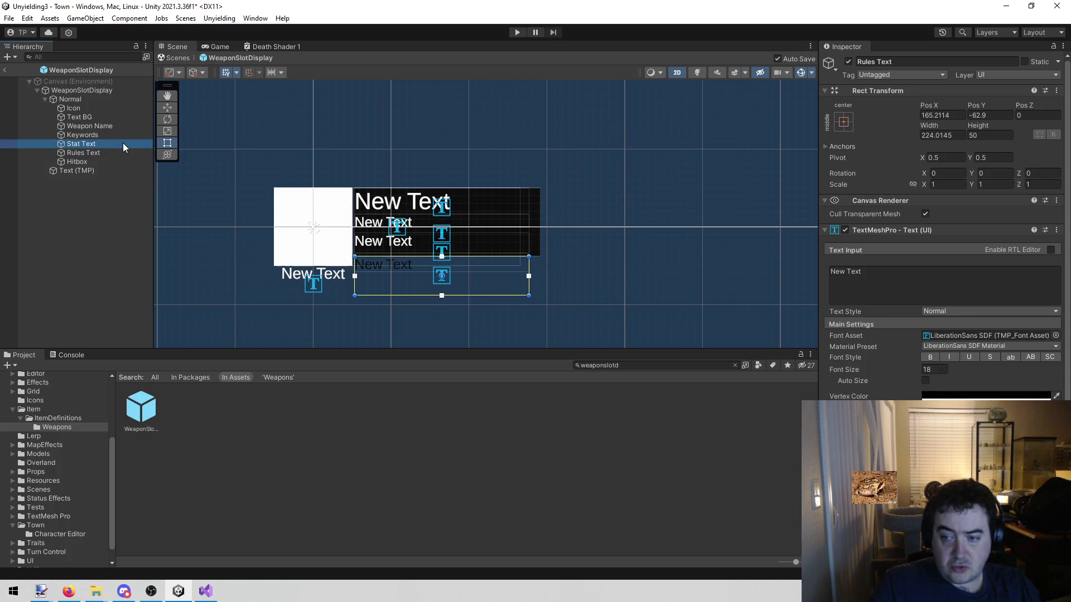
left_click(122, 156)
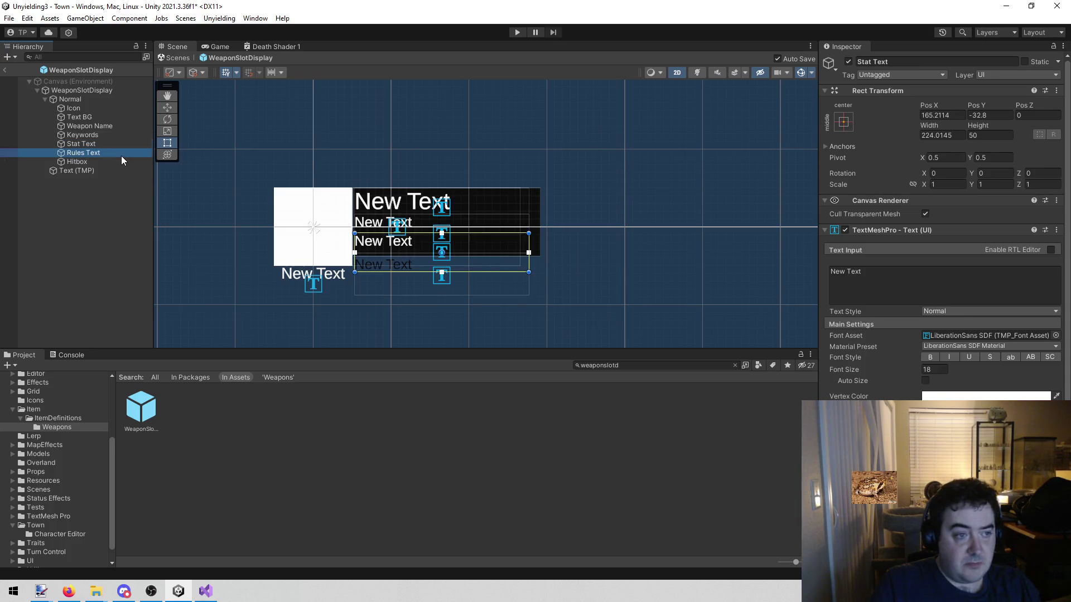
left_click(516, 32)
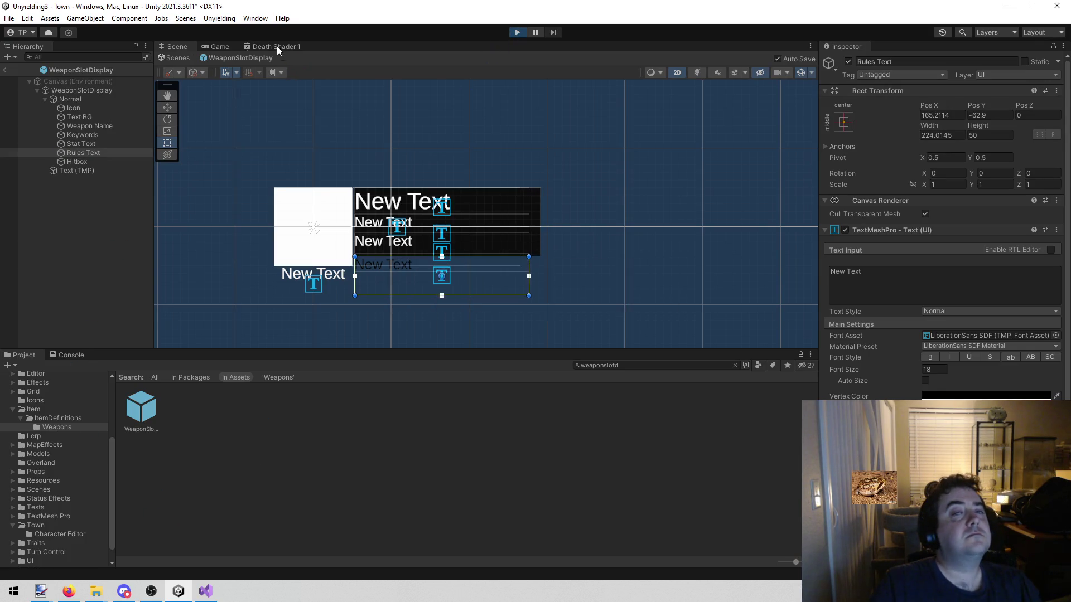
Step: Maximize the Game view and cycle repeatedly through David, Dane, Cotton and Lenette
right_click(229, 45)
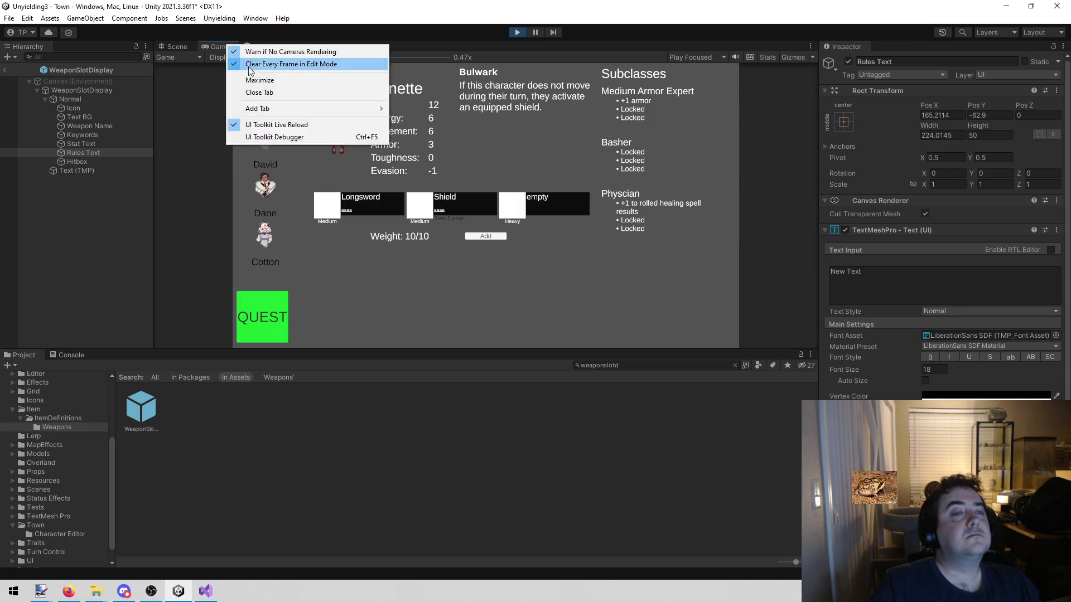
left_click(255, 78)
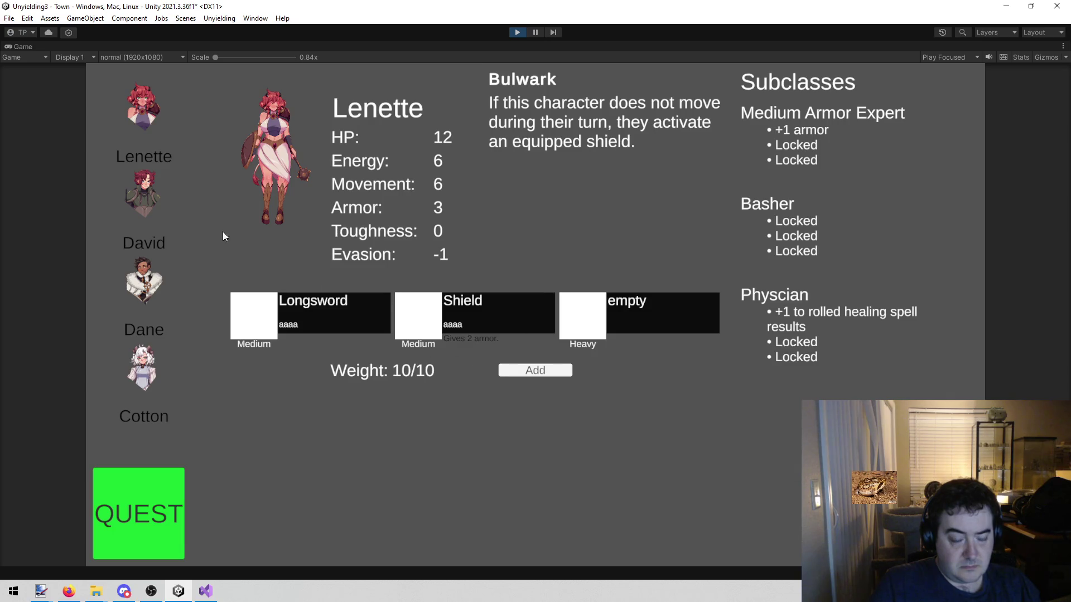
left_click(143, 199)
left_click(130, 279)
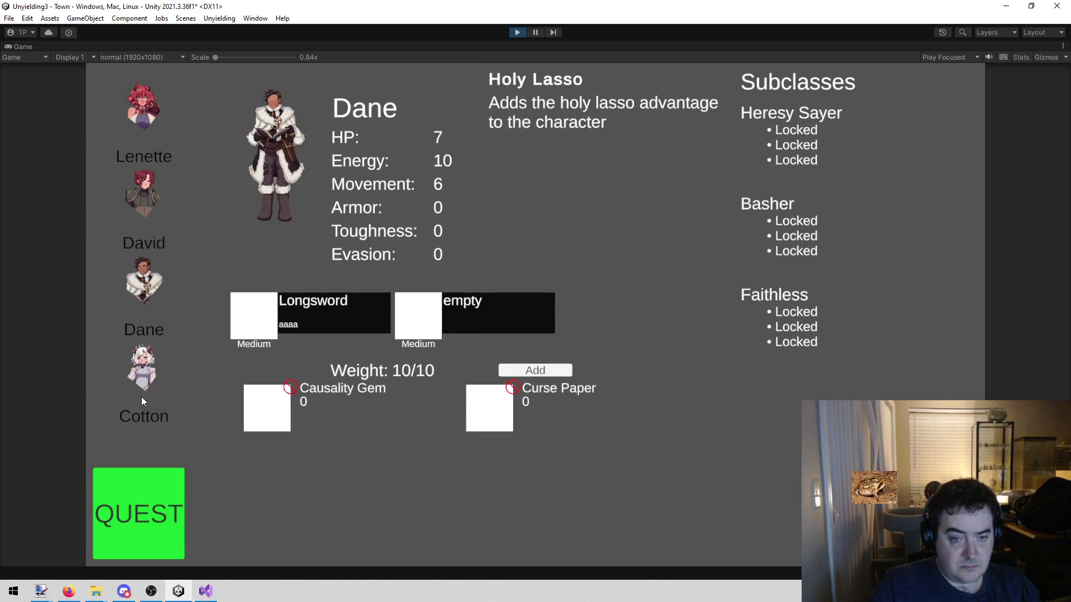
left_click(136, 370)
left_click(139, 279)
left_click(146, 192)
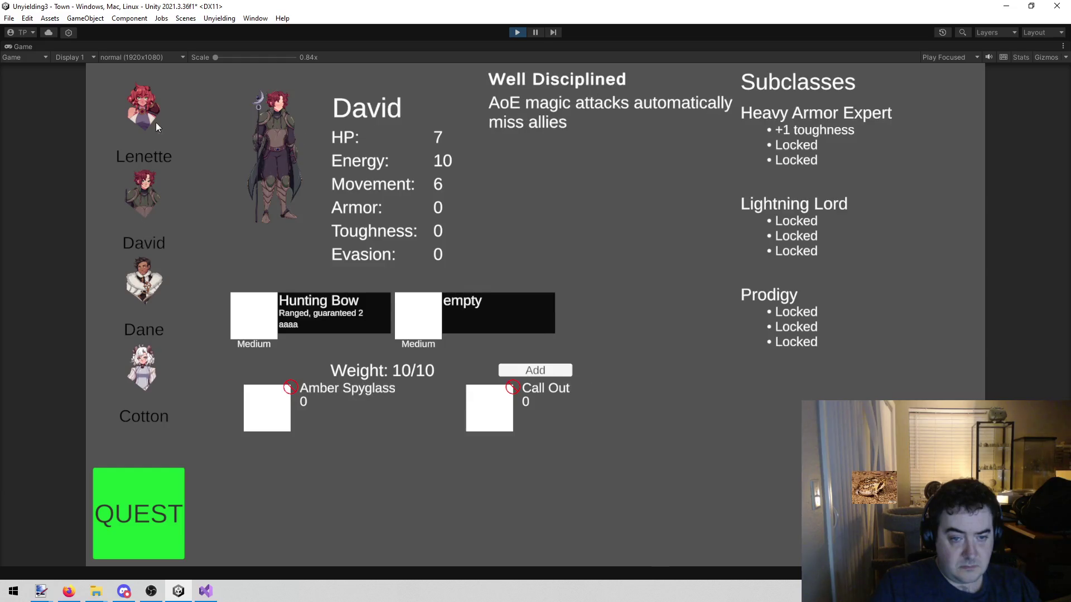
left_click(160, 110)
left_click(151, 185)
left_click(146, 272)
left_click(143, 352)
left_click(143, 266)
left_click(146, 195)
left_click(148, 108)
left_click(161, 184)
left_click(155, 281)
left_click(153, 363)
left_click(144, 281)
left_click(132, 192)
left_click(135, 101)
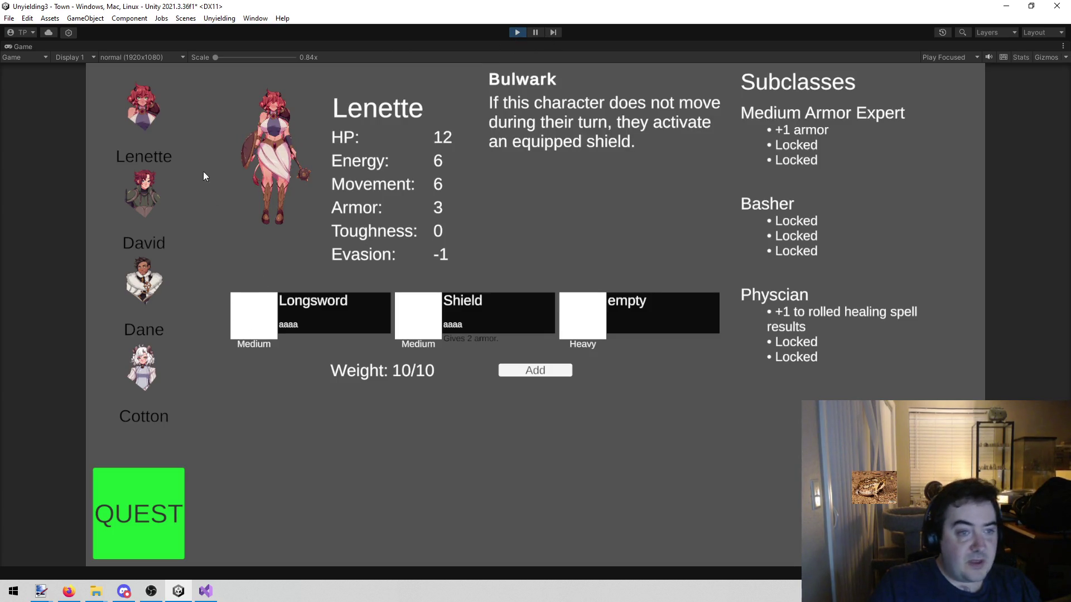
Step: Review David, Dane, Cotton and Lenette once more, then stop the game
left_click(129, 219)
left_click(132, 293)
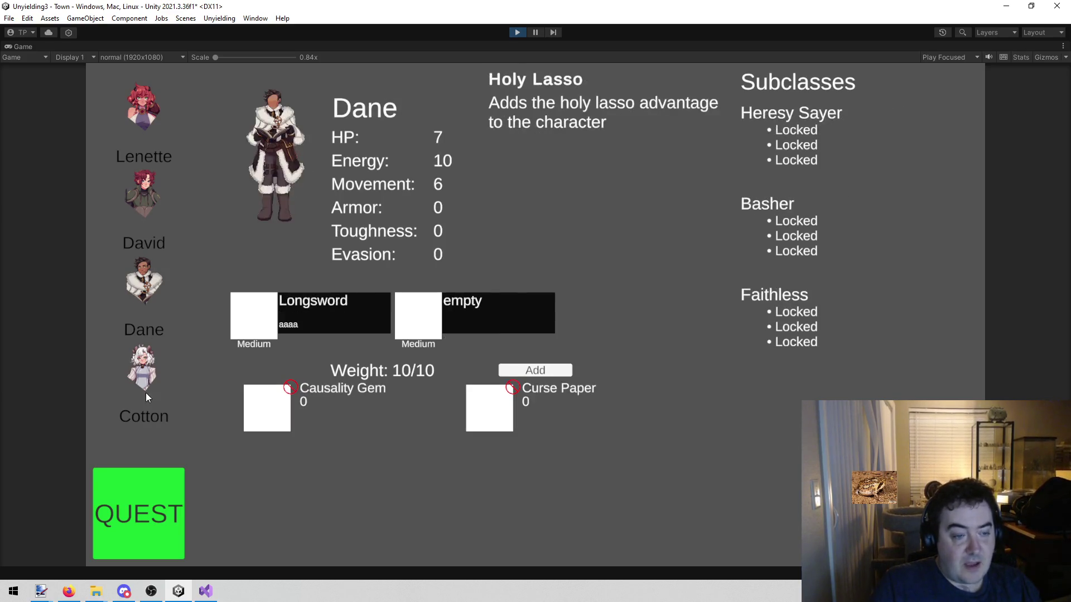
left_click(146, 376)
left_click(134, 305)
left_click(126, 202)
left_click(133, 120)
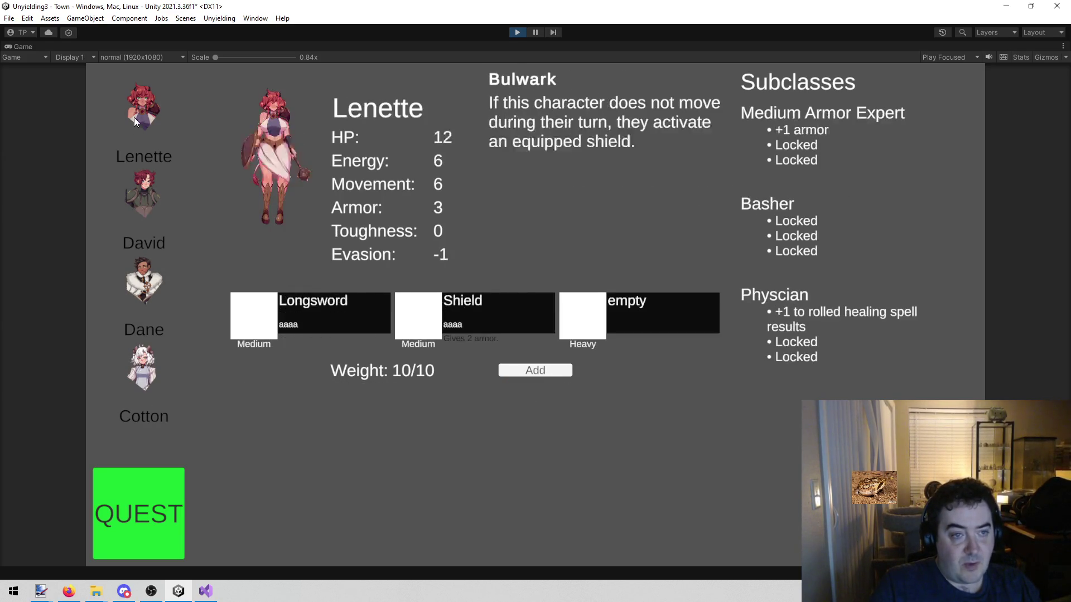
left_click(518, 33)
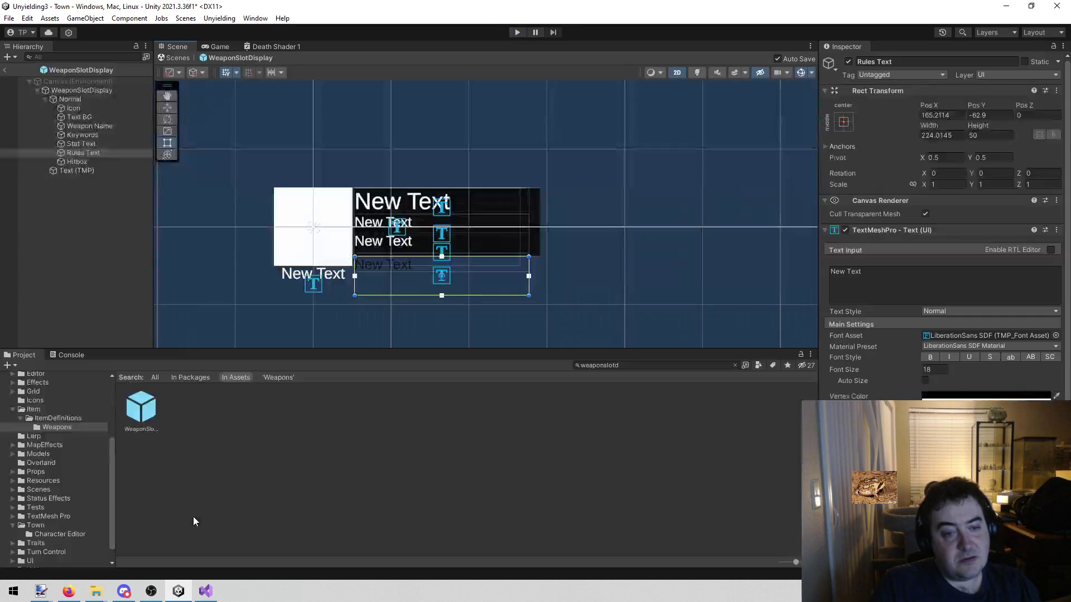
Step: Collapse Item and Town, then expand Models, Props, Resources and Character and open Heroes
left_click(13, 410)
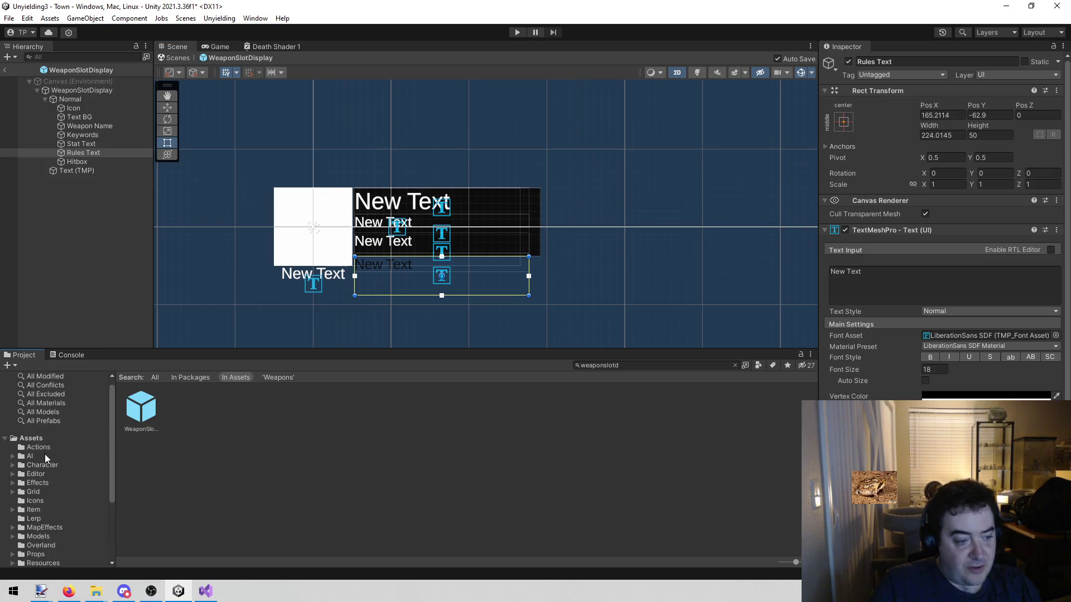
left_click(13, 507)
scroll(37, 489, "up", 2)
left_click(57, 477)
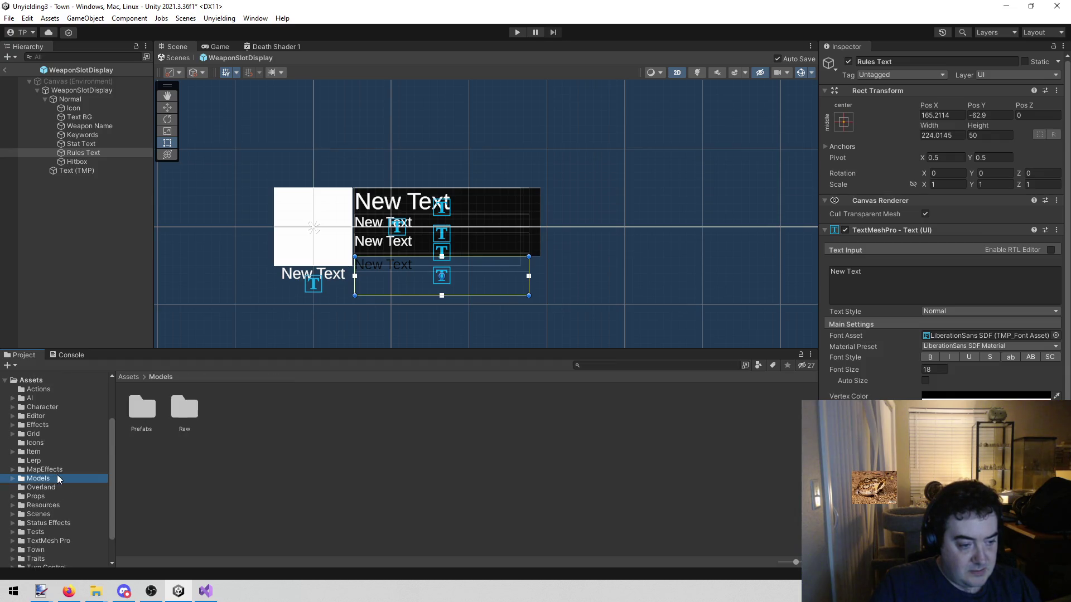
left_click(43, 496)
left_click(46, 504)
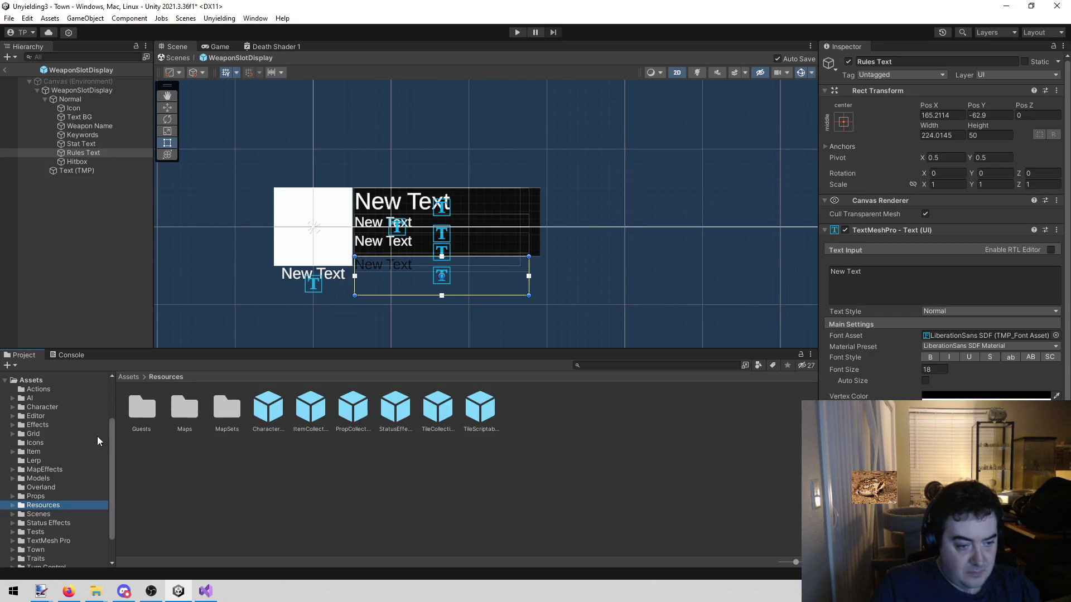
left_click(36, 408)
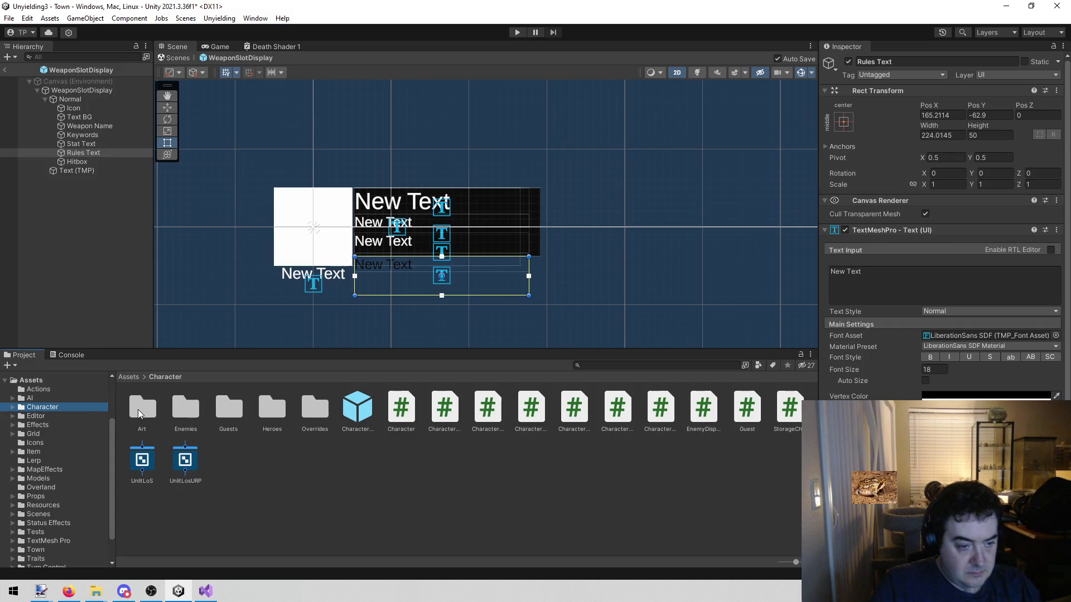
double_click(262, 414)
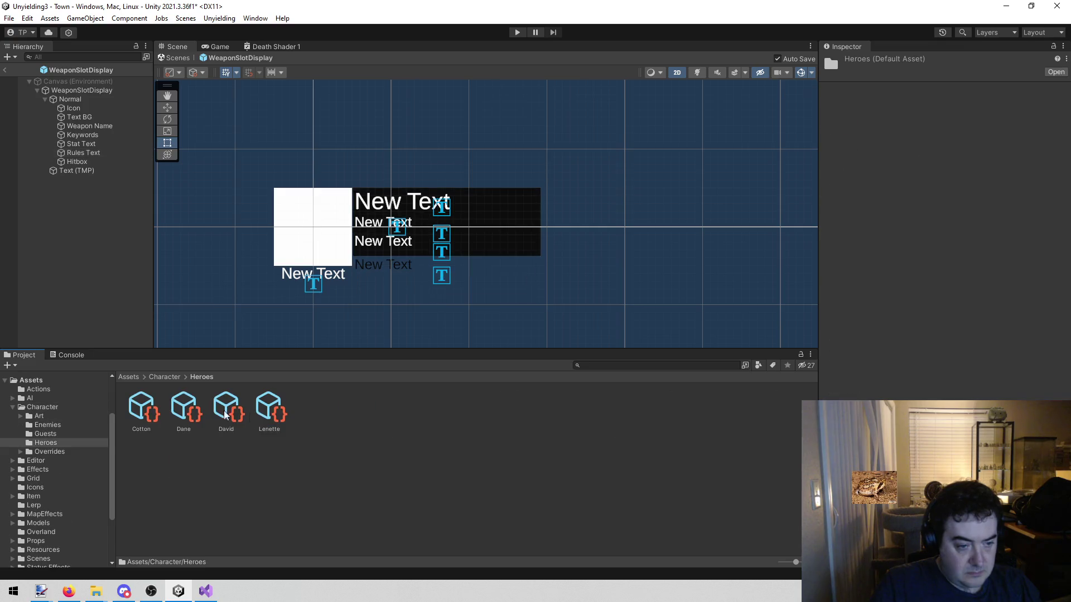
Step: Select Cotton, ping its Big Portrait image, and bring the SlideshowData Explorer window onscreen
left_click(140, 409)
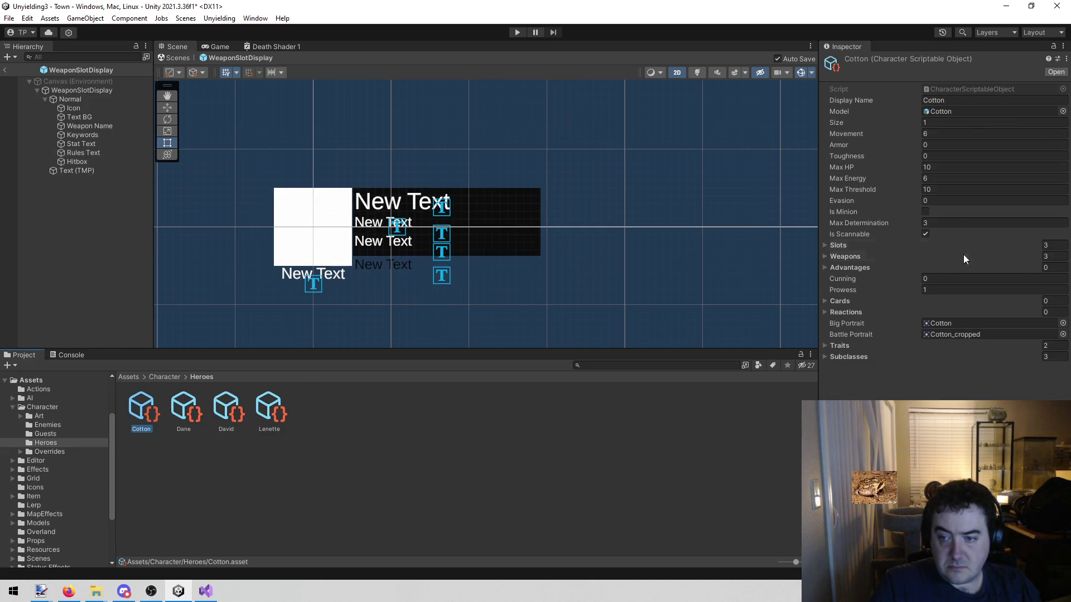
left_click(954, 324)
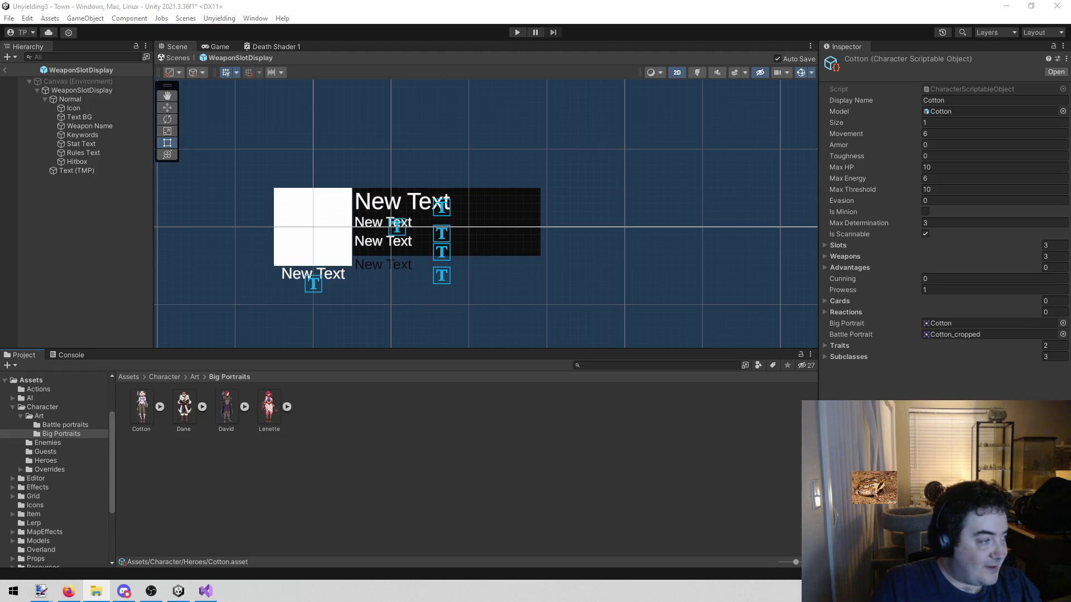
left_click_drag(0, 179, 686, 88)
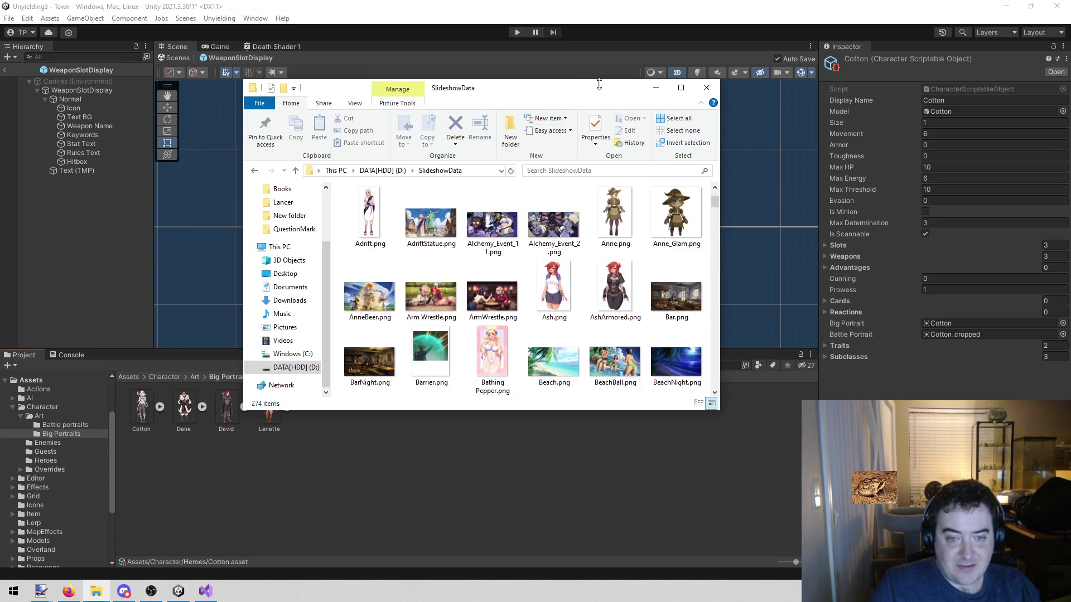
Step: Minimize the File Explorer window and return to the Unity editor
key("super+Down")
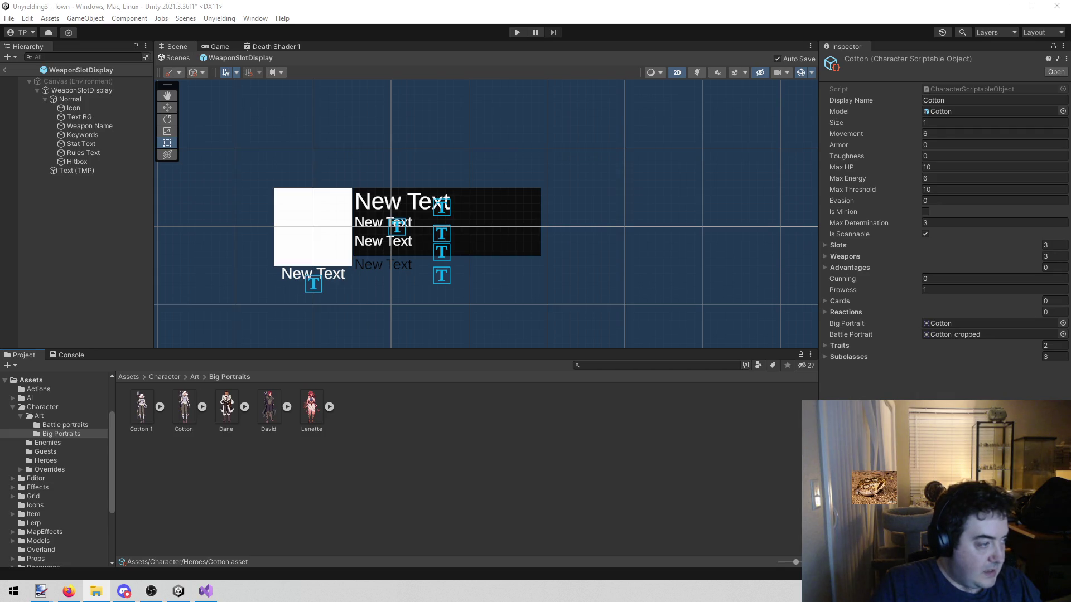
left_click(211, 508)
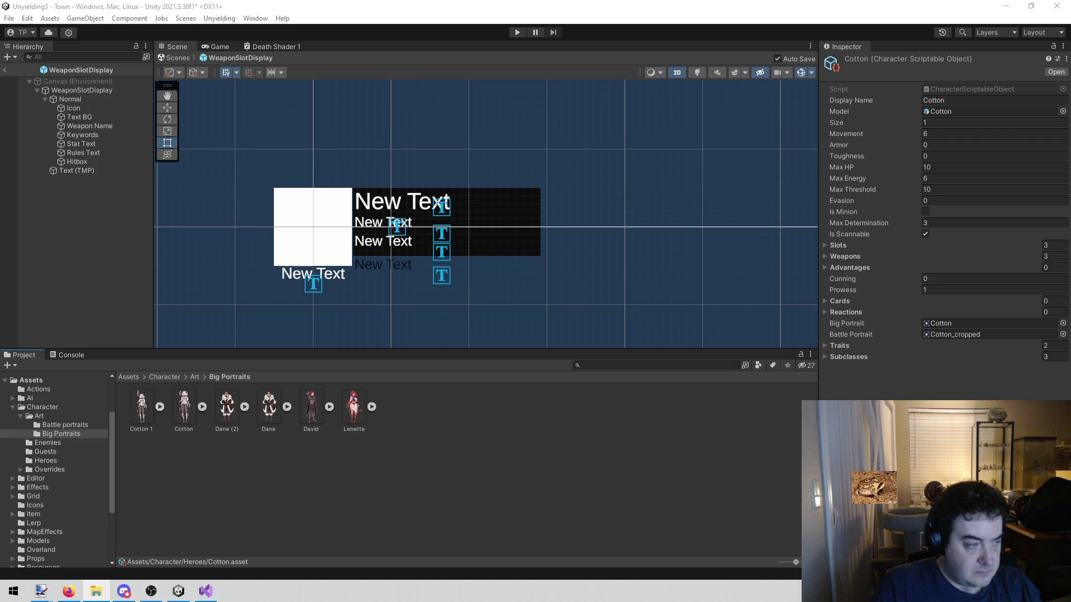
Step: Delete the Dane (2), Dane and Cotton portraits from the Big Portraits folder
left_click(227, 410)
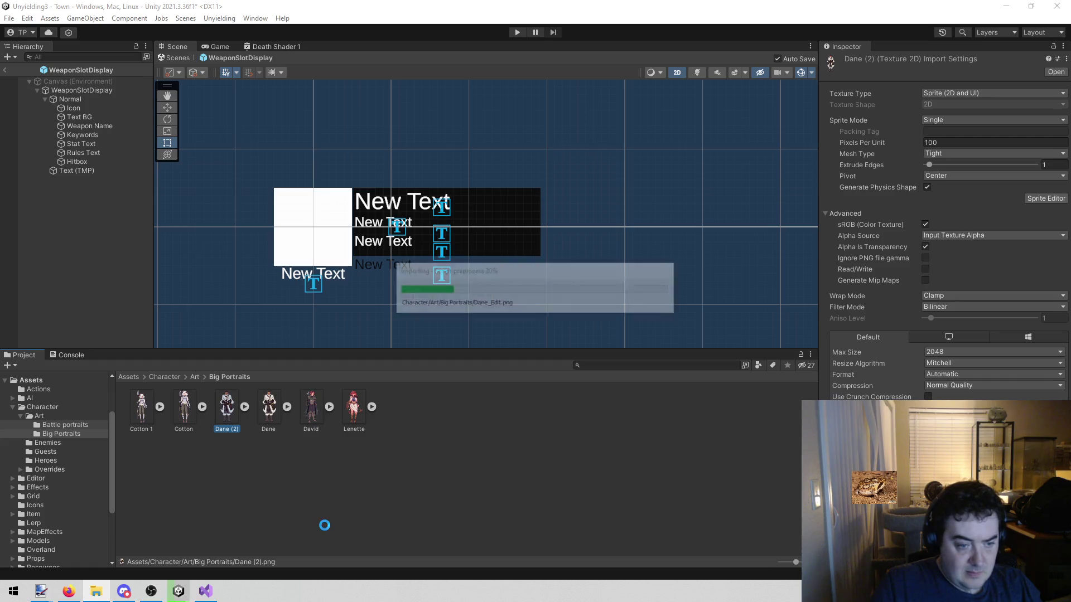
left_click(268, 407, "ctrl")
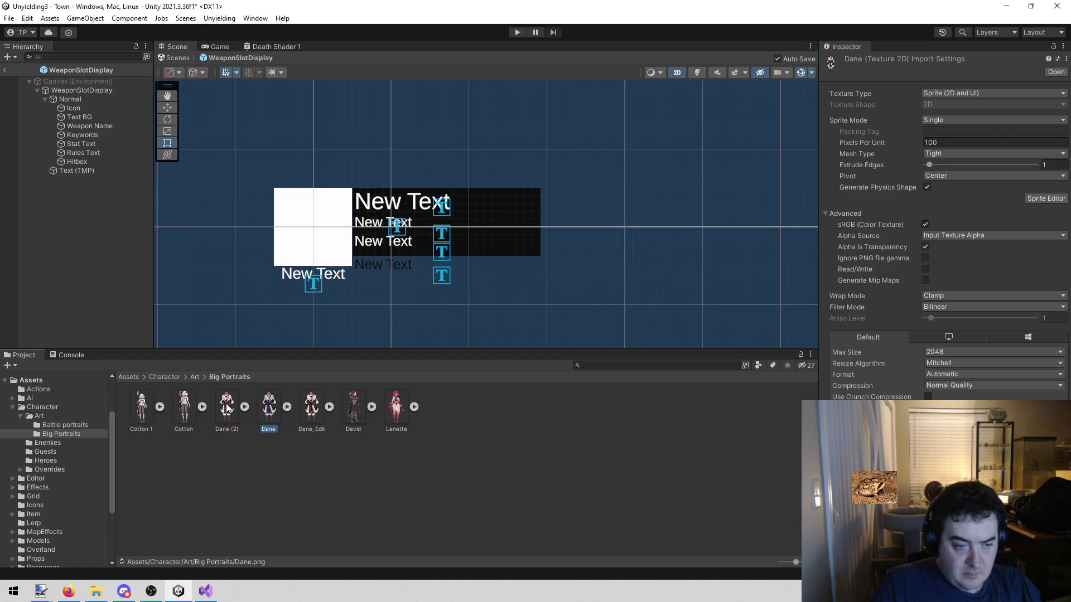
left_click(179, 412, "ctrl")
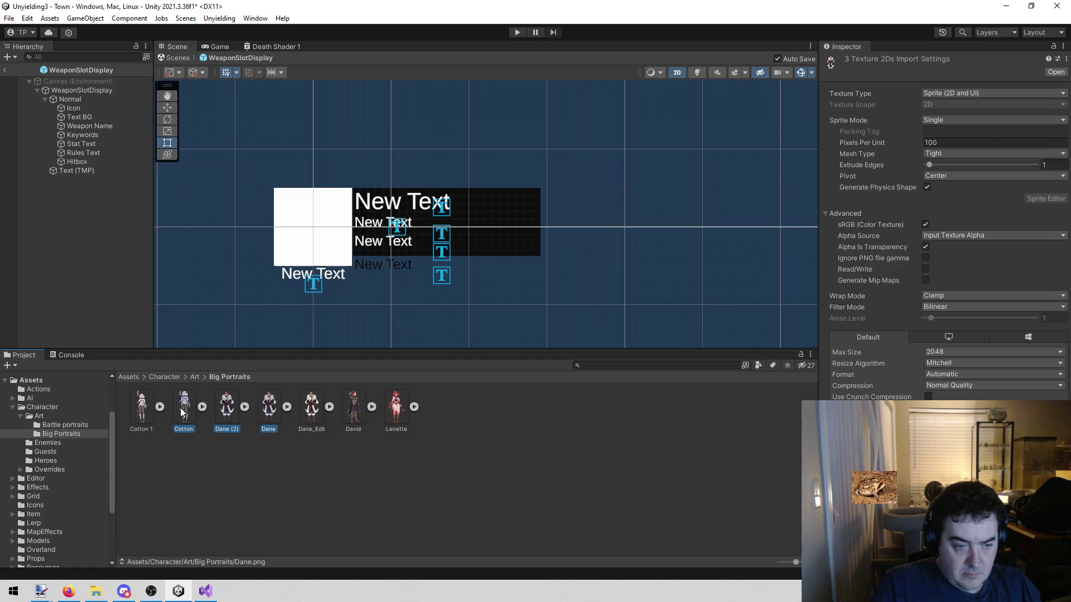
key("Delete")
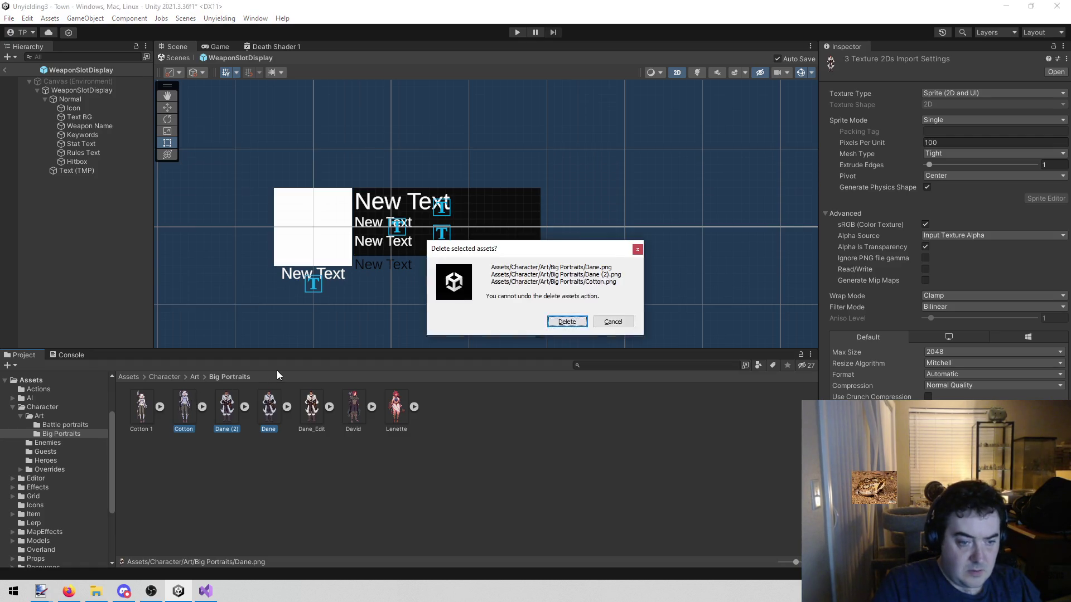
left_click(566, 321)
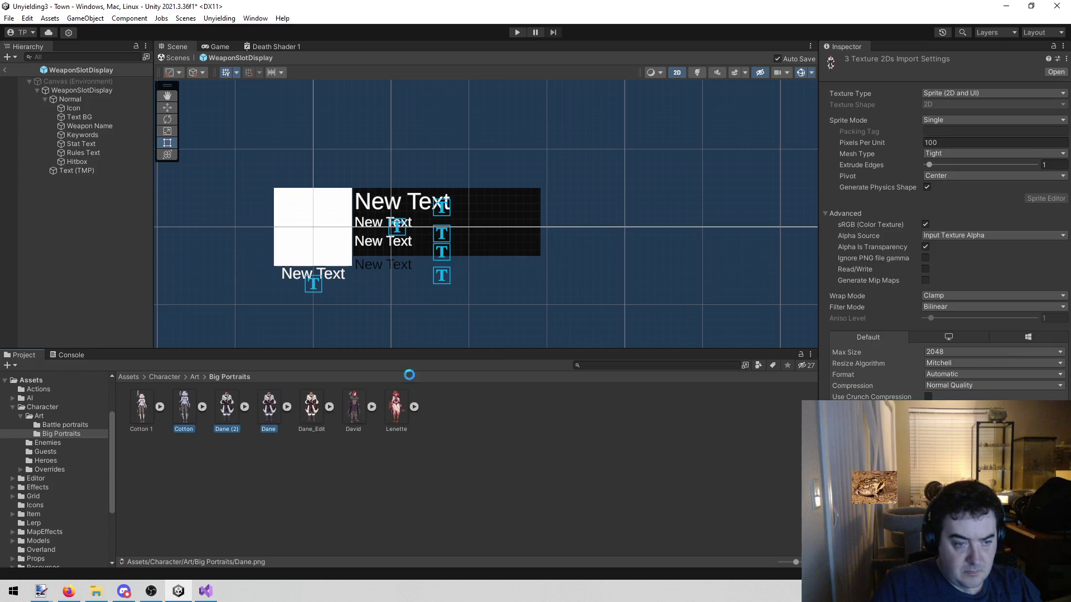
Step: Rename Dane_Edit to Dane and bring the new David art in as David 1
left_click(179, 425)
left_click(192, 427)
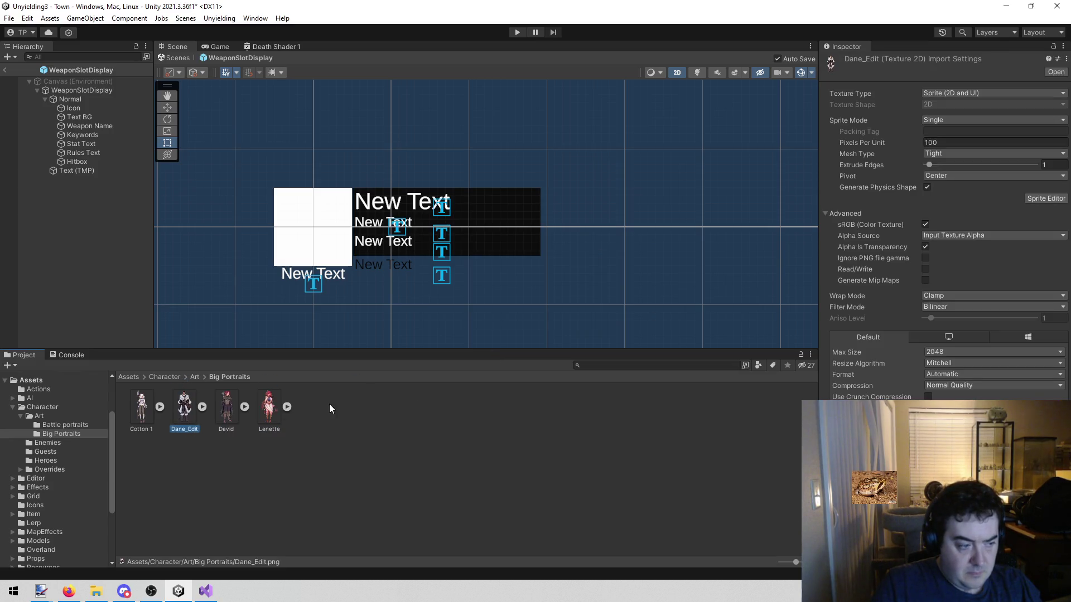
key("BackSpace")
key("BackSpace")
key("BackSpace")
key("Return")
key("super+e")
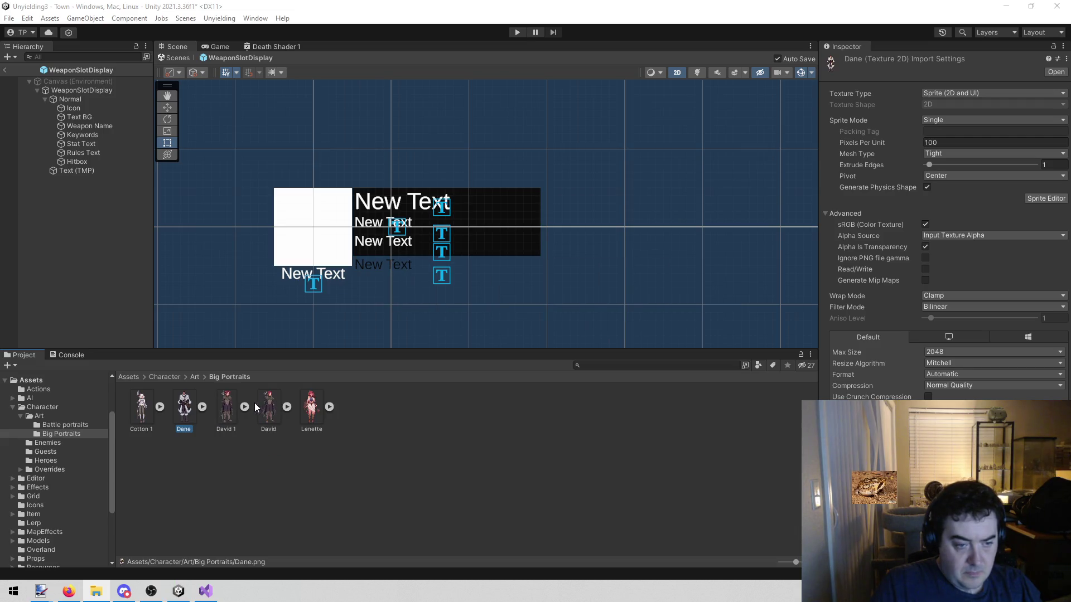
right_click(268, 407)
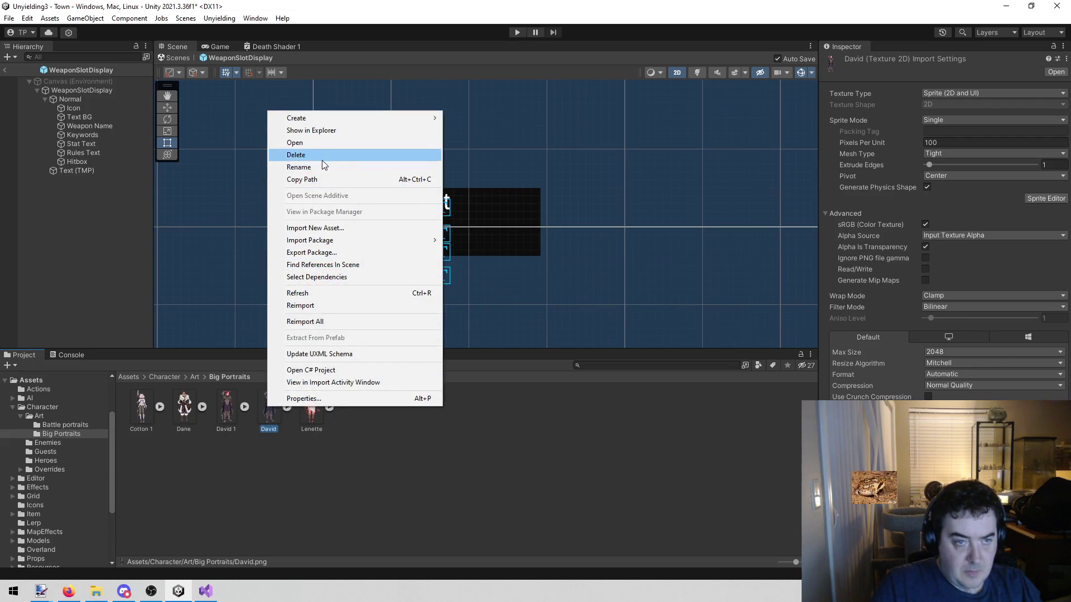
Step: Delete the old David portrait and rename David 1 to David
left_click(323, 156)
left_click(566, 317)
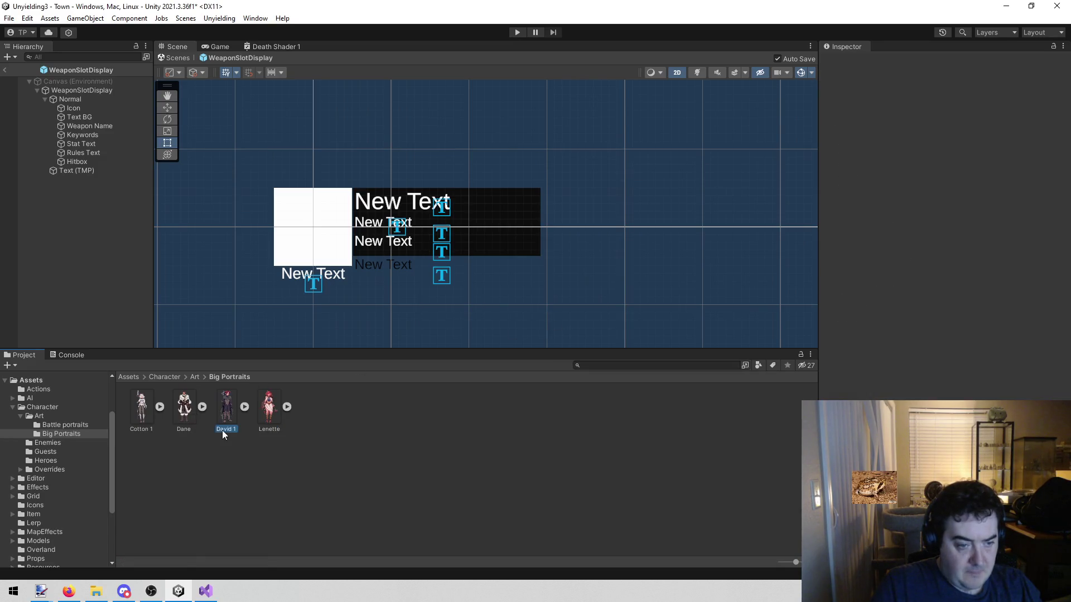
left_click(231, 430)
type("David")
key("Return")
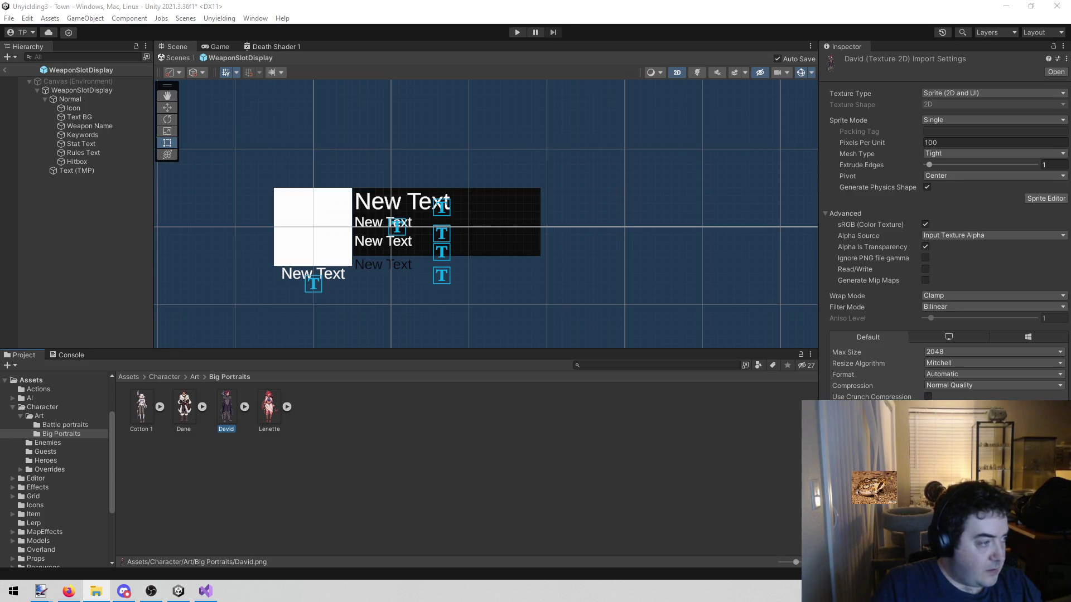
Step: Import the new Lenette art, delete the old Lenette portrait, and rename Lenette 1 to Lenette
left_click_drag(303, 472, 299, 467)
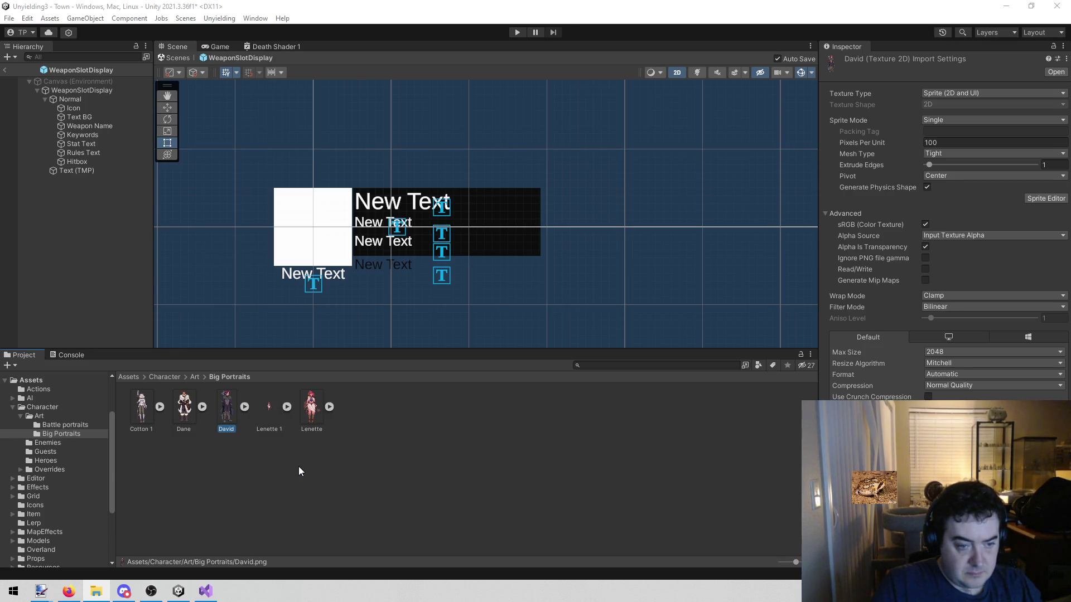
left_click(309, 414)
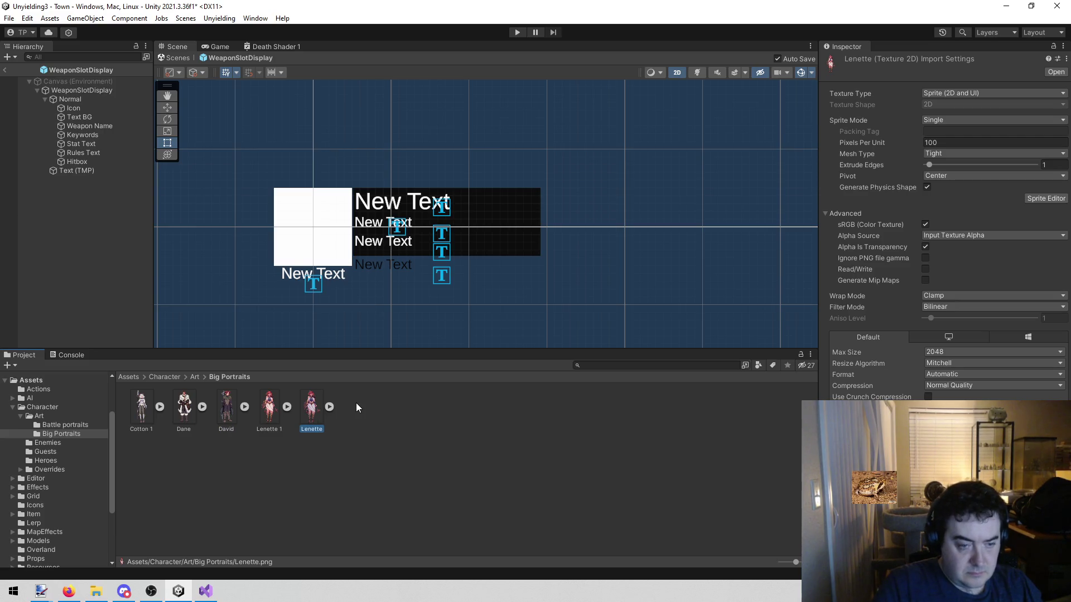
key("Delete")
key("Return")
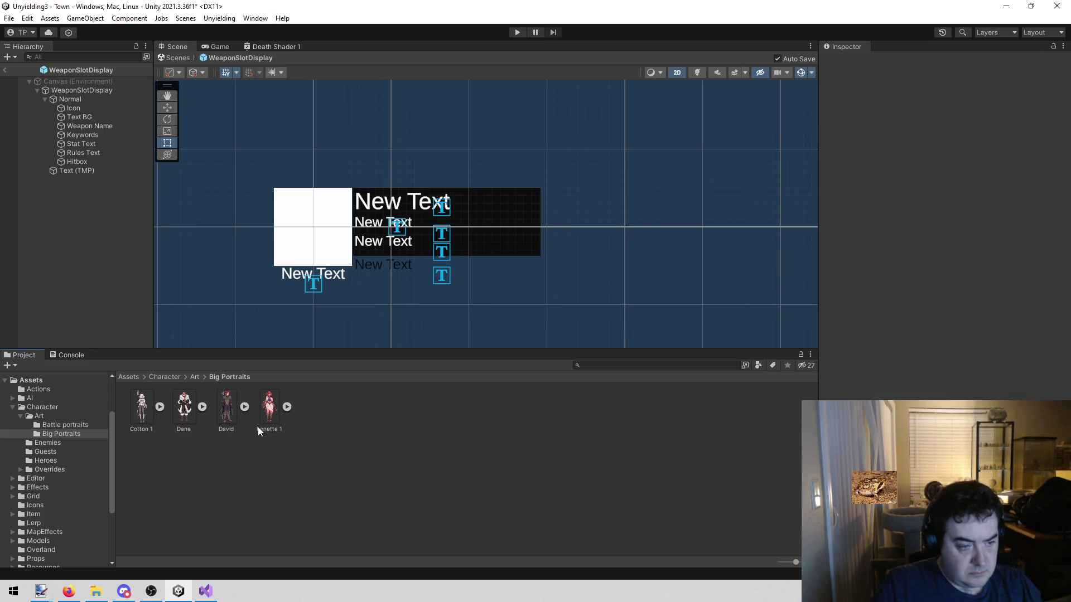
left_click(262, 430)
key("End")
key("BackSpace")
key("Return")
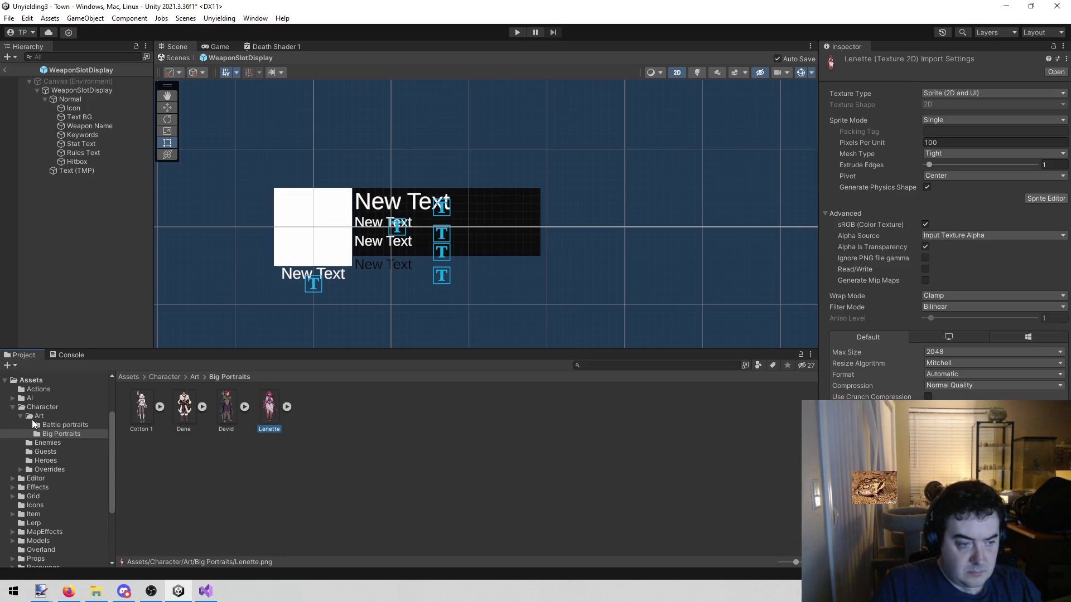
scroll(56, 436, "up", 3)
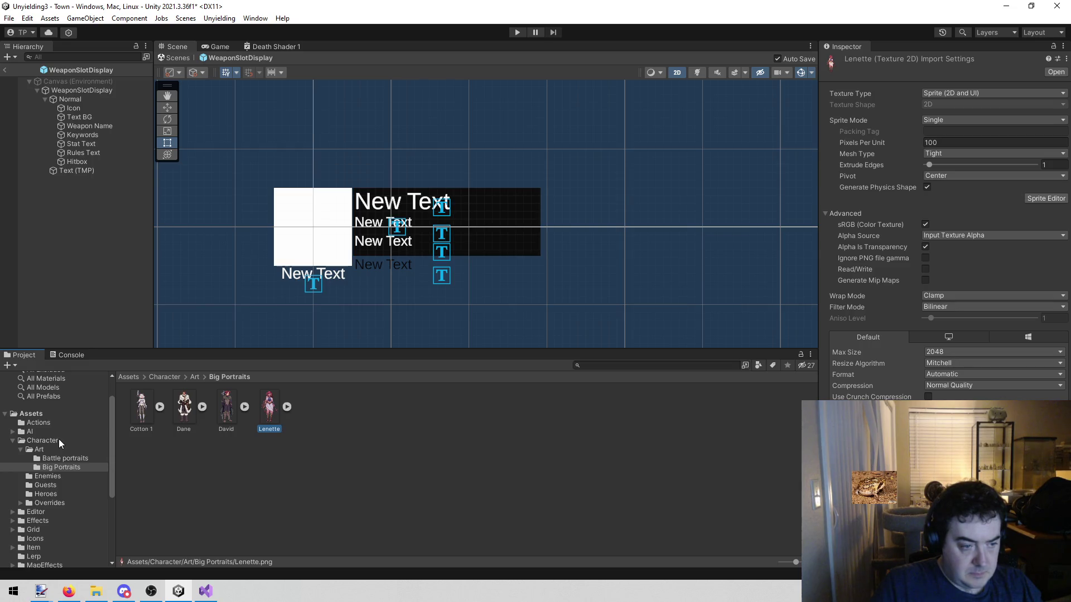
left_click(58, 440)
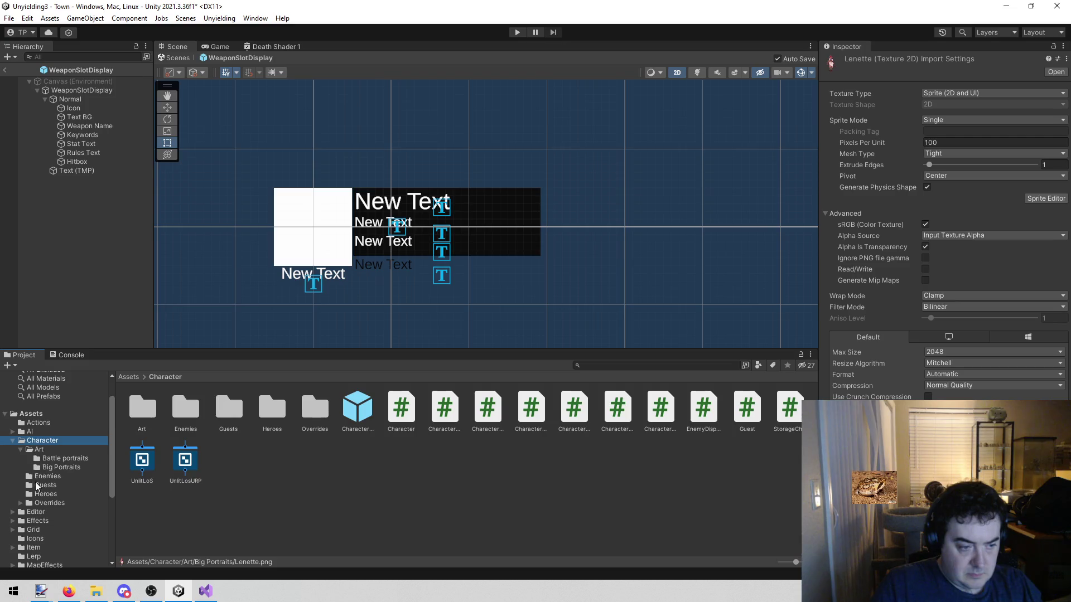
Step: Assign the Cotton 1 sprite as the Cotton hero asset's Big Portrait
left_click(52, 494)
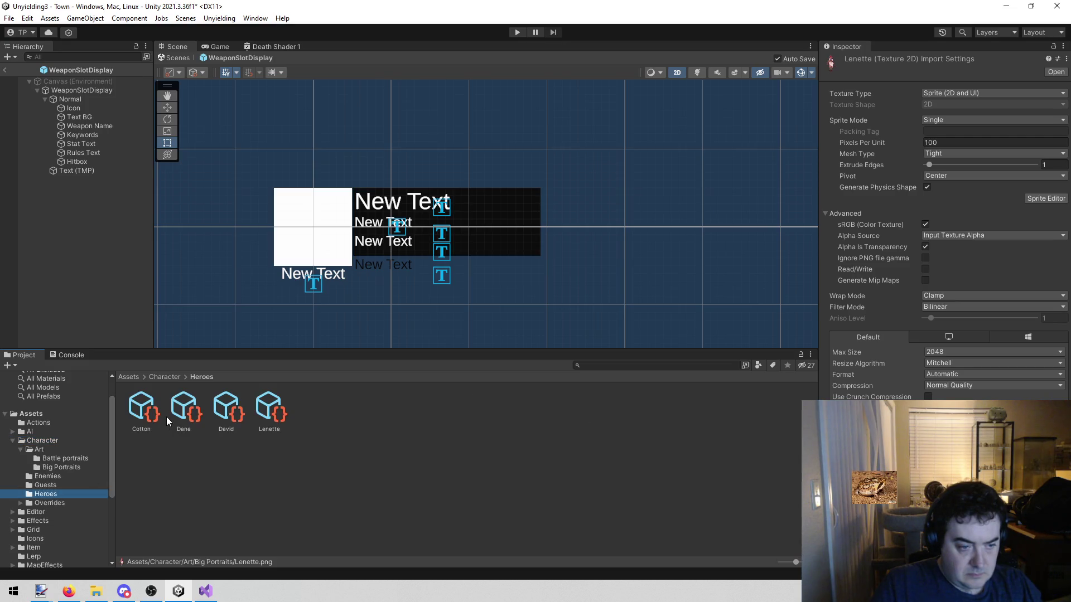
left_click(141, 410)
left_click(81, 457)
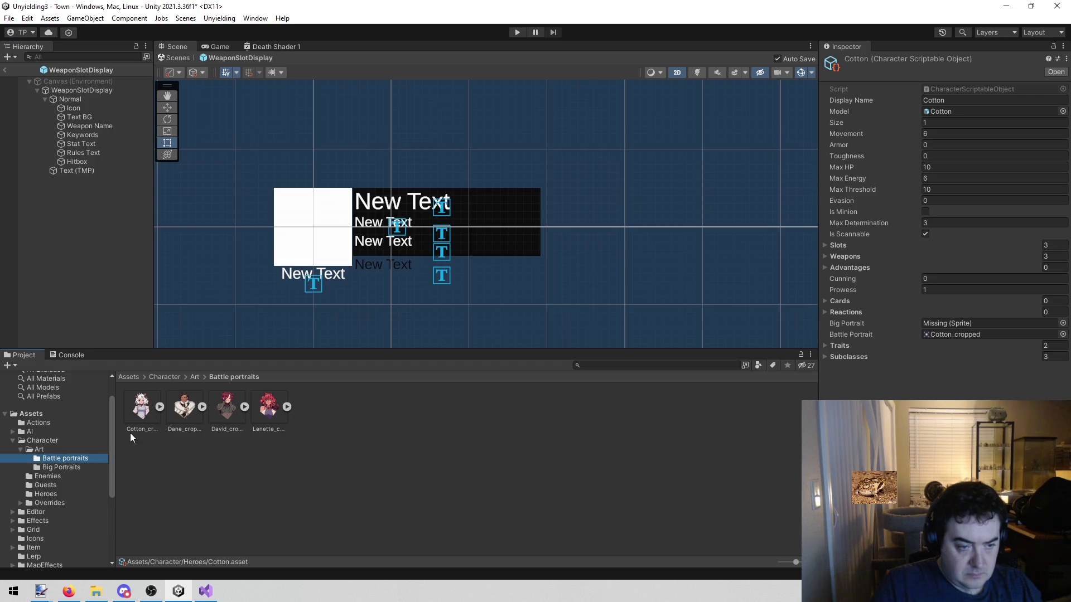
left_click(51, 469)
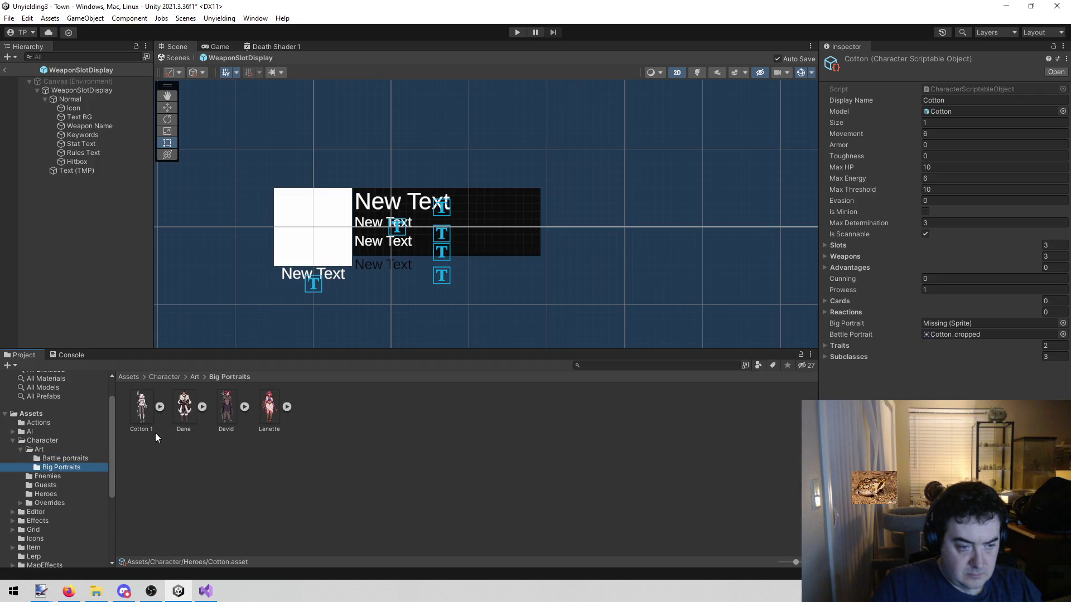
mouse_move(146, 407)
left_mouse_down()
mouse_move(932, 132)
mouse_move(948, 329)
left_mouse_up()
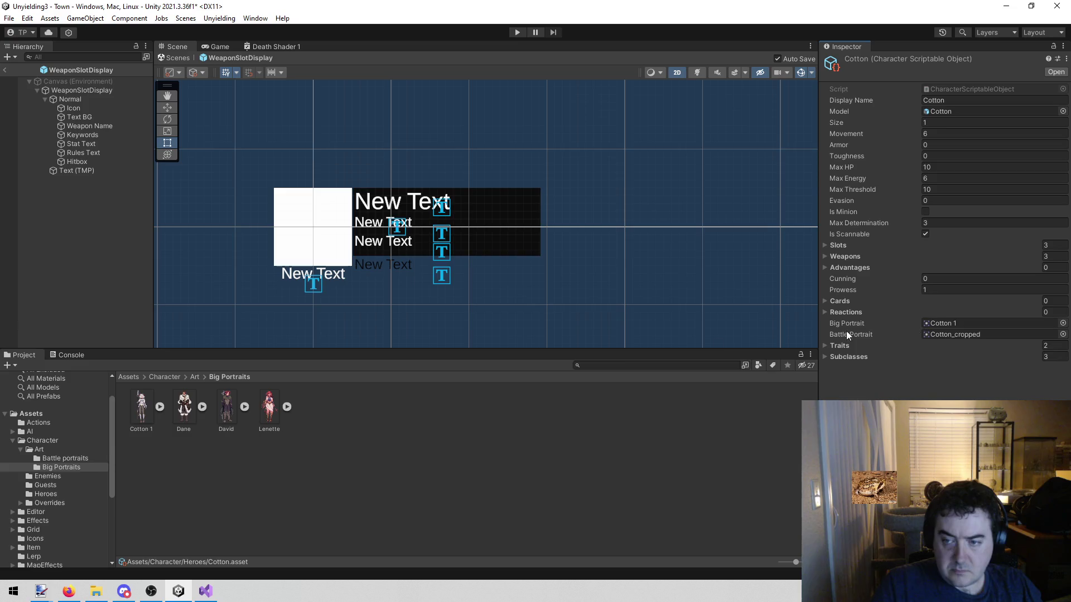
Step: Rename the Cotton 1 sprite to Cotton
left_click(151, 432)
left_click(153, 431)
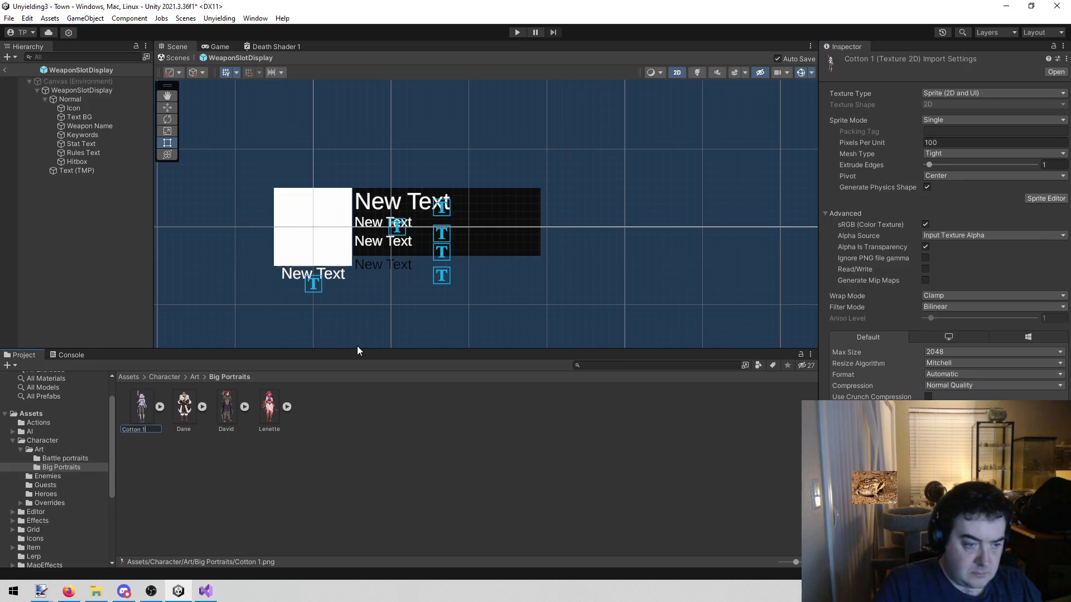
key("BackSpace")
key("BackSpace")
key("Return")
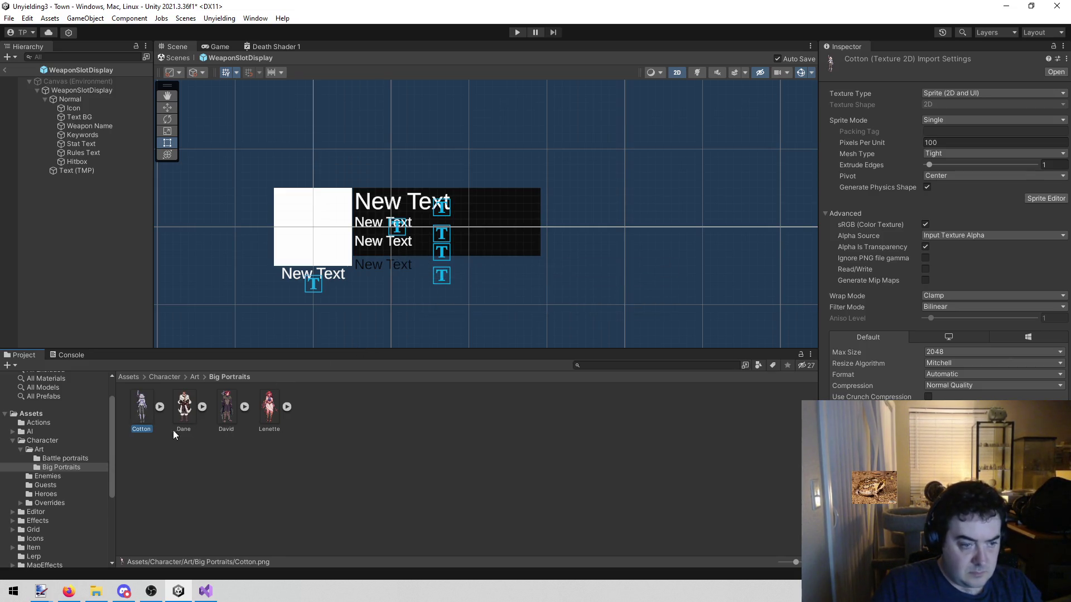
left_click(32, 493)
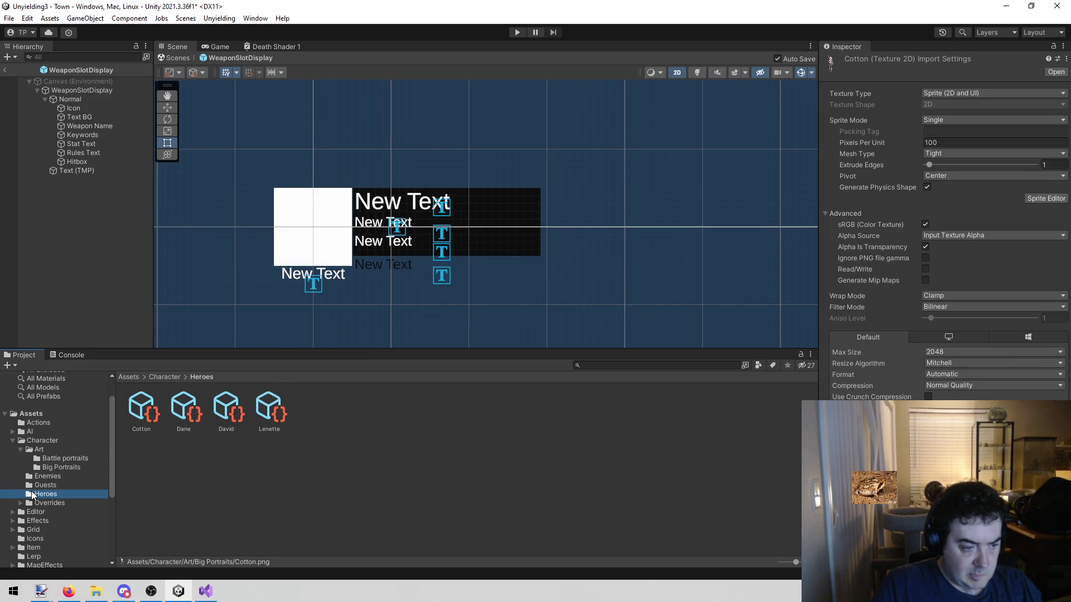
left_click(174, 409)
left_click(1062, 325)
Step: Set the Dane and David hero assets' Big Portraits to the new Dane and David sprites
type("dane")
left_click(539, 276)
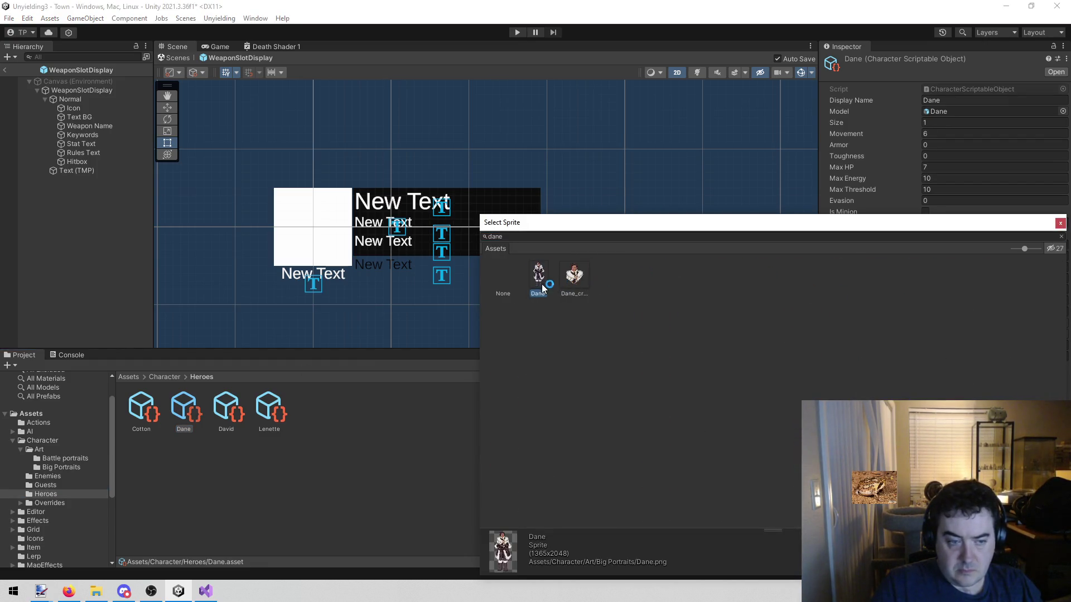
double_click(538, 276)
left_click(225, 410)
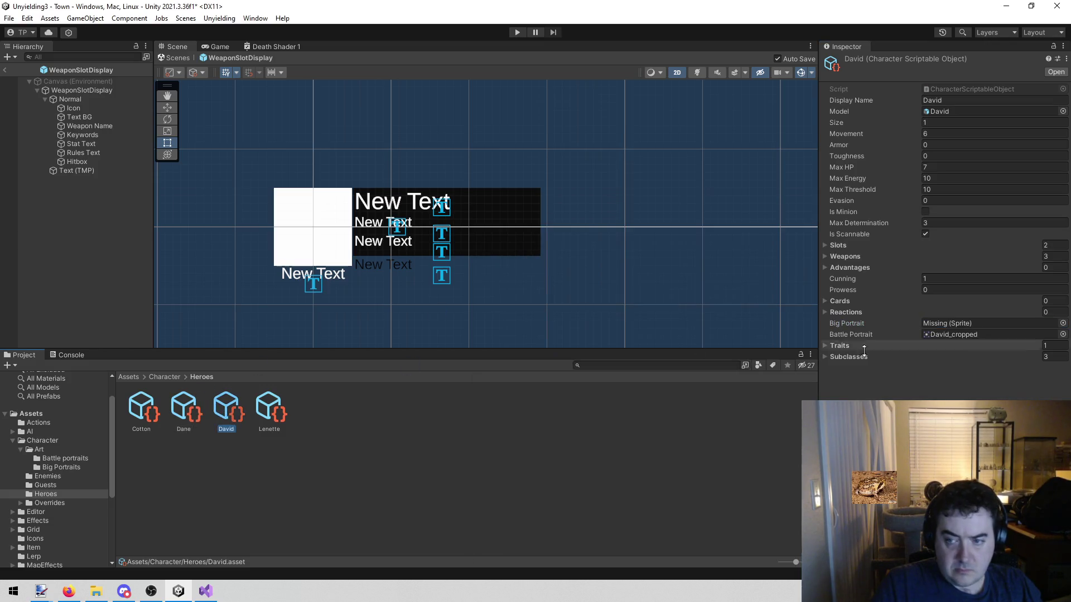
left_click(1063, 322)
type("davi")
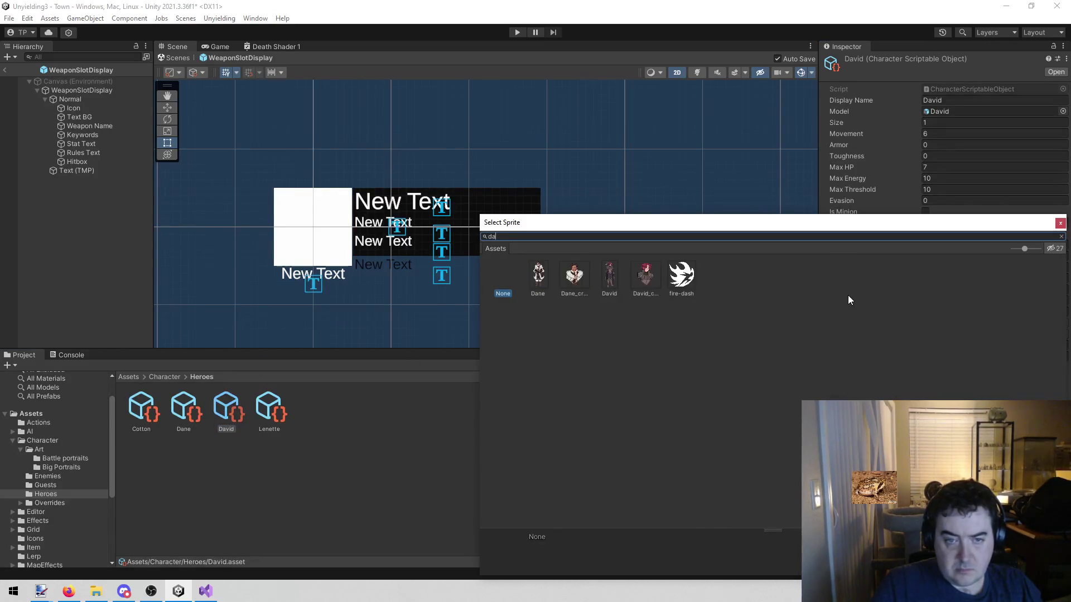
double_click(538, 274)
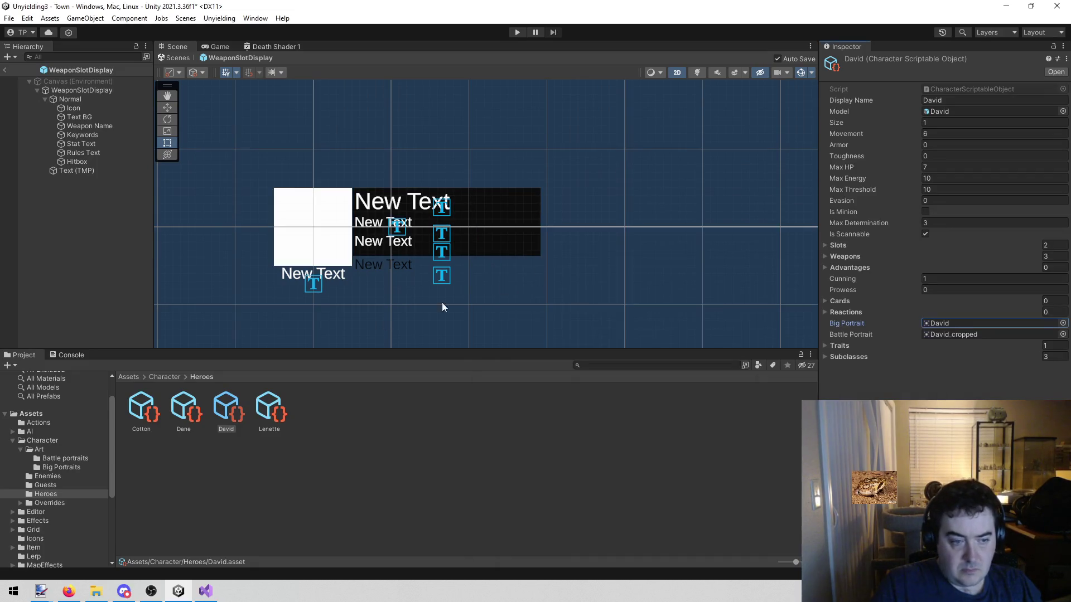
Step: Set the Lenette hero asset's Big Portrait to the new Lenette sprite
left_click(258, 397)
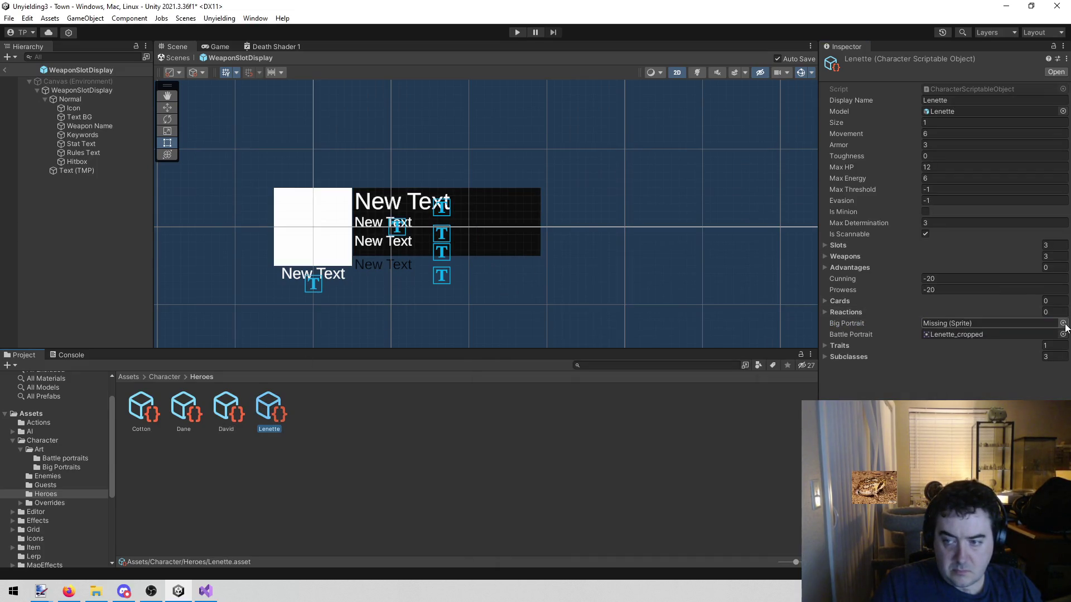
left_click(1063, 322)
type("len")
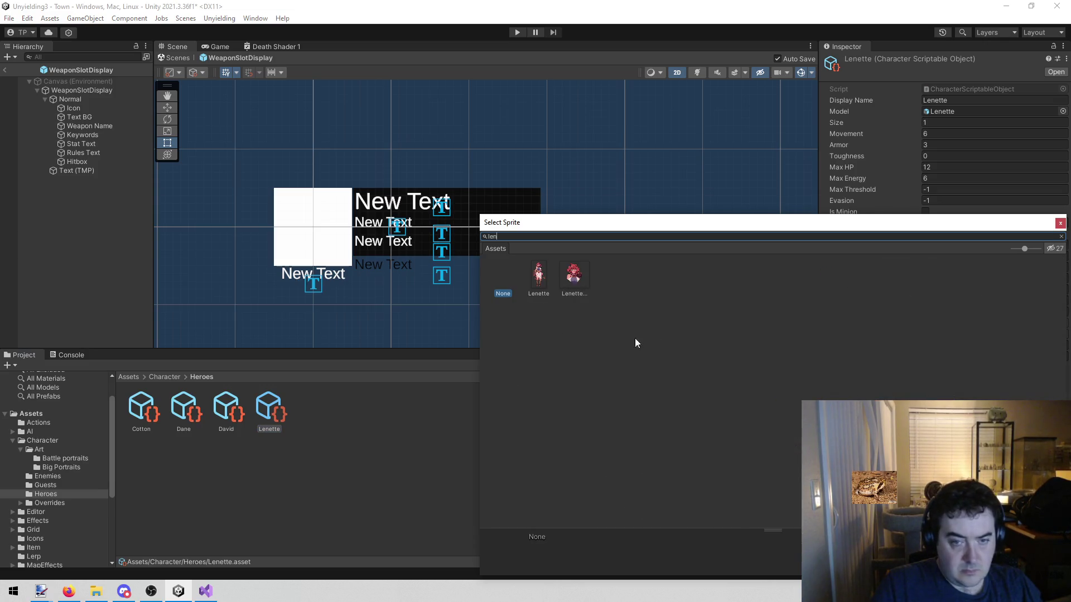
double_click(530, 272)
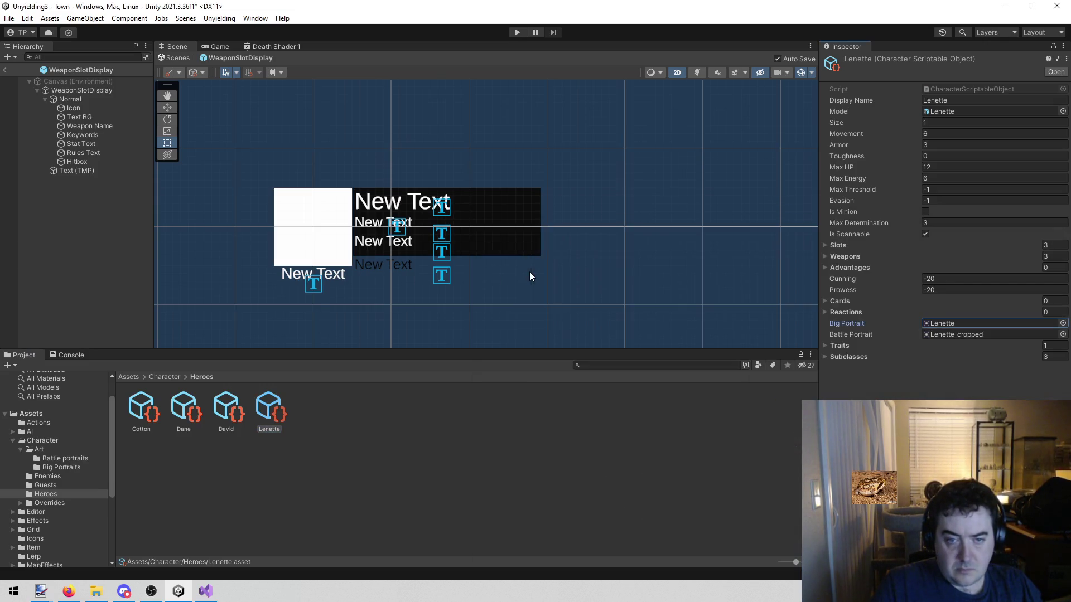
left_click(441, 467)
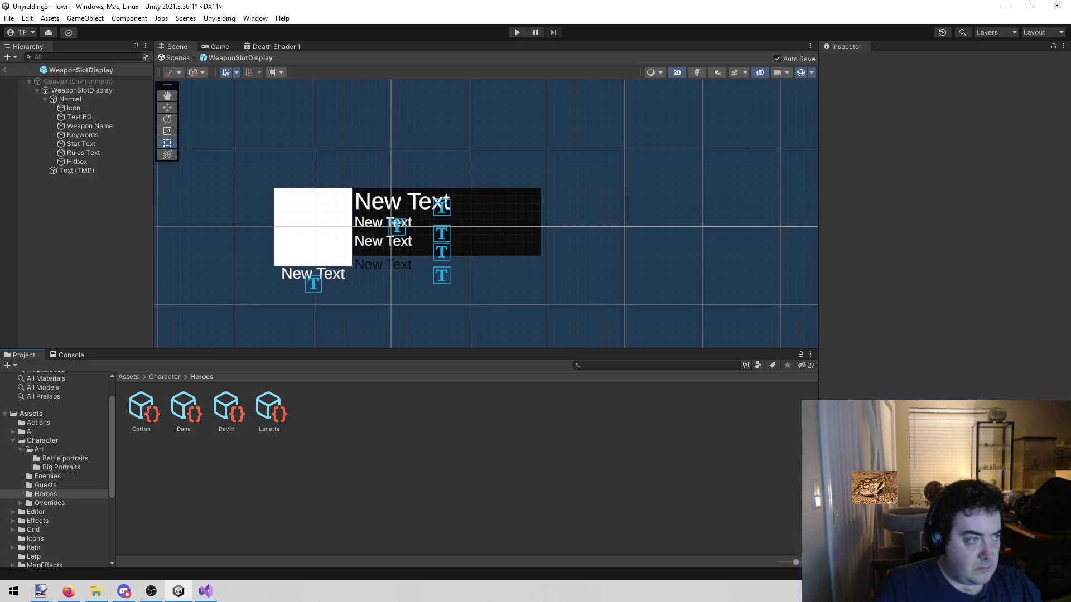
left_click(518, 32)
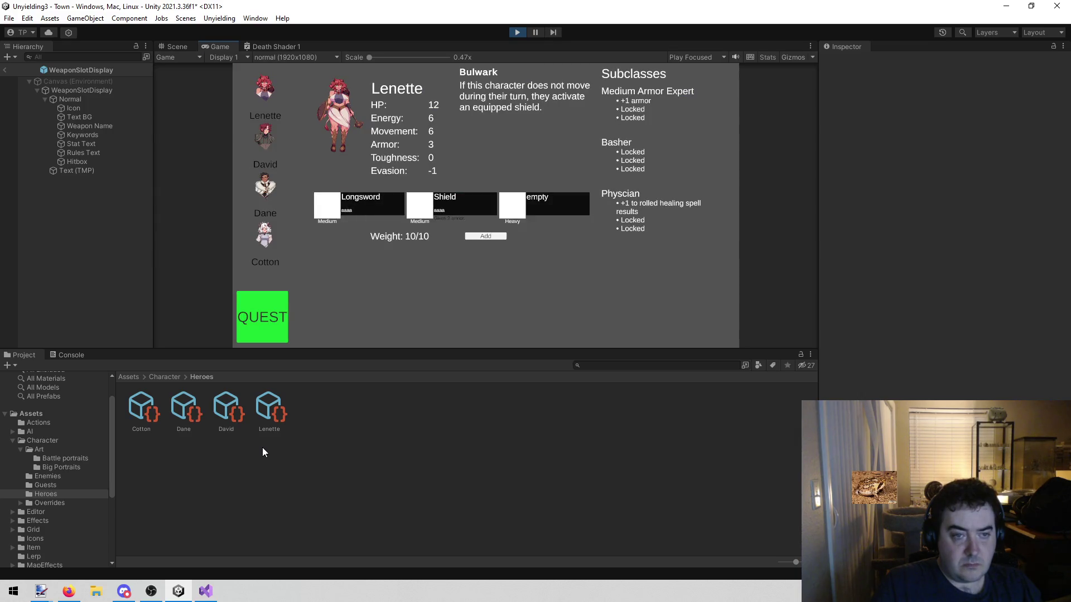
Step: View David, Dane, Cotton and Lenette in the running game's character editor to check their new portraits
left_click(269, 131)
left_click(260, 190)
left_click(257, 234)
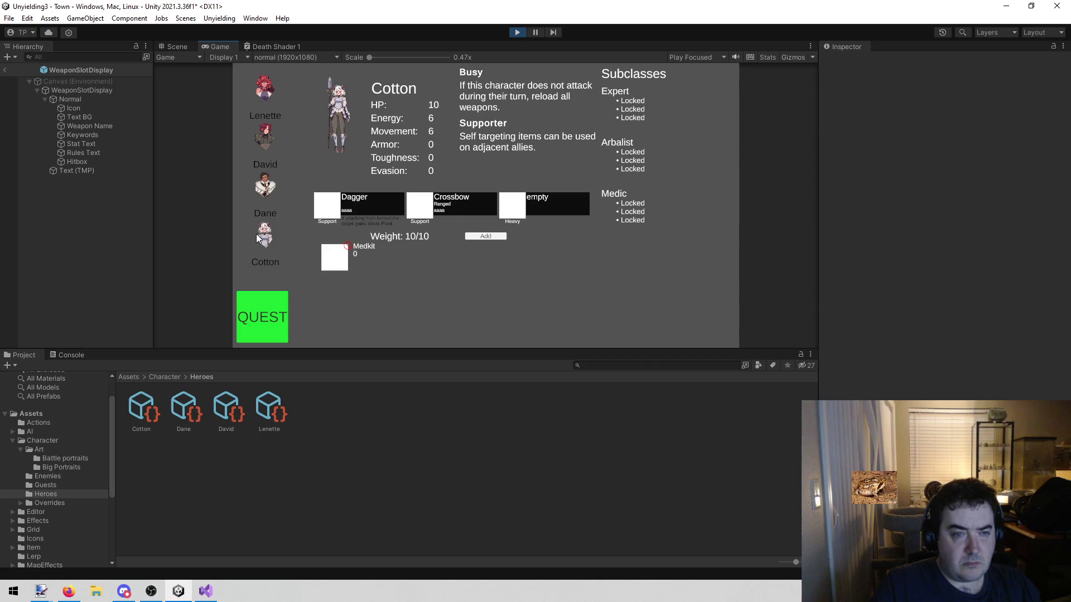
left_click(256, 206)
left_click(261, 137)
left_click(252, 88)
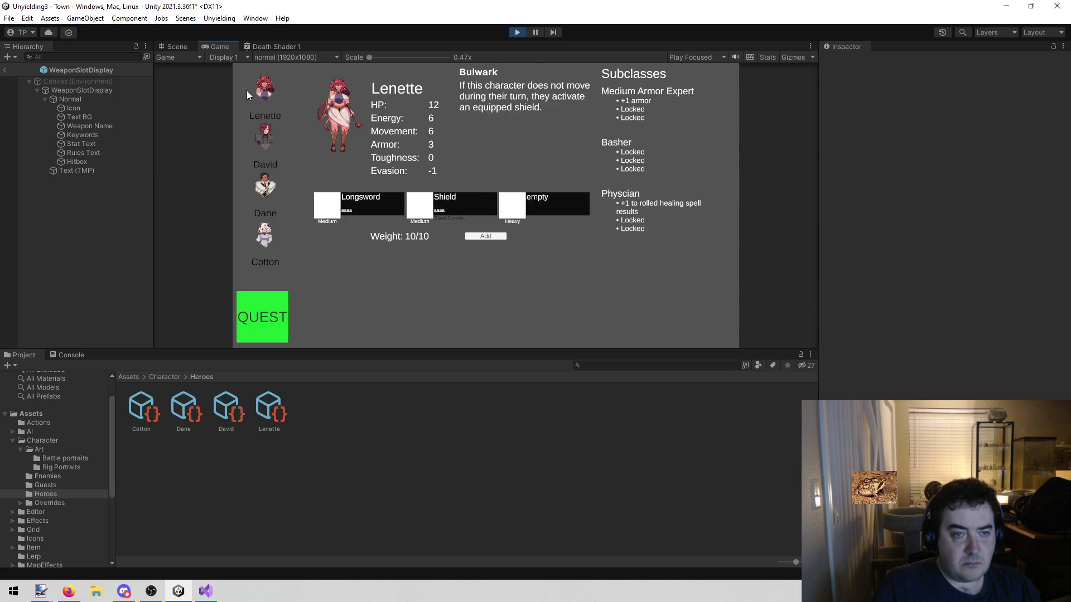
left_click(173, 46)
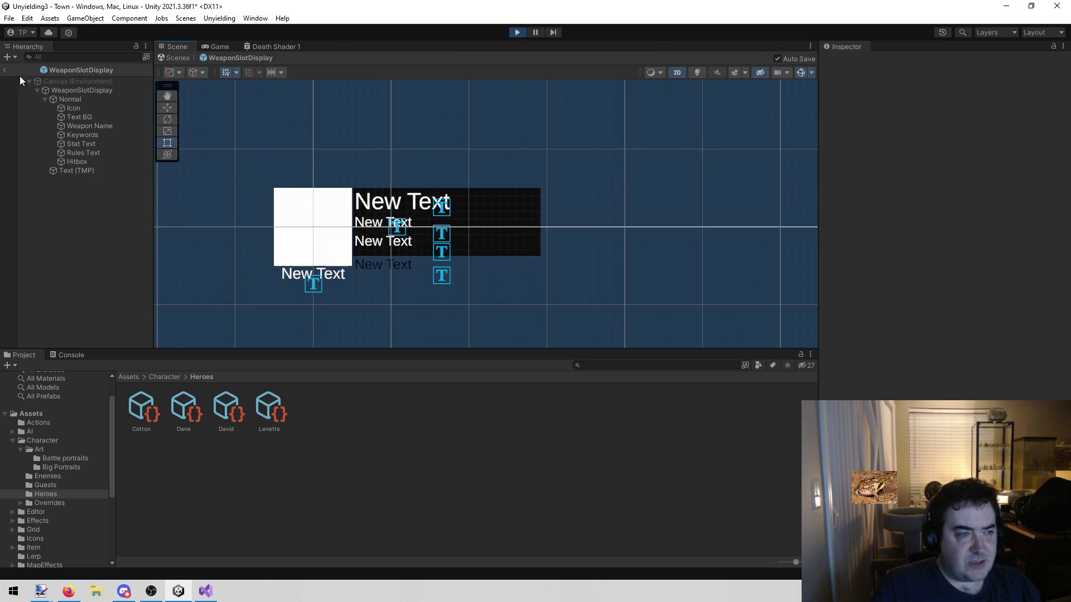
Step: Leave prefab mode and select the character editor's Portrait image in the Town scene
left_click(5, 70)
scroll(385, 262, "up", 5)
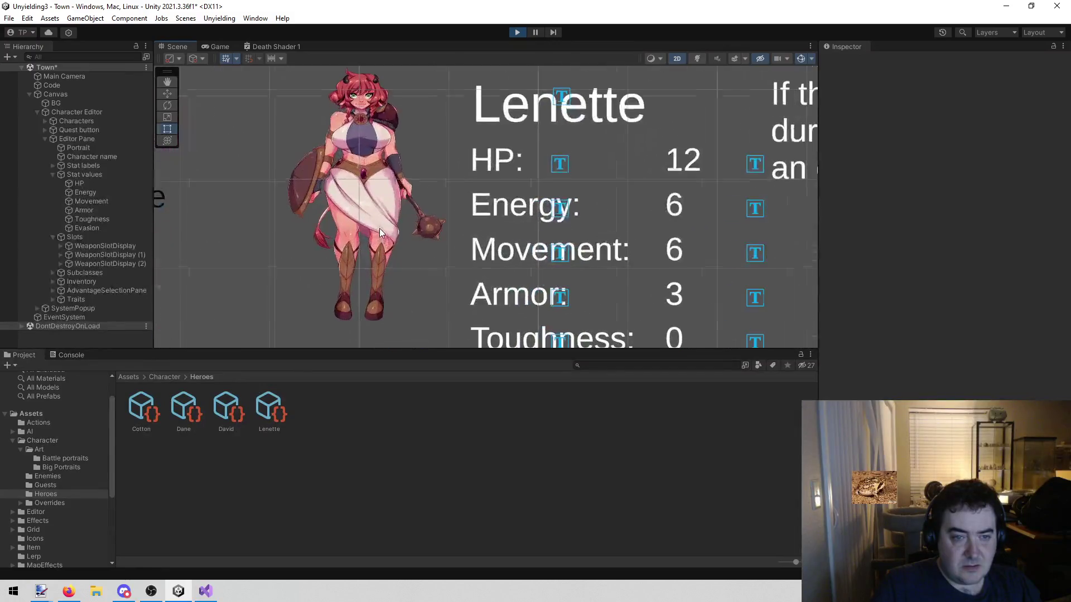
left_click_drag(389, 229, 446, 282)
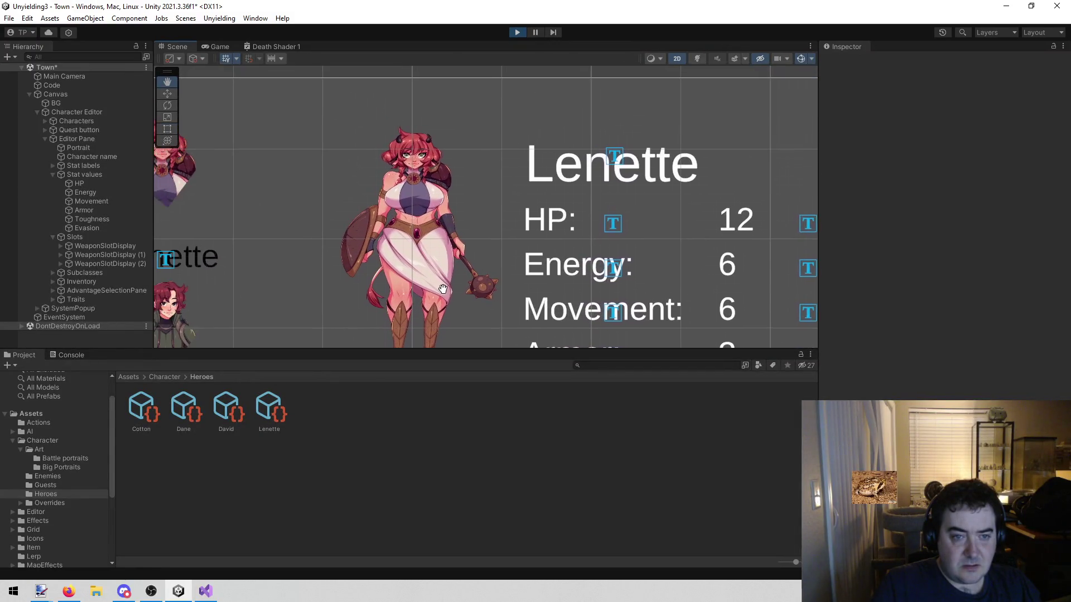
left_click(446, 282)
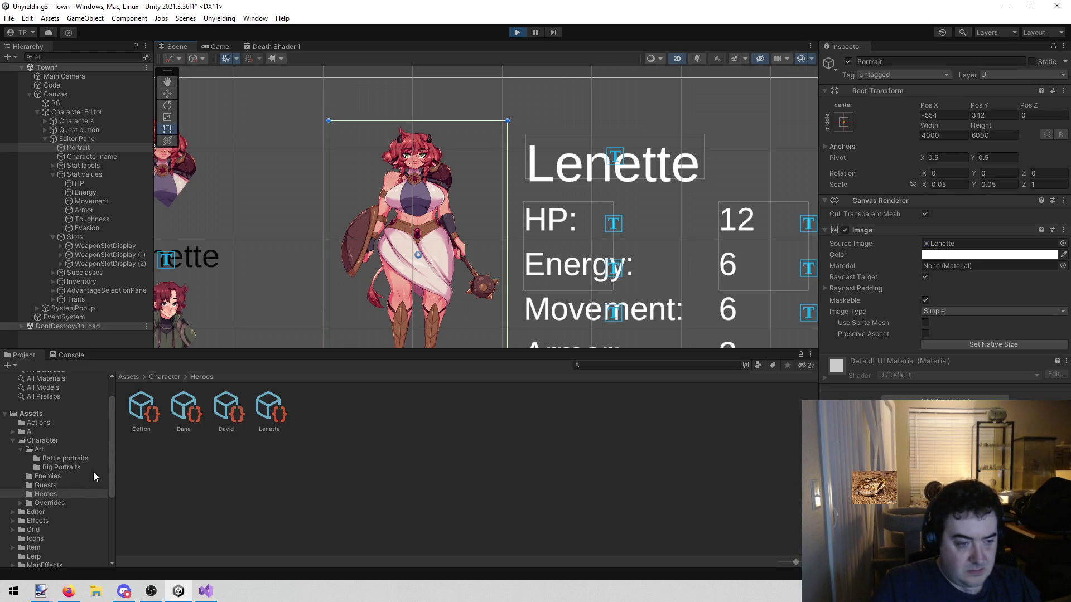
Step: Locate the Lenette sprite via the Portrait's Source Image and show it in File Explorer
left_click(963, 244)
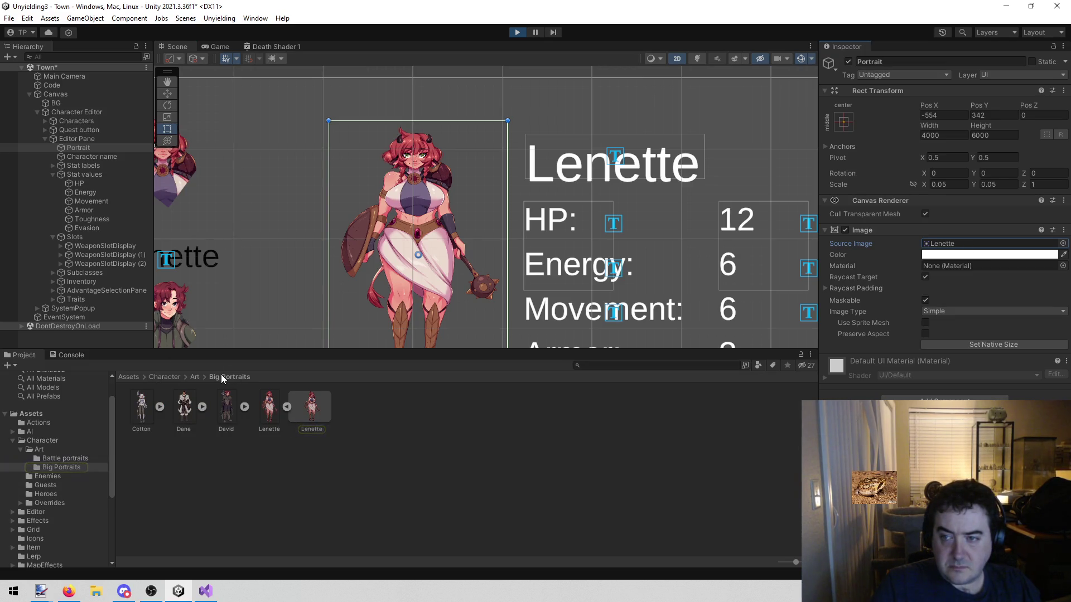
left_click(267, 410)
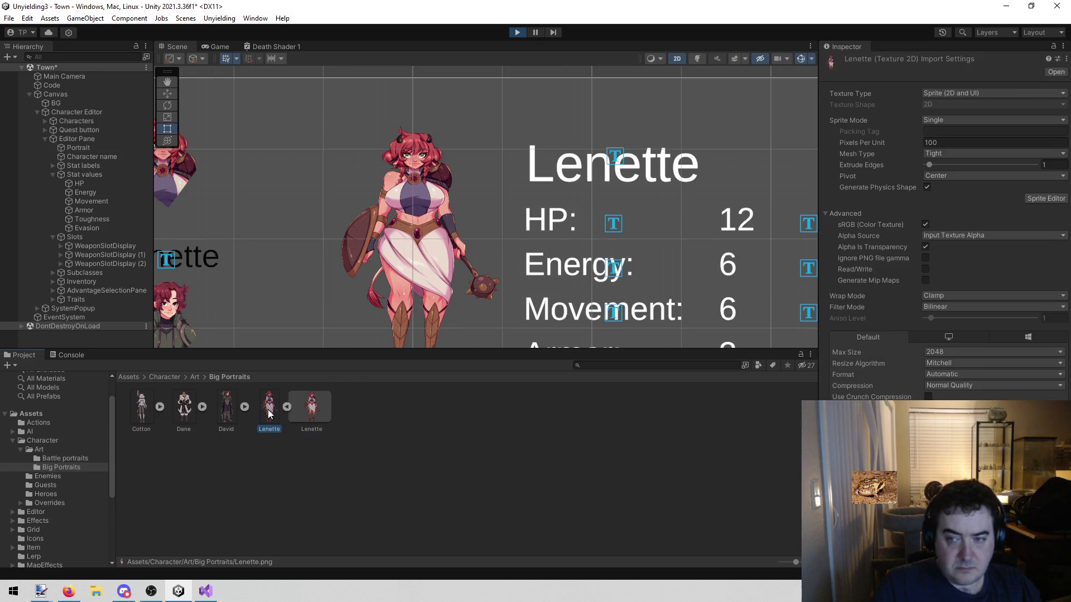
right_click(268, 410)
left_click(332, 134)
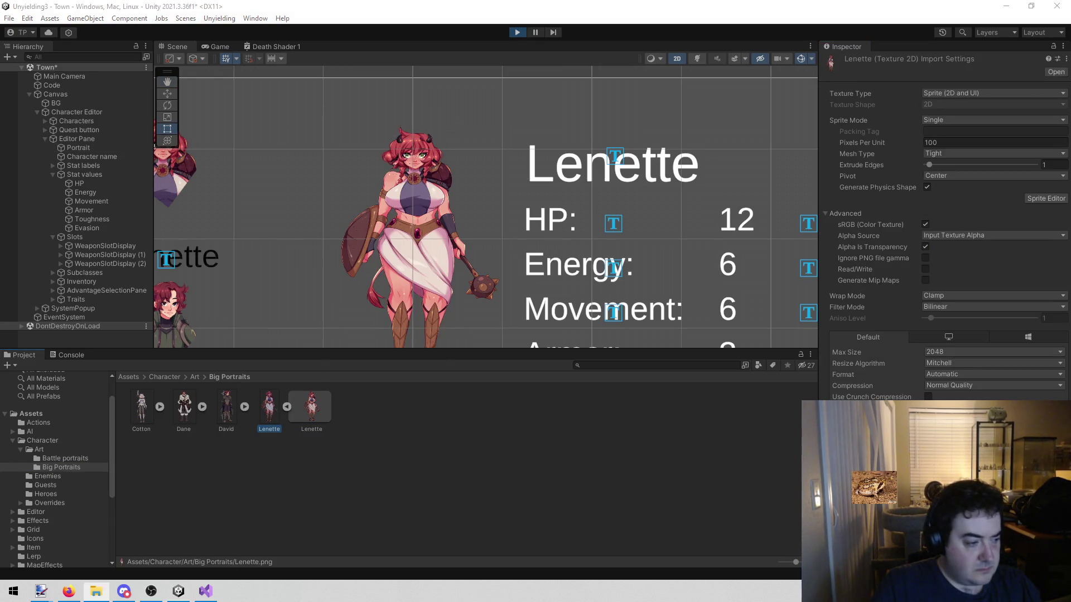
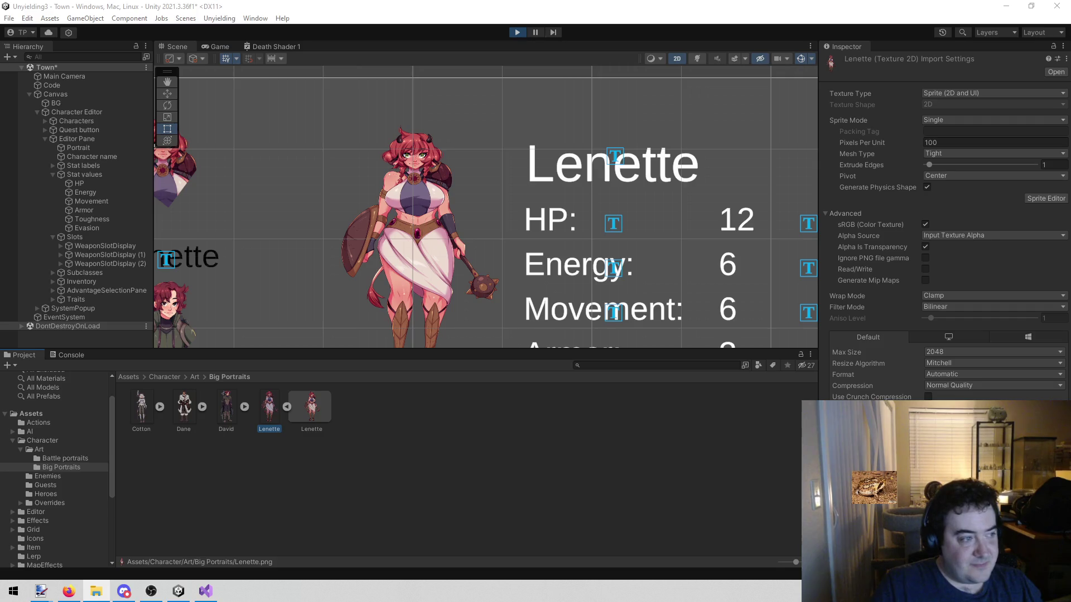
Step: Review Lenette, David, Dane and Cotton's stats and weapons in the Game view, then stop the game
left_click(214, 45)
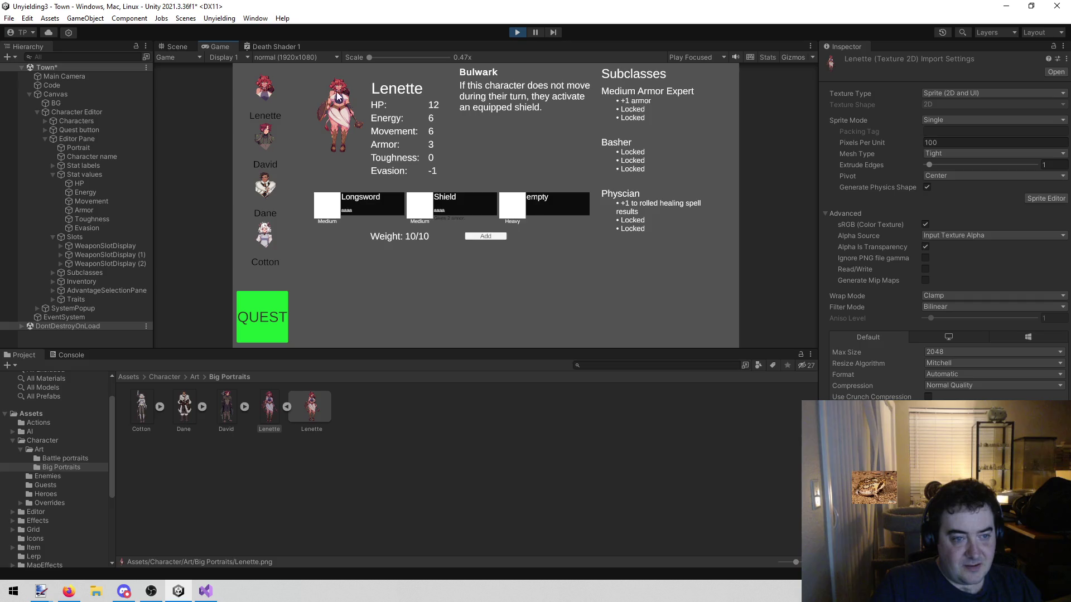
left_click(263, 138)
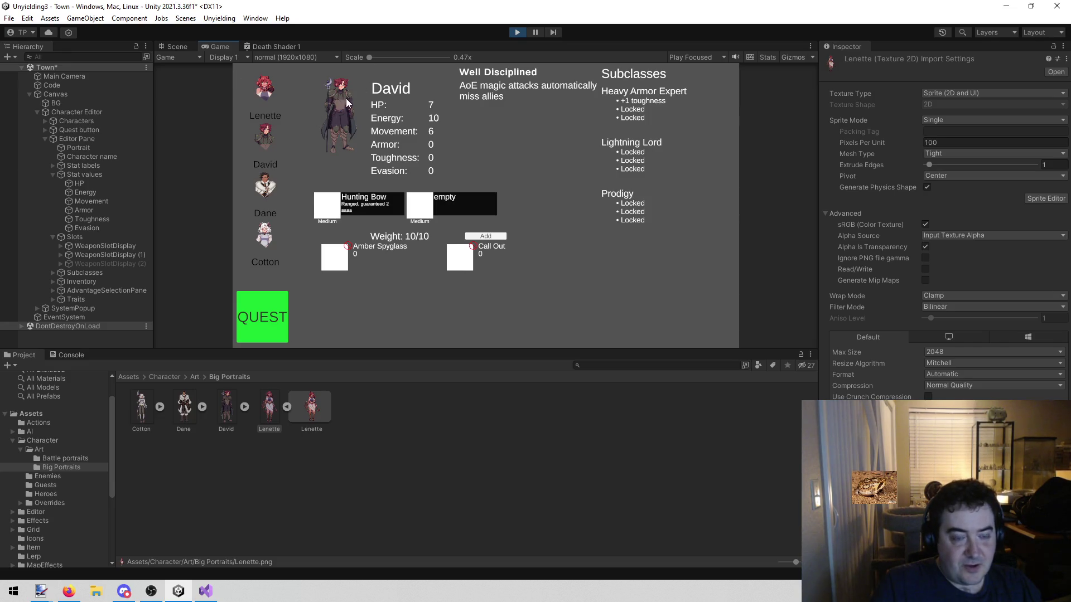
left_click(268, 89)
left_click(266, 137)
left_click(271, 192)
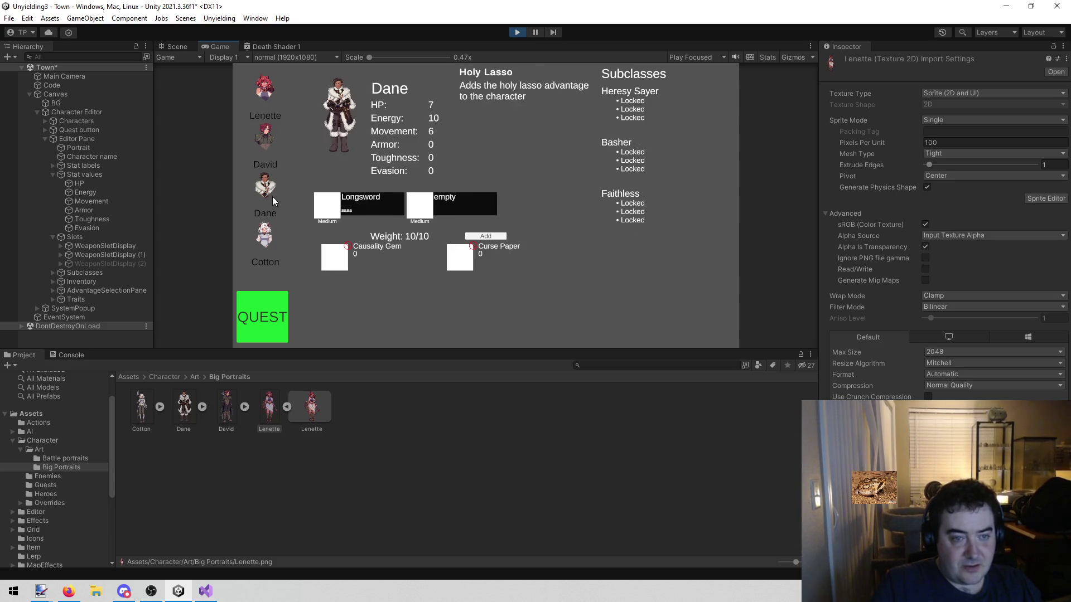
left_click(263, 241)
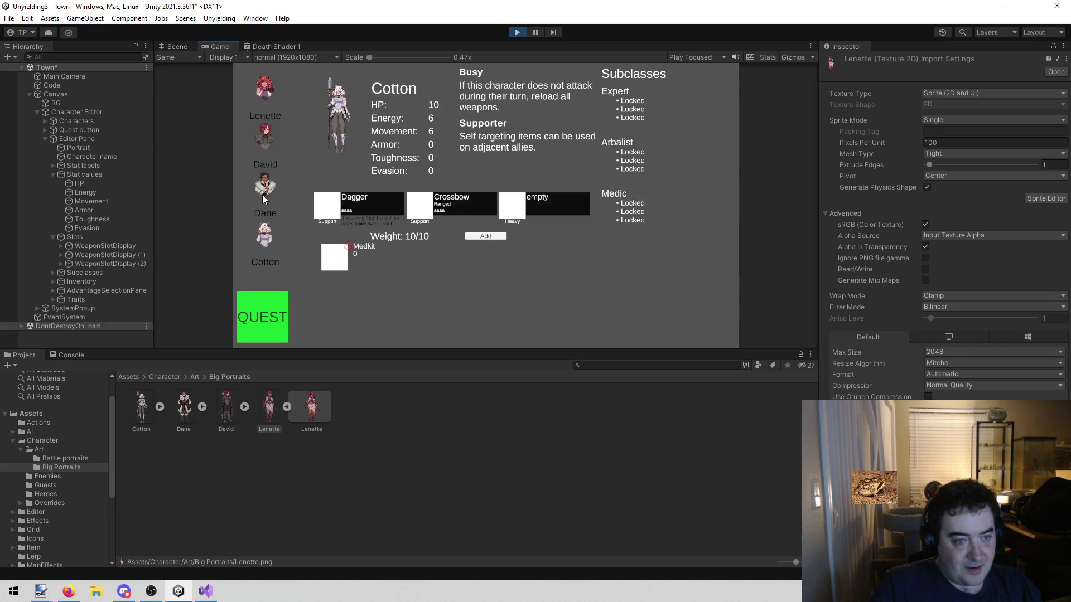
left_click(514, 34)
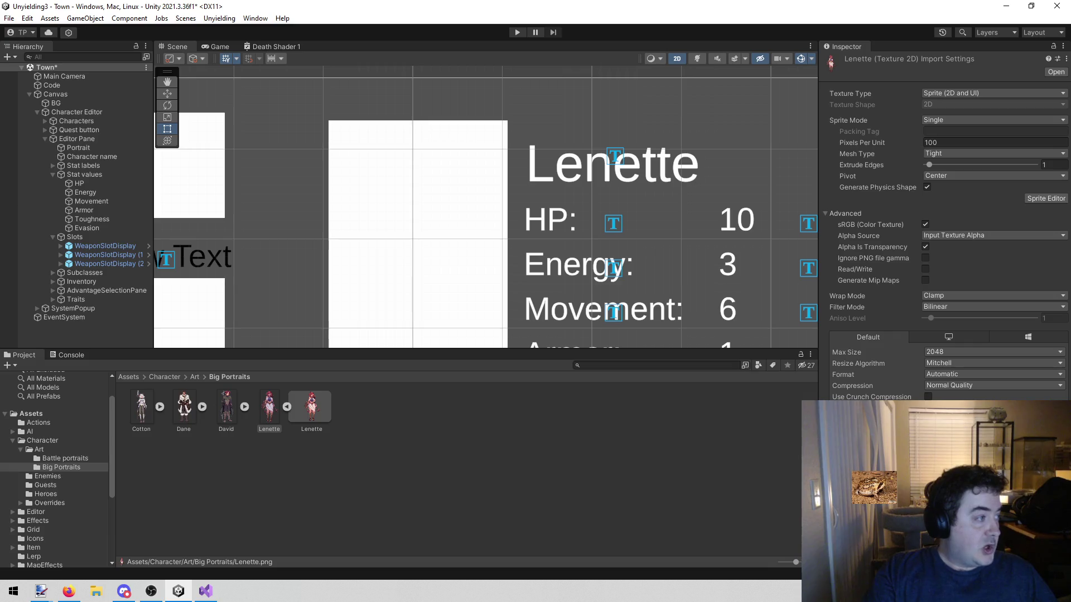
key("alt+Tab")
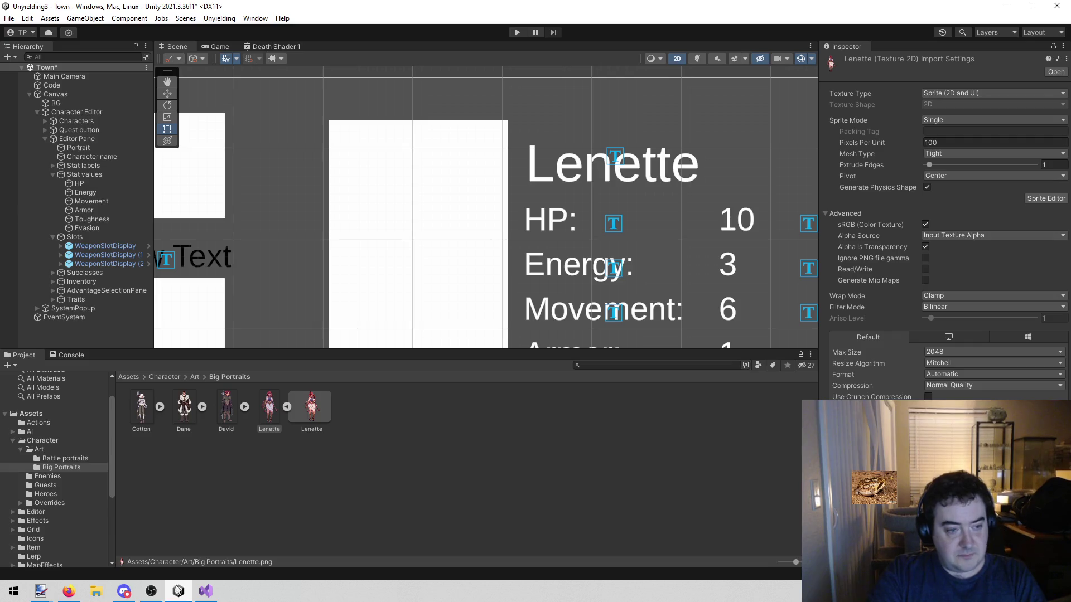
Step: Compare WeaponSlotDisplay, (1) and (2) in the Hierarchy, check SlotDisplay.cs, and reselect WeaponSlotDisplay
left_click_drag(269, 246, 354, 213)
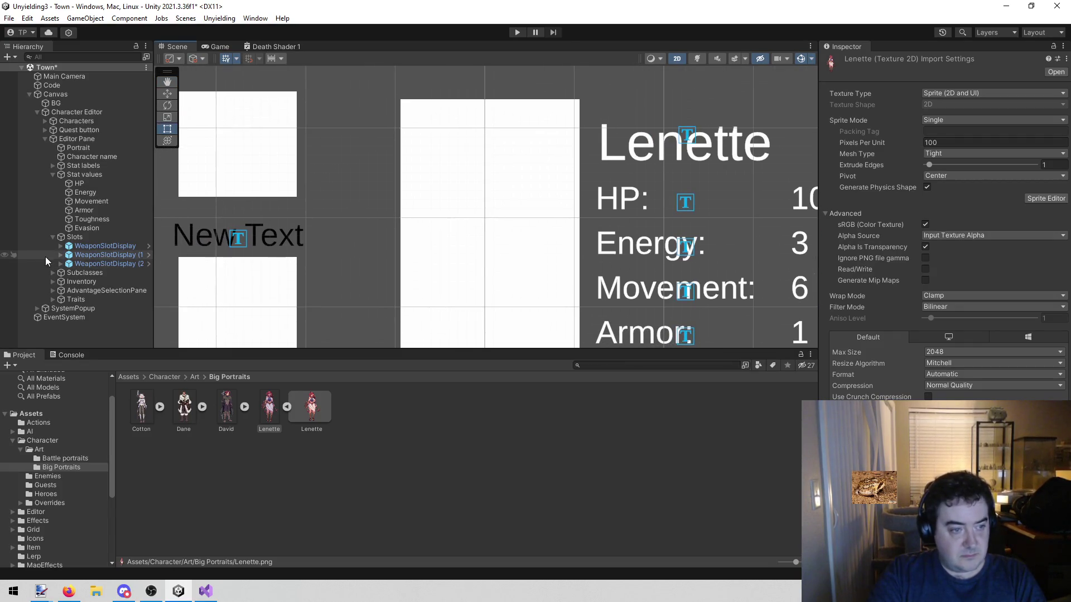
left_click(111, 249)
left_click(104, 260)
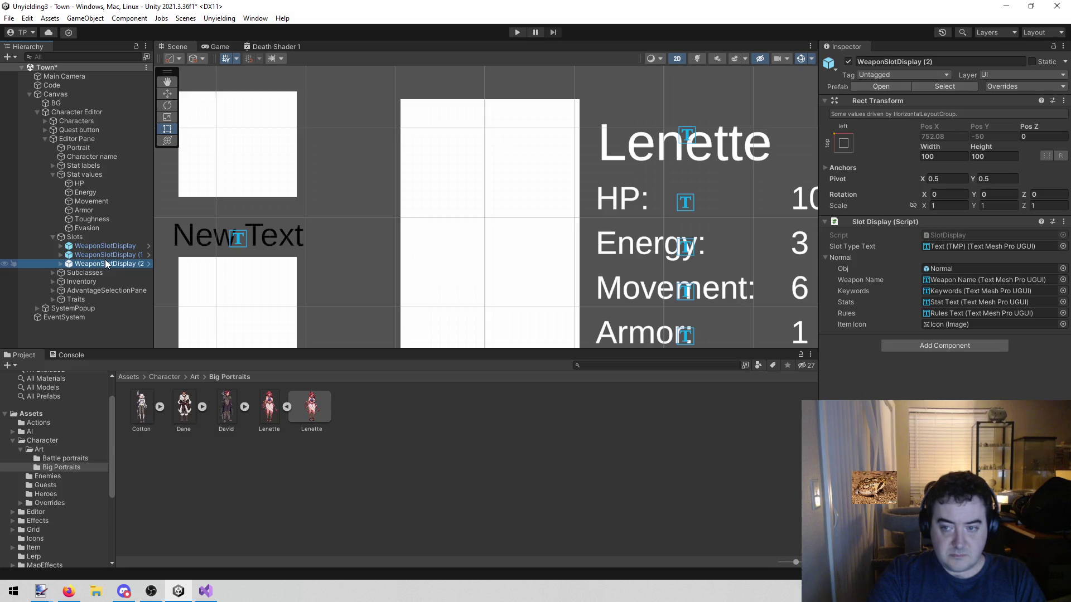
left_click(99, 254)
left_click(95, 244)
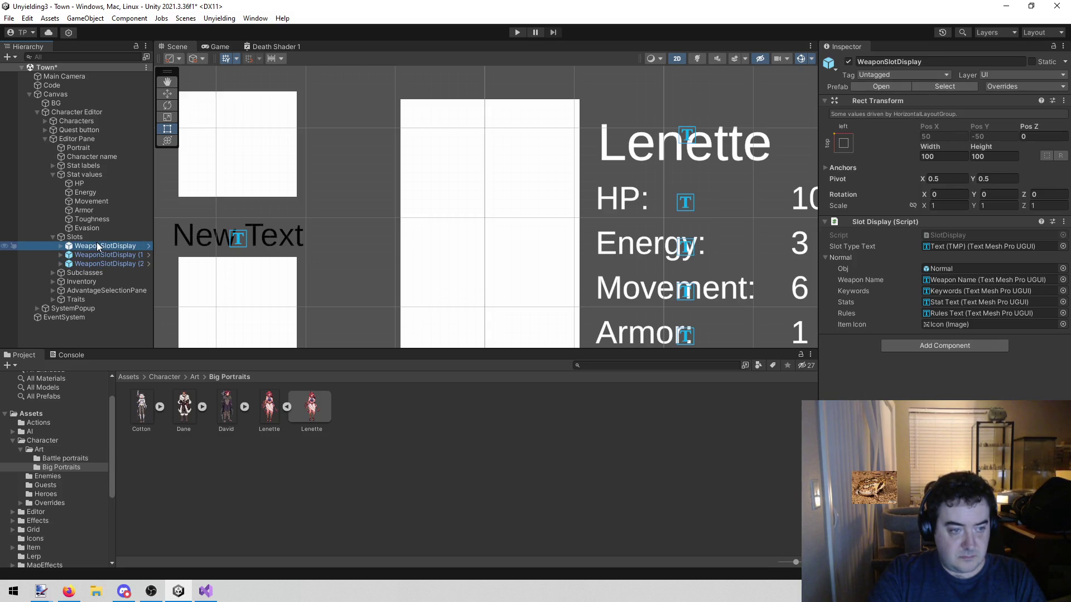
left_click(96, 254)
left_click(92, 262)
left_click(92, 253)
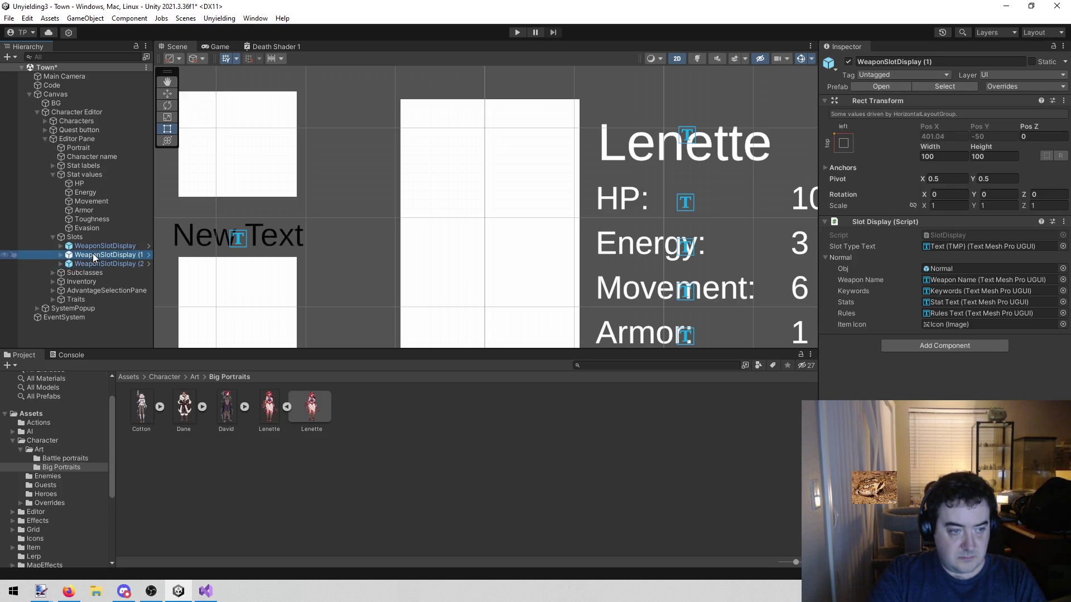
left_click(93, 246)
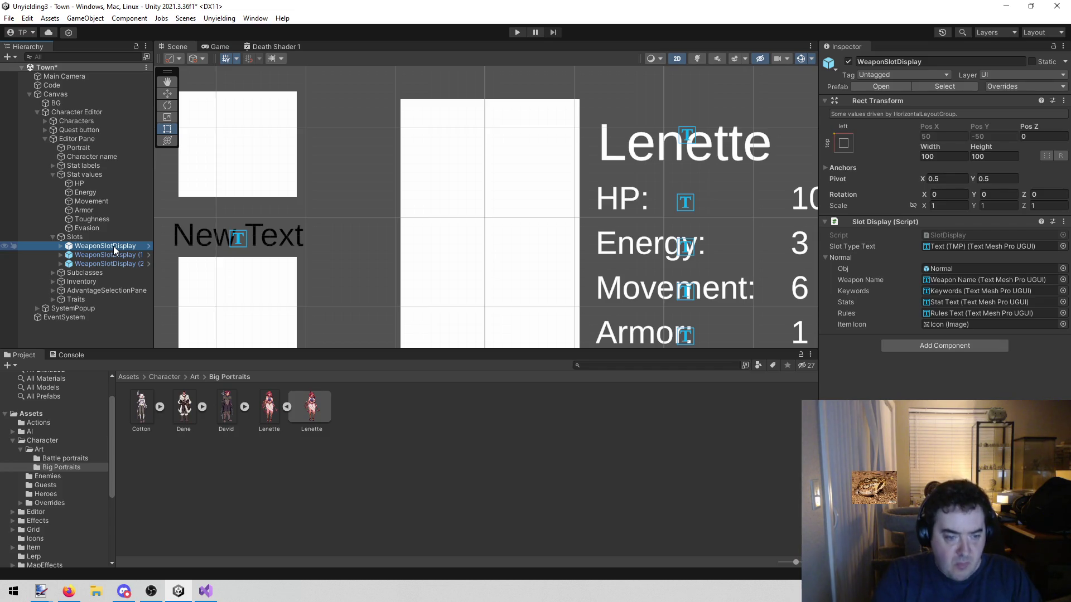
left_click(203, 592)
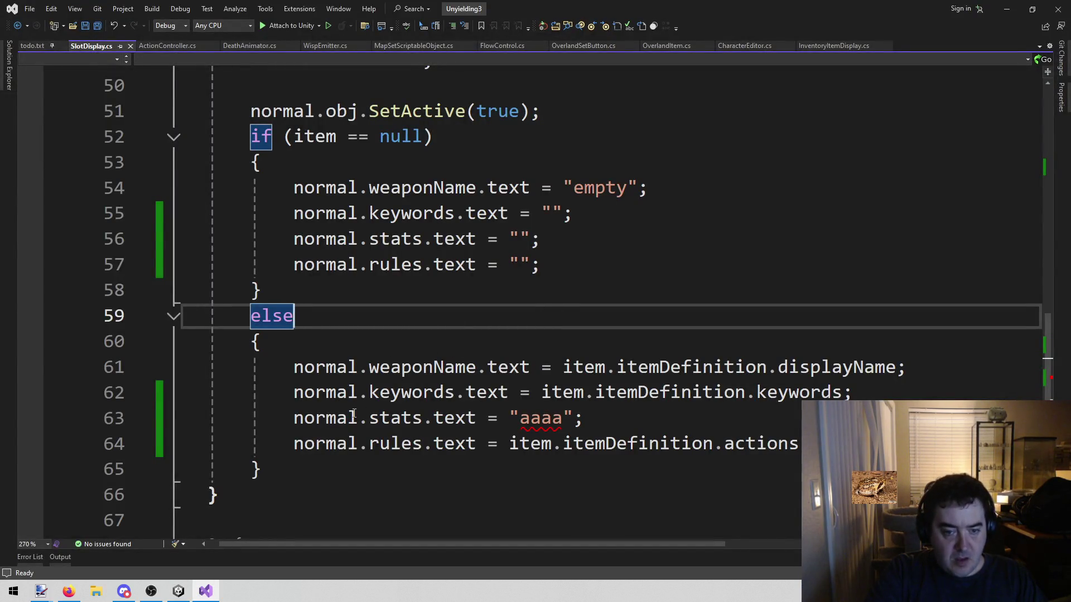
left_click(179, 591)
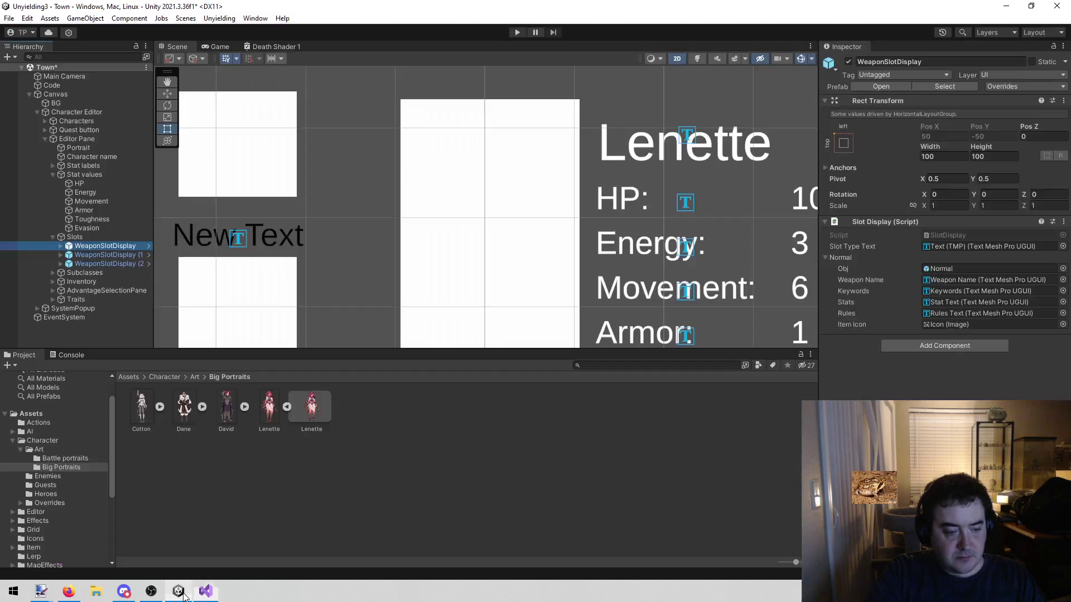
Step: Browse the Project panel to the Assets/Item/ItemDefinitions/Weapons folder
left_click(54, 459)
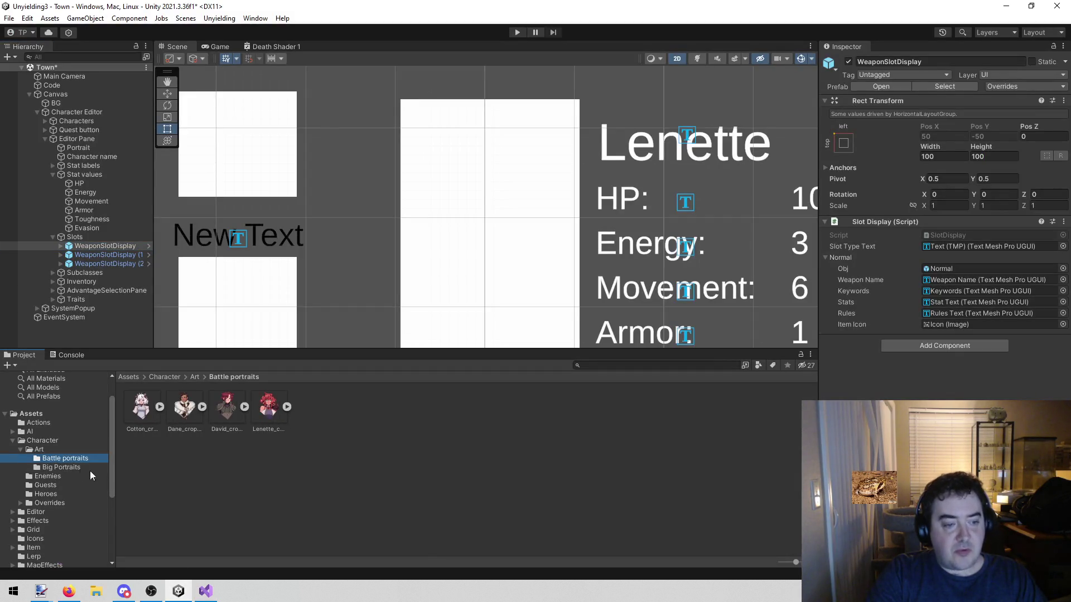
left_click(65, 444)
left_click(65, 450)
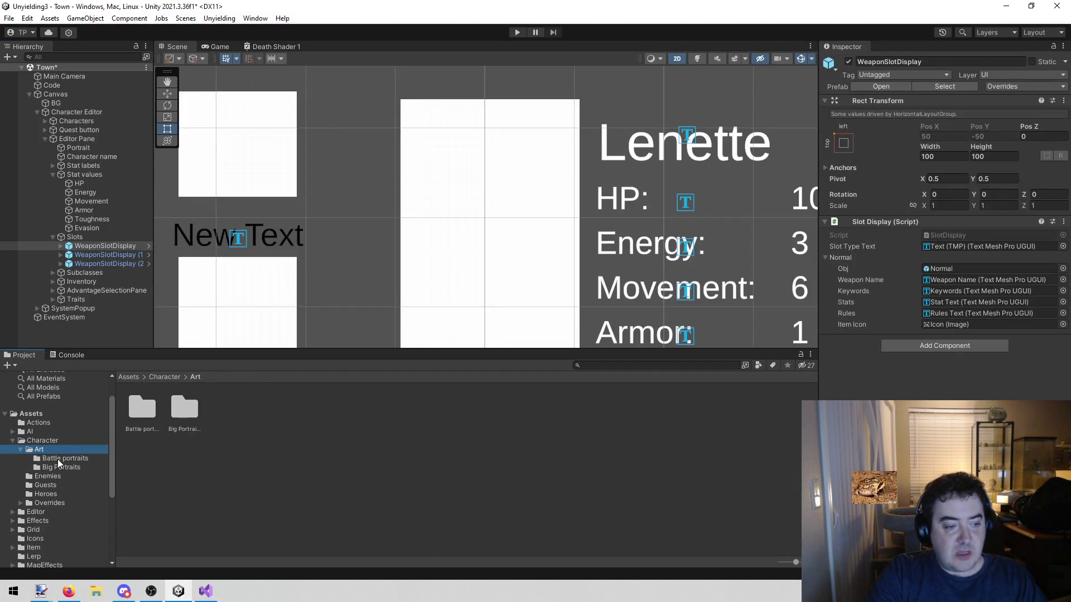
left_click(58, 459)
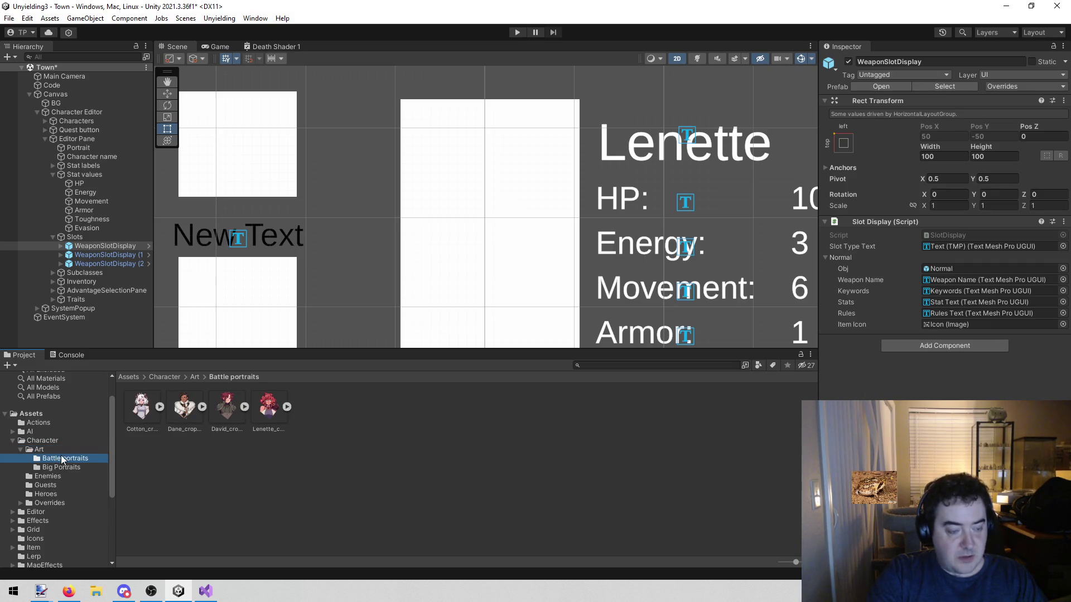
left_click(57, 547)
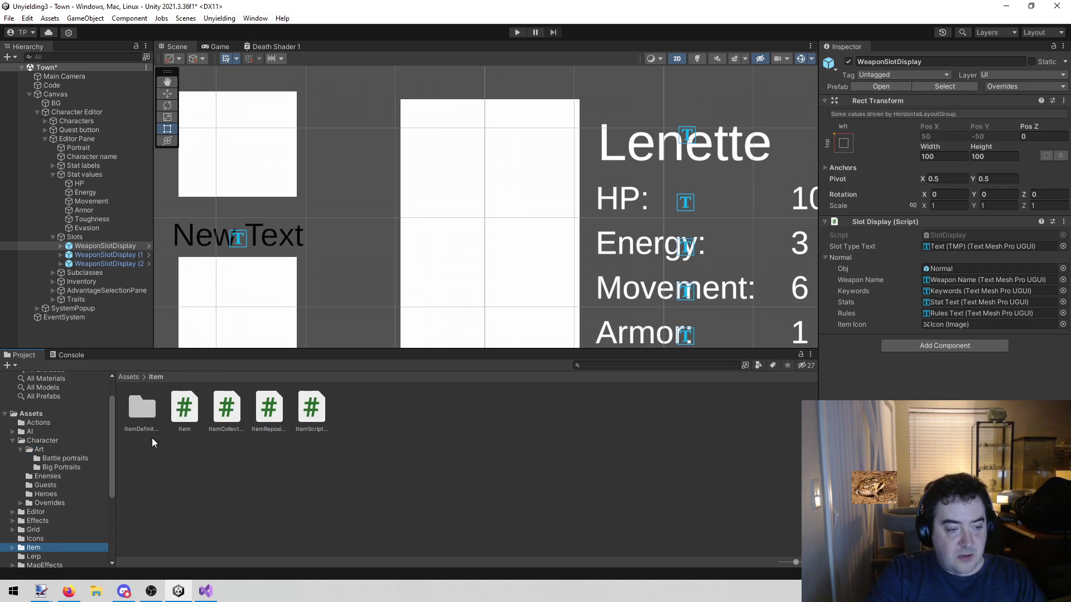
double_click(141, 407)
left_click(135, 403)
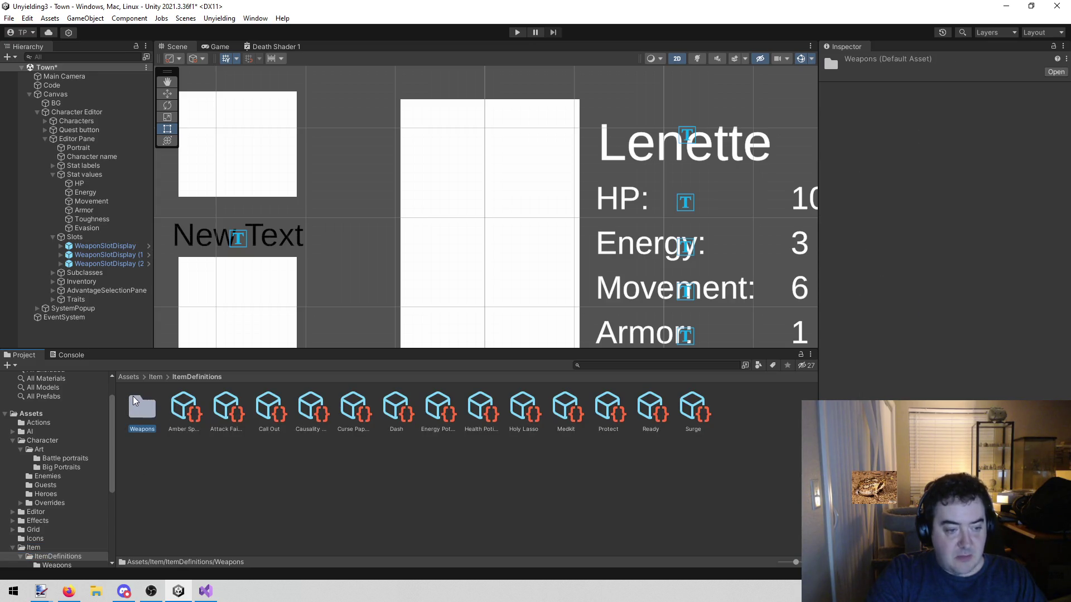
double_click(135, 400)
Step: Inspect the Longsword's Swing action range values, then deselect it
left_click(238, 480)
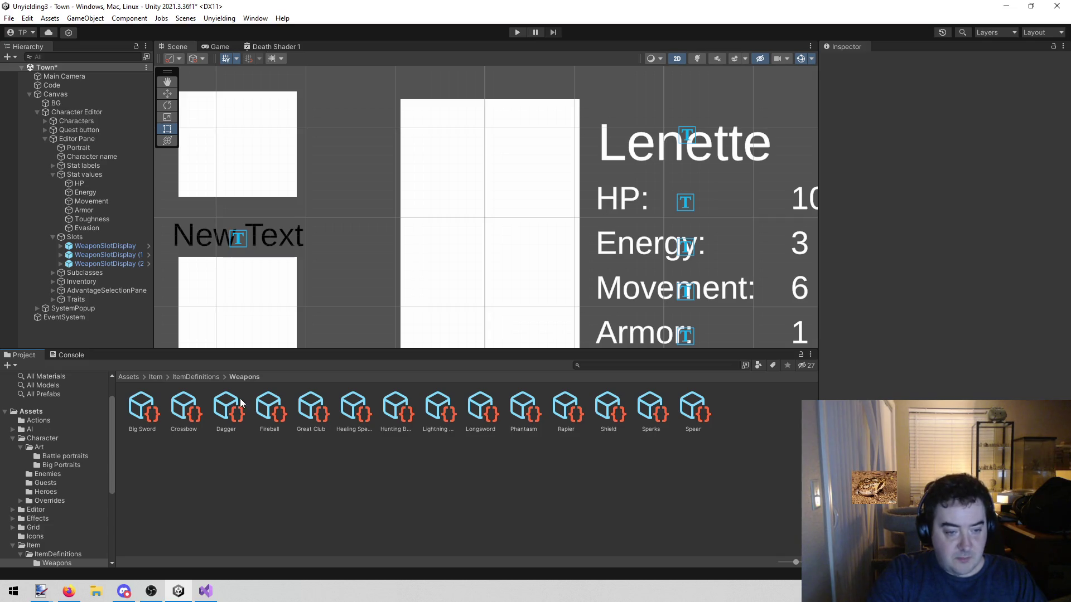
left_click(484, 412)
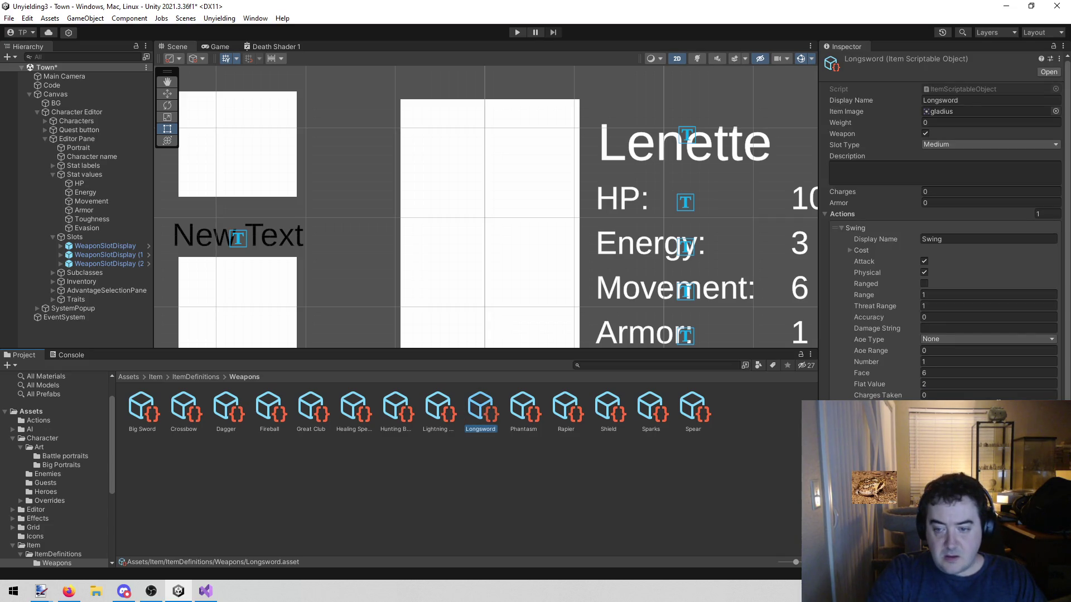
scroll(943, 224, "down", 3)
scroll(942, 223, "down", 1)
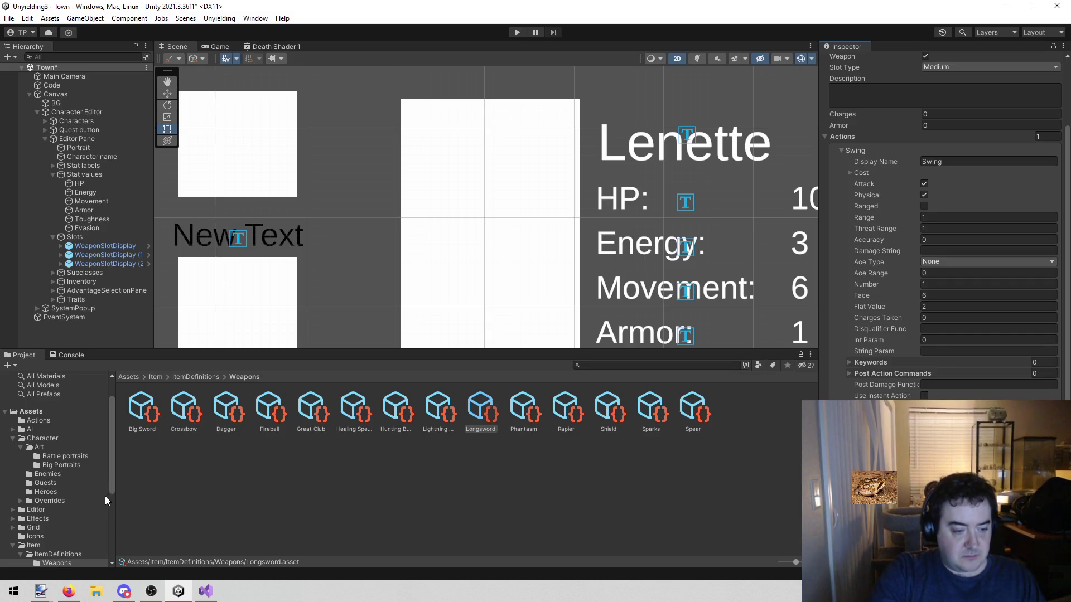
left_click(371, 521)
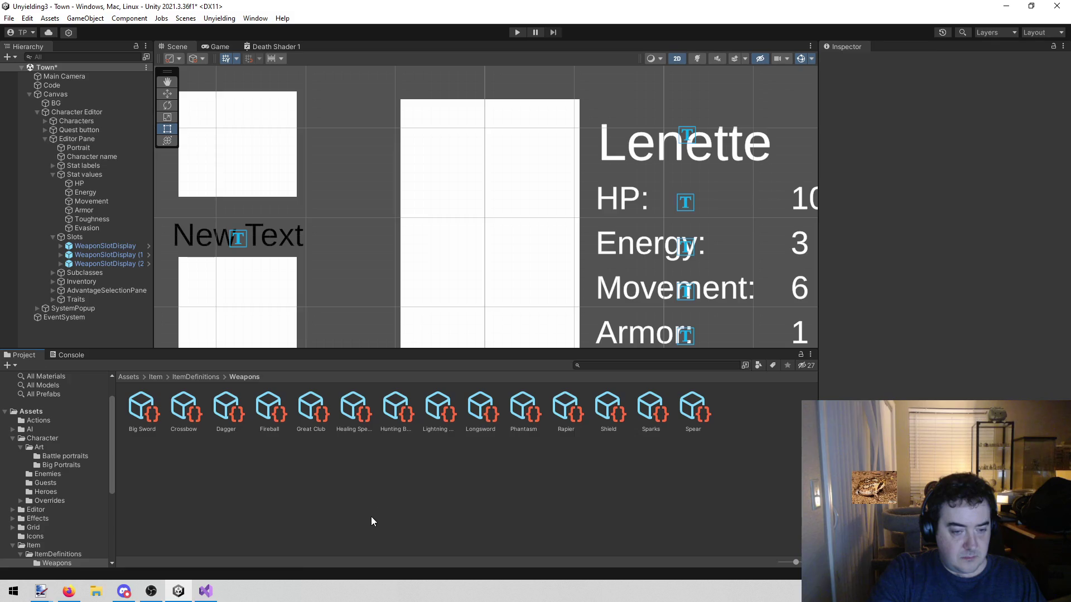
Step: Enter Play mode so the character editor loads Lenette and her weapon slots
left_click(518, 32)
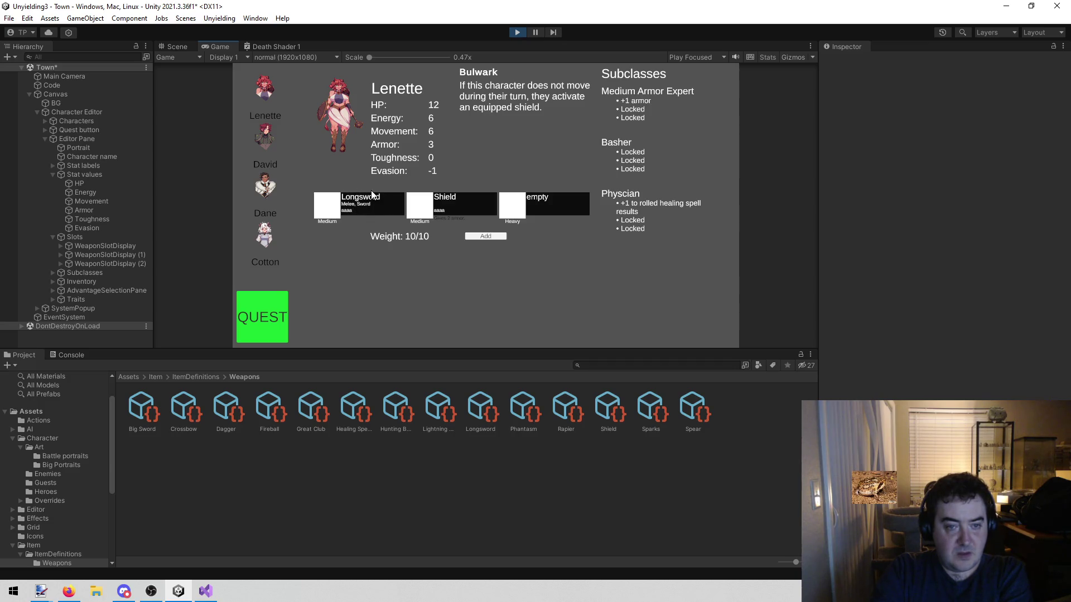
Step: Check the empty weapon slot's item list, then stop the game and return to SlotDisplay.cs
left_click(528, 209)
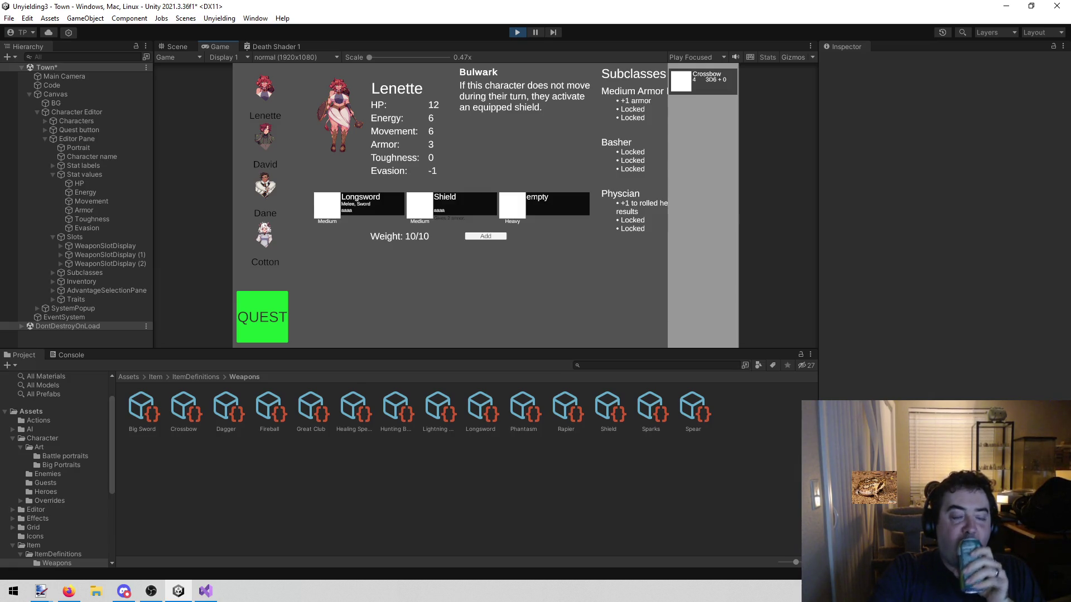
key("alt+Tab")
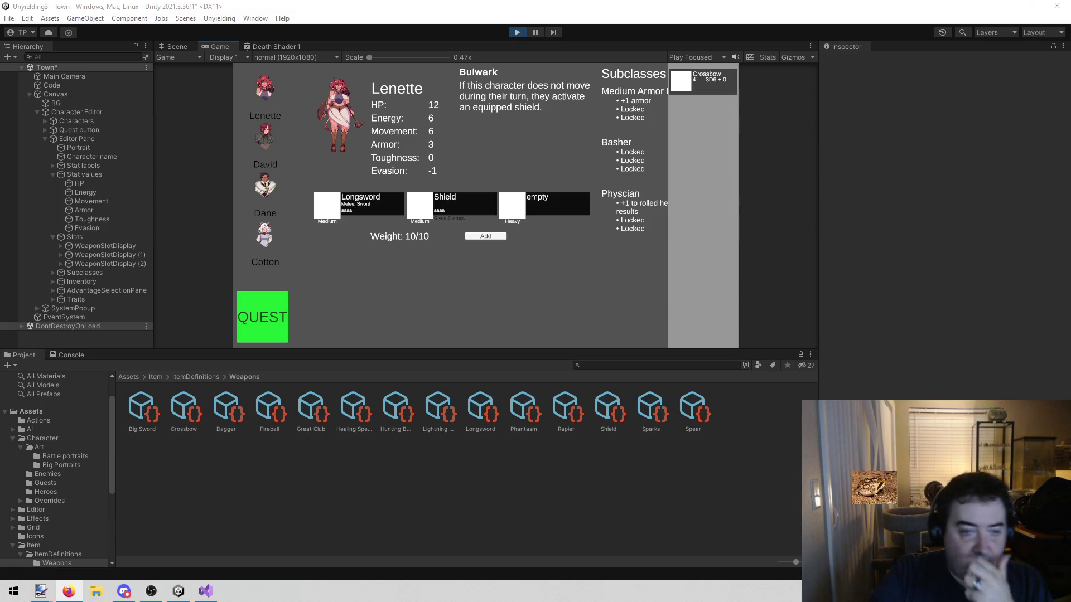
left_click(517, 34)
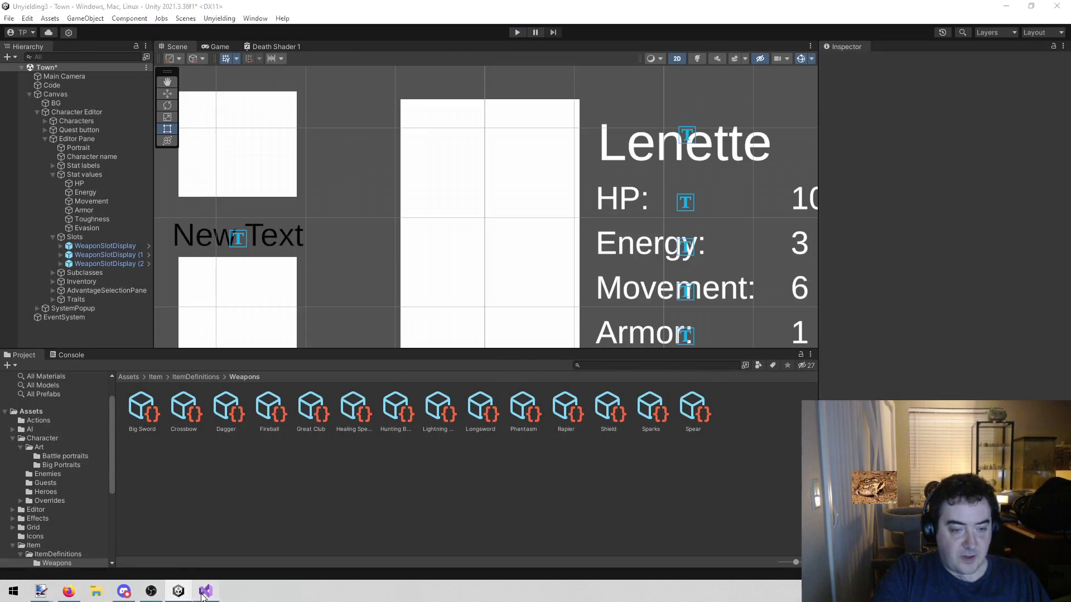
left_click(205, 591)
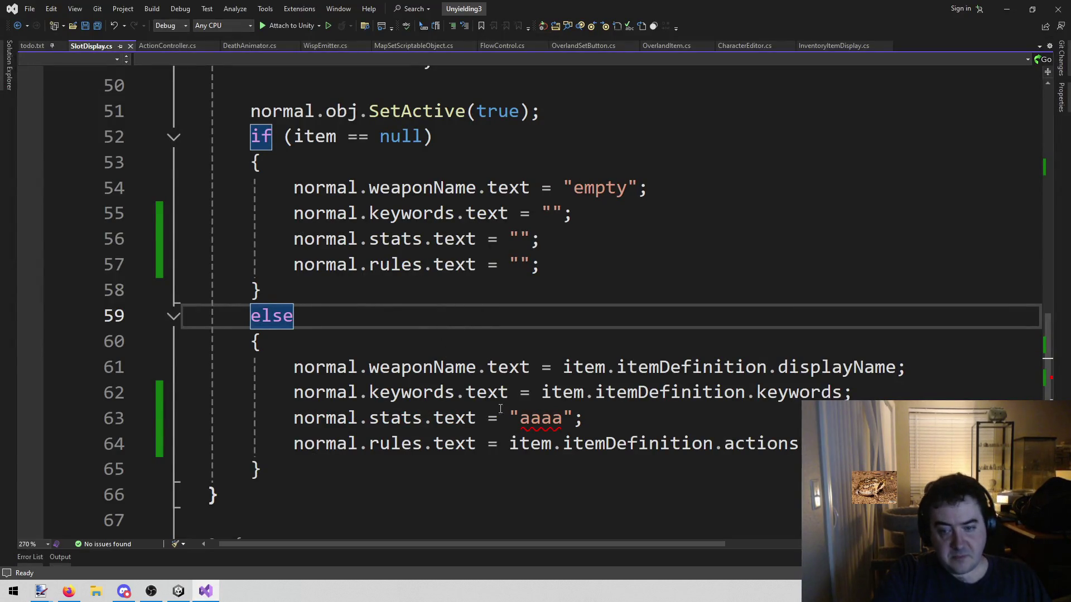
Step: On line 62, wrap item.itemDefinition.keywords in an interpolated string after an empty placeholder and comma
left_click(531, 392)
key("Right")
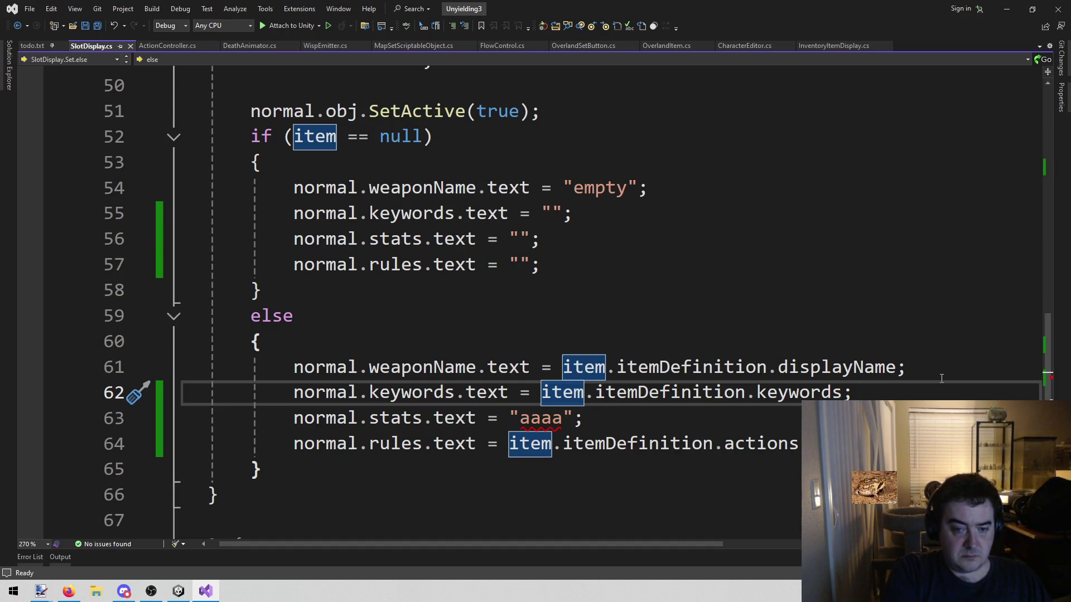
type("$\"")
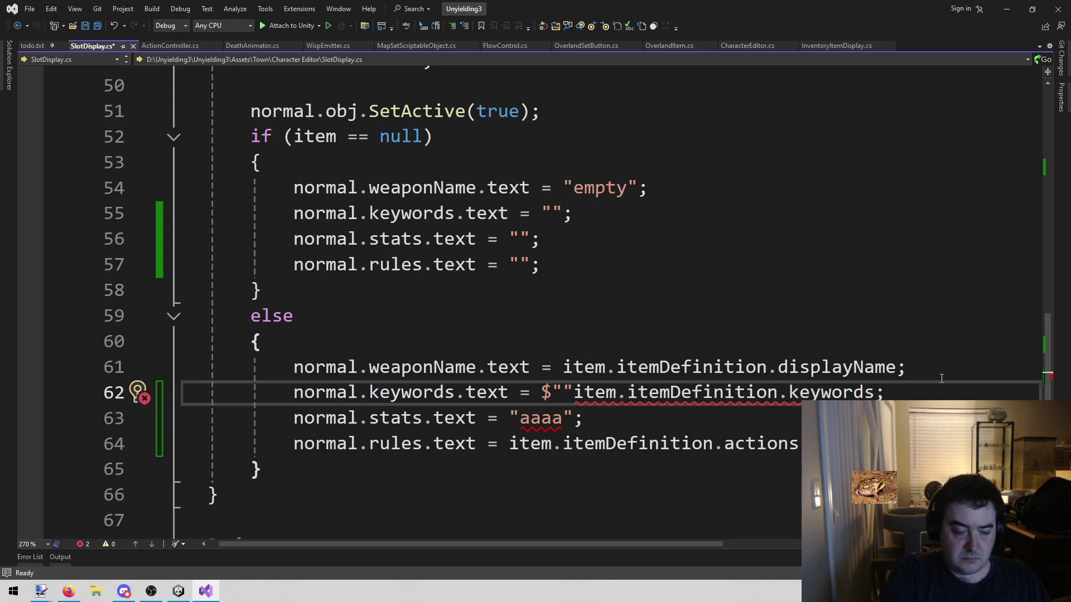
type("{")
key("Right")
key("Right")
key("shift+End")
key("shift+Left")
key("ctrl+x")
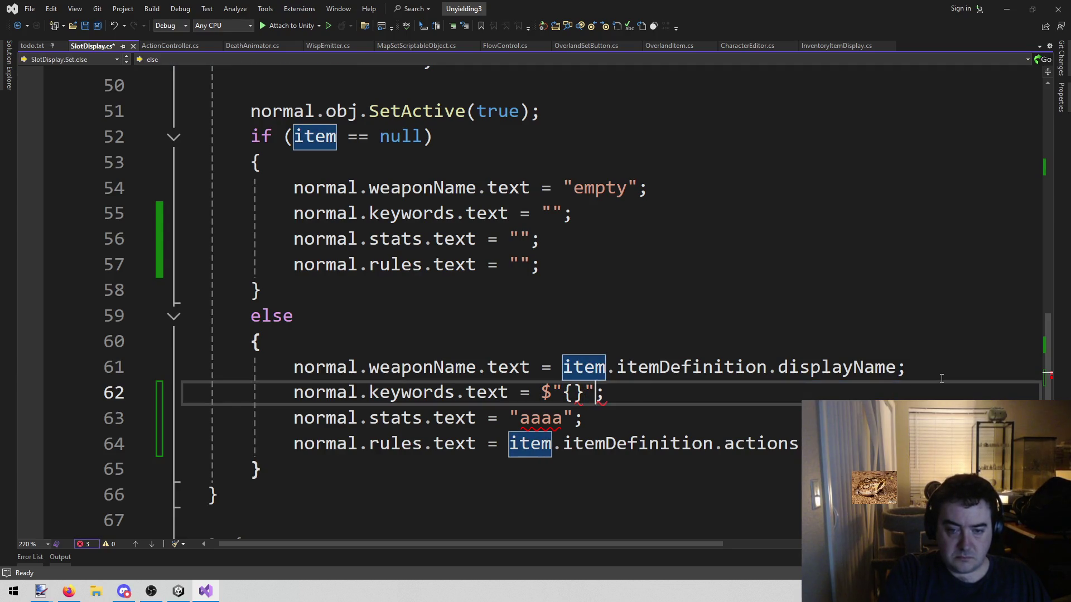
key("Left")
key("Left")
key("ctrl+v")
key("ctrl+Left")
key("ctrl+Left")
key("ctrl+Left")
key("ctrl+Left")
key("ctrl+Left")
type("{")
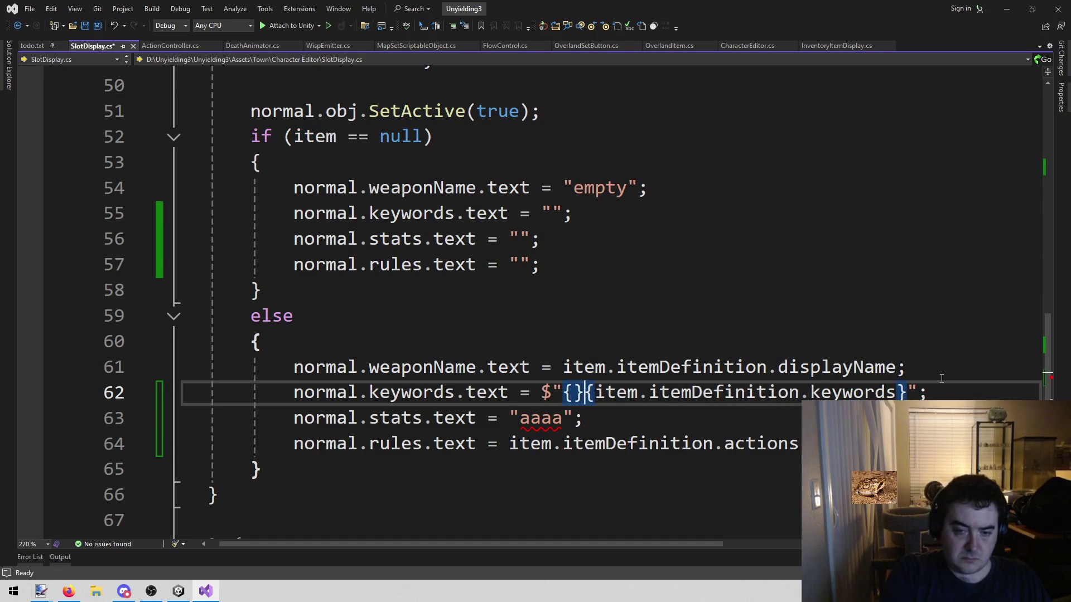
key("Right")
key("Right")
key("Left")
type(",")
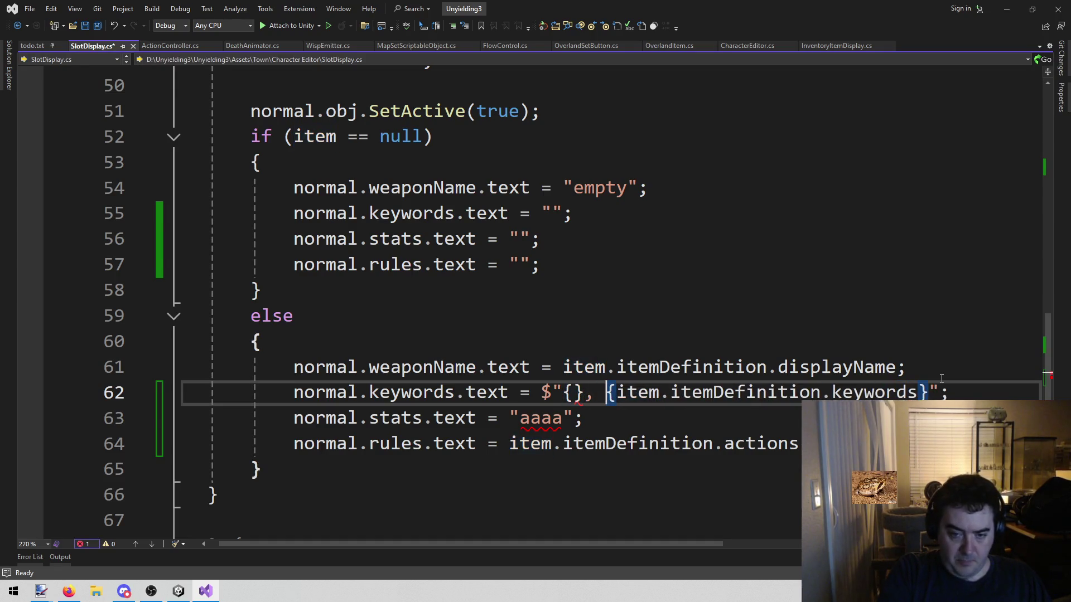
key("End")
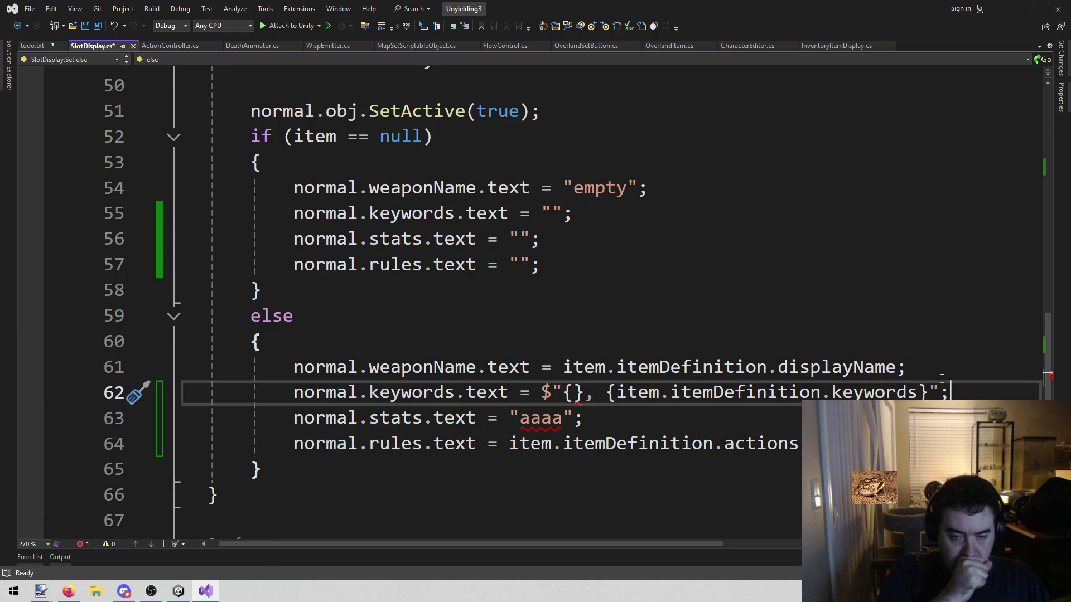
key("ctrl+Left")
key("ctrl+Left")
key("ctrl+Left")
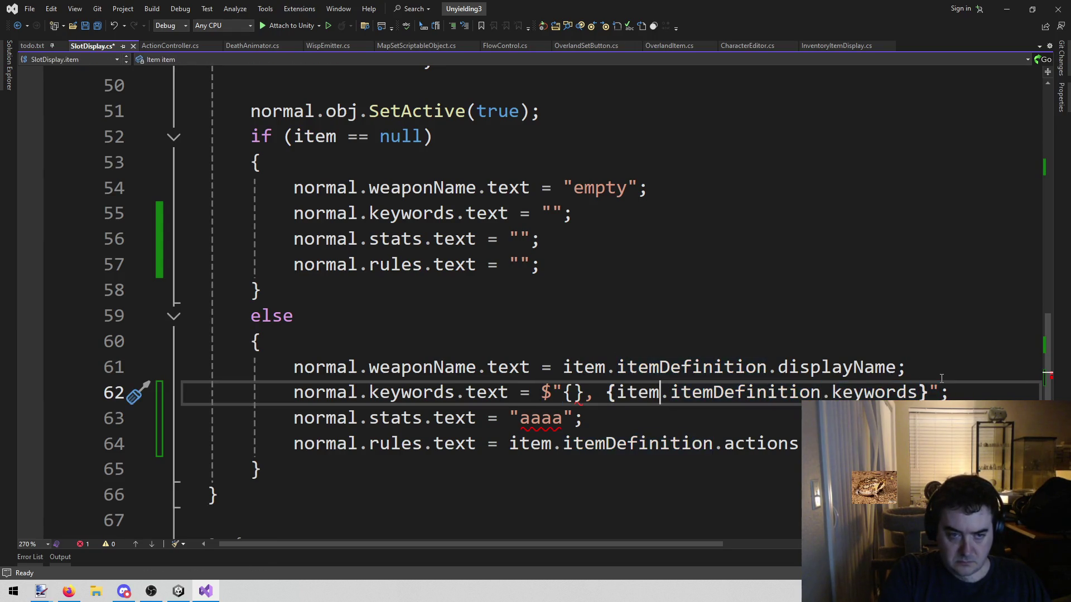
Step: Look up the slotTypeText field on lines 38–46 to find its text expression
scroll(941, 378, "up", 3)
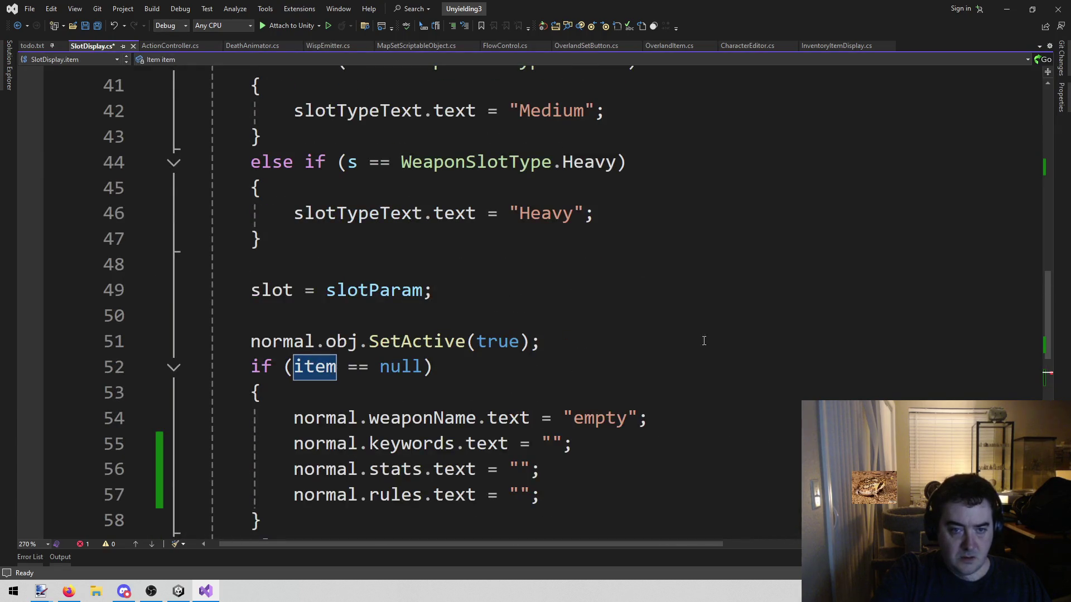
scroll(607, 363, "down", 5)
scroll(577, 385, "up", 7)
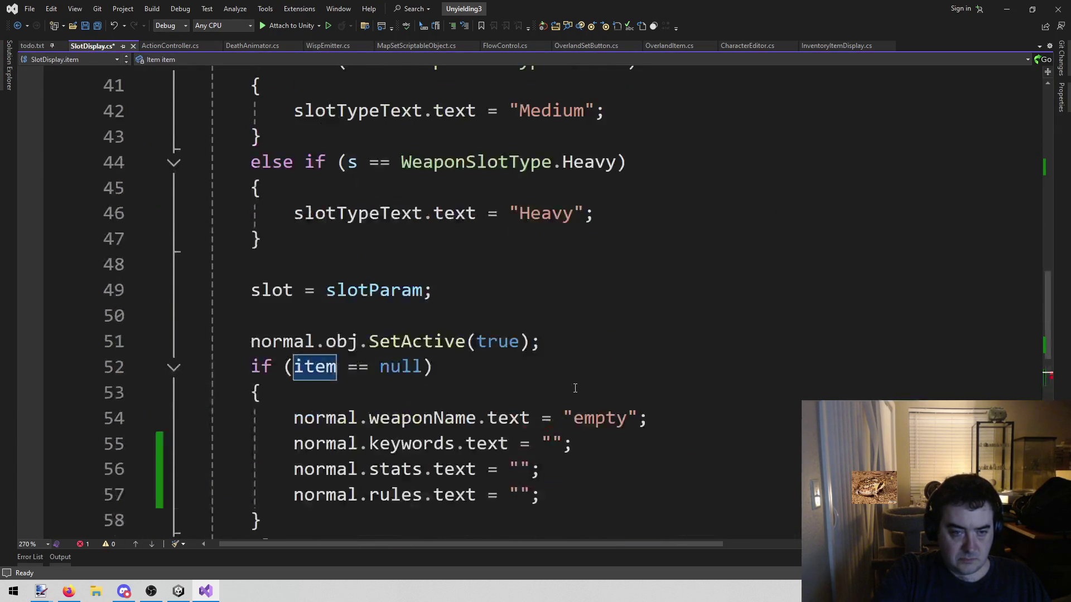
scroll(575, 385, "down", 2)
scroll(510, 444, "up", 2)
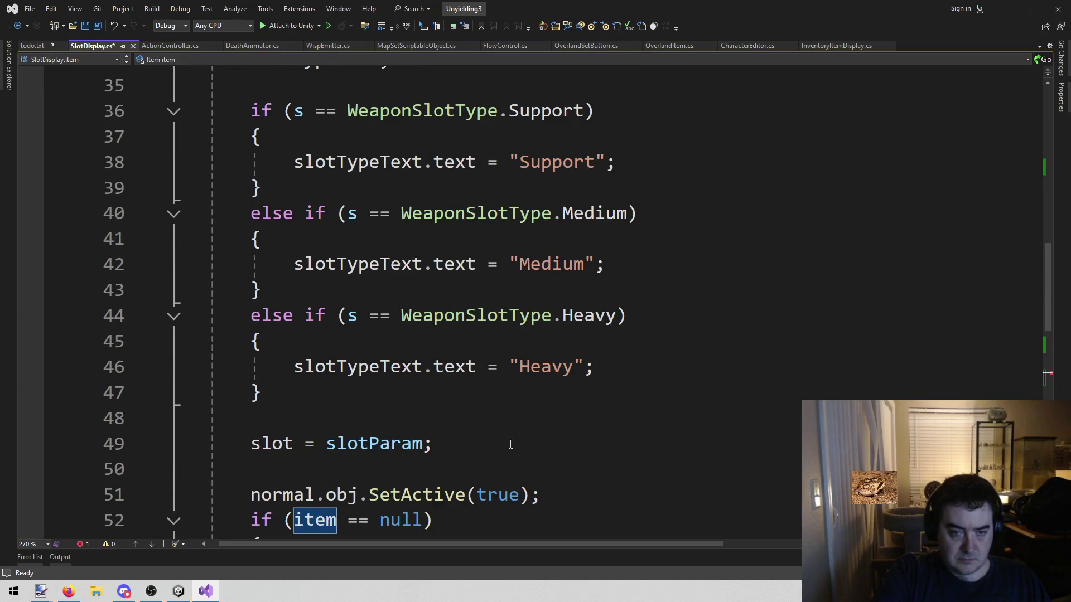
left_click(359, 368)
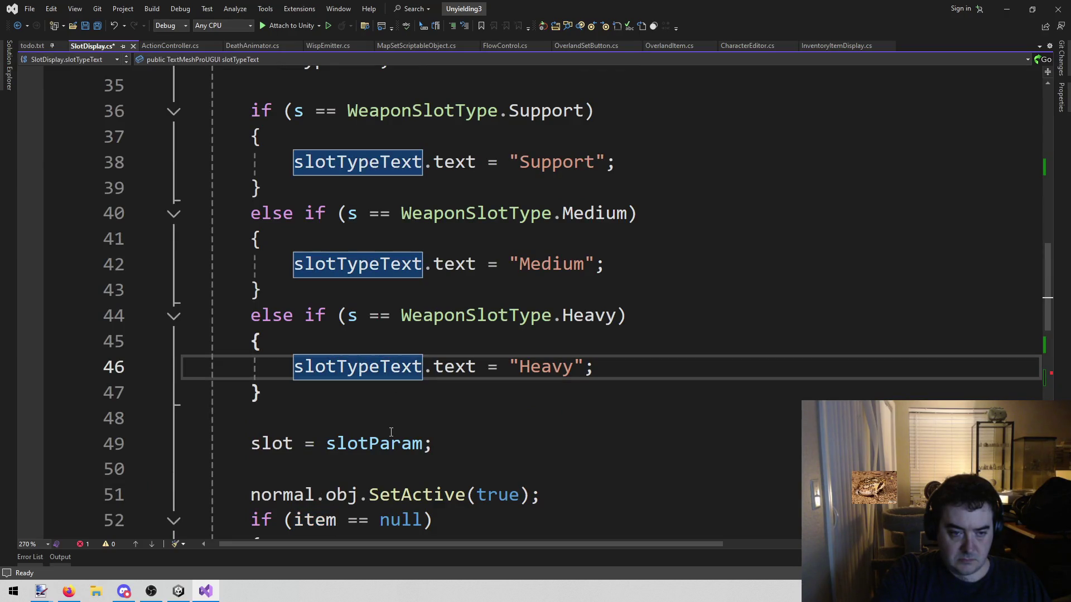
scroll(391, 432, "up", 2)
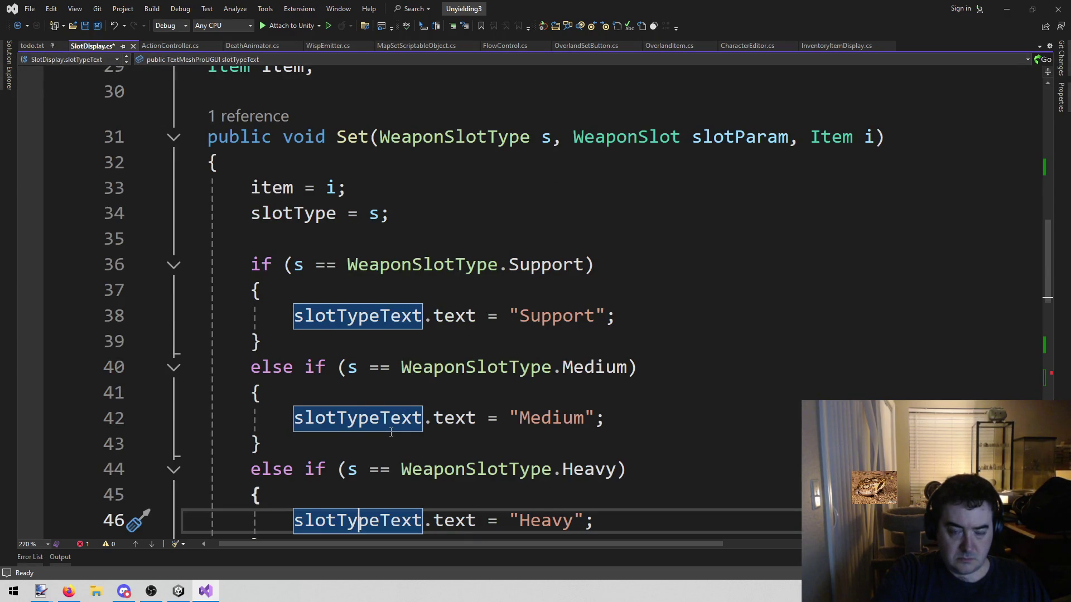
left_click(381, 316)
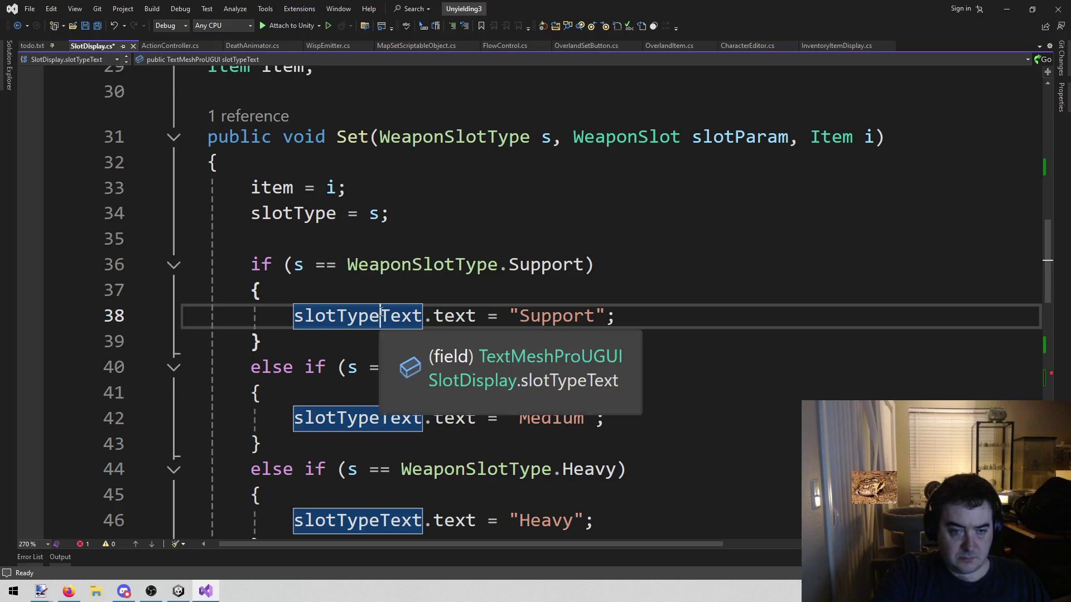
scroll(669, 238, "down", 2)
scroll(669, 239, "up", 2)
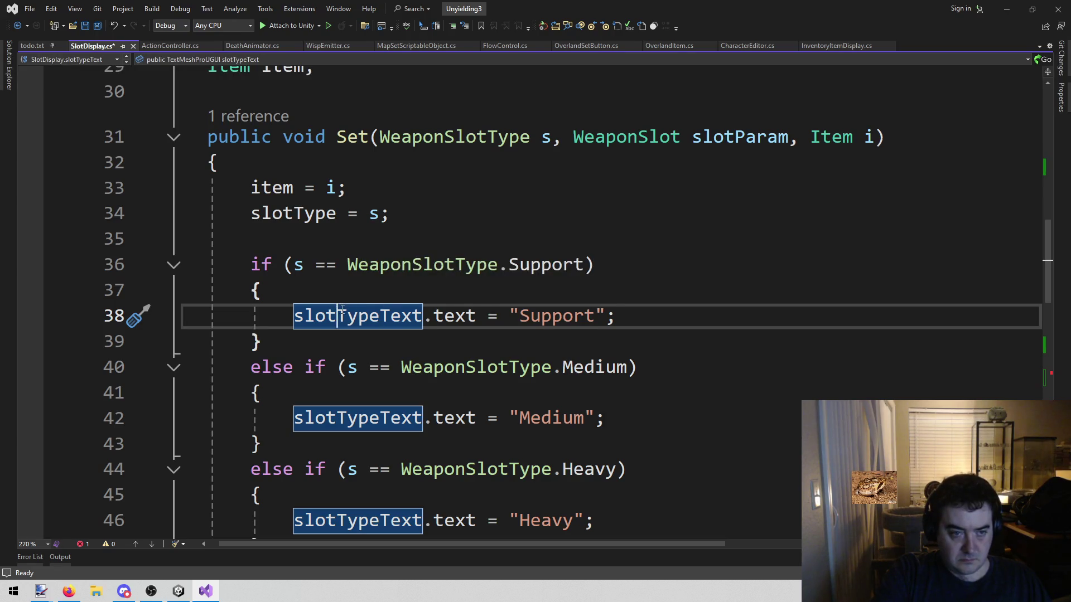
left_click(514, 209)
left_click(315, 316)
left_click_drag(299, 317, 475, 316)
scroll(468, 265, "down", 5)
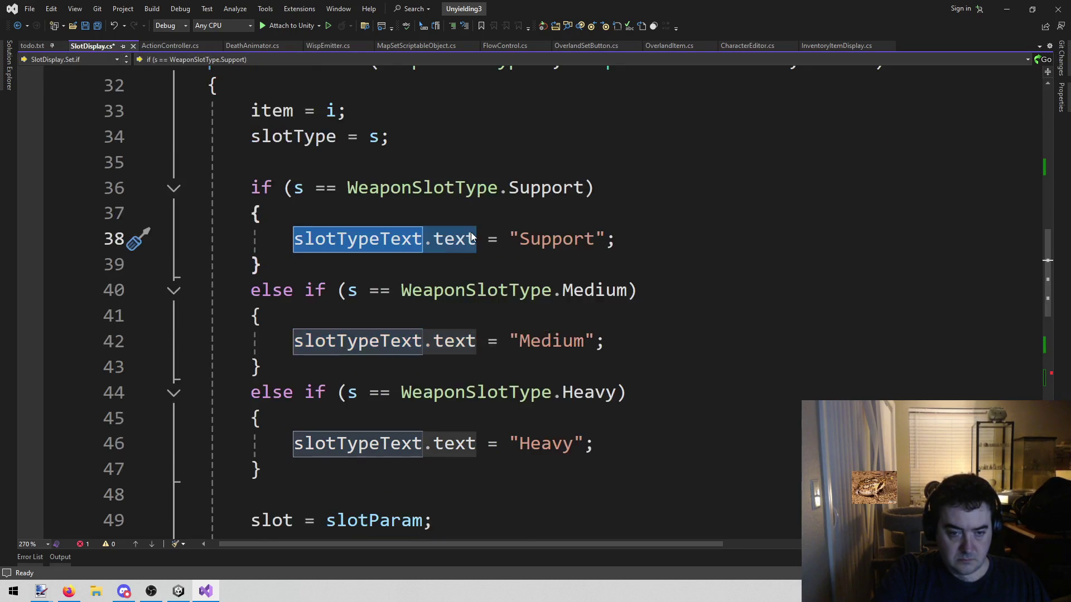
scroll(460, 259, "up", 3)
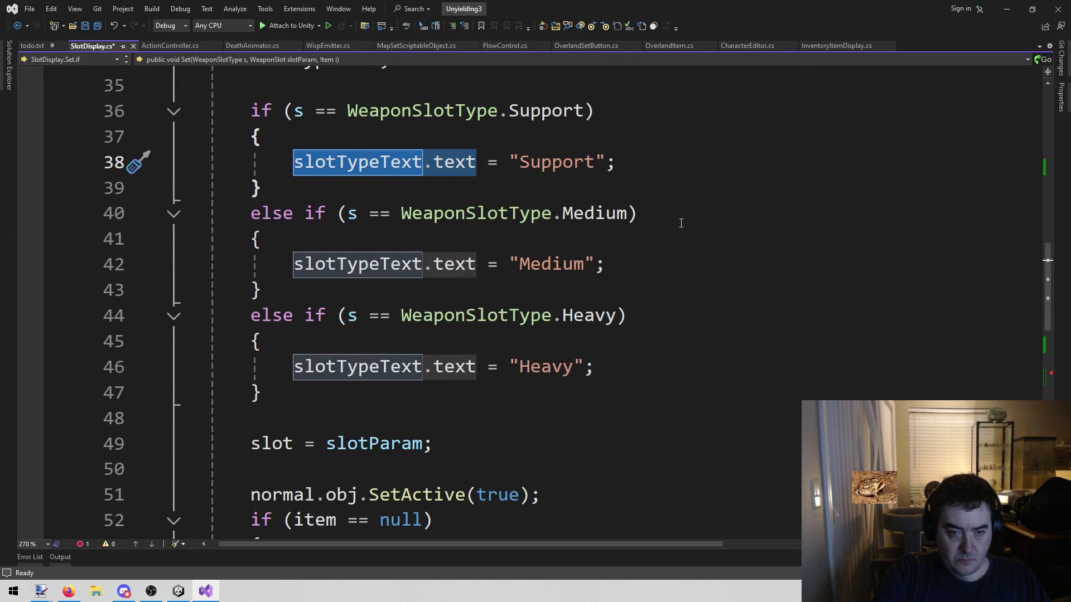
scroll(676, 230, "down", 6)
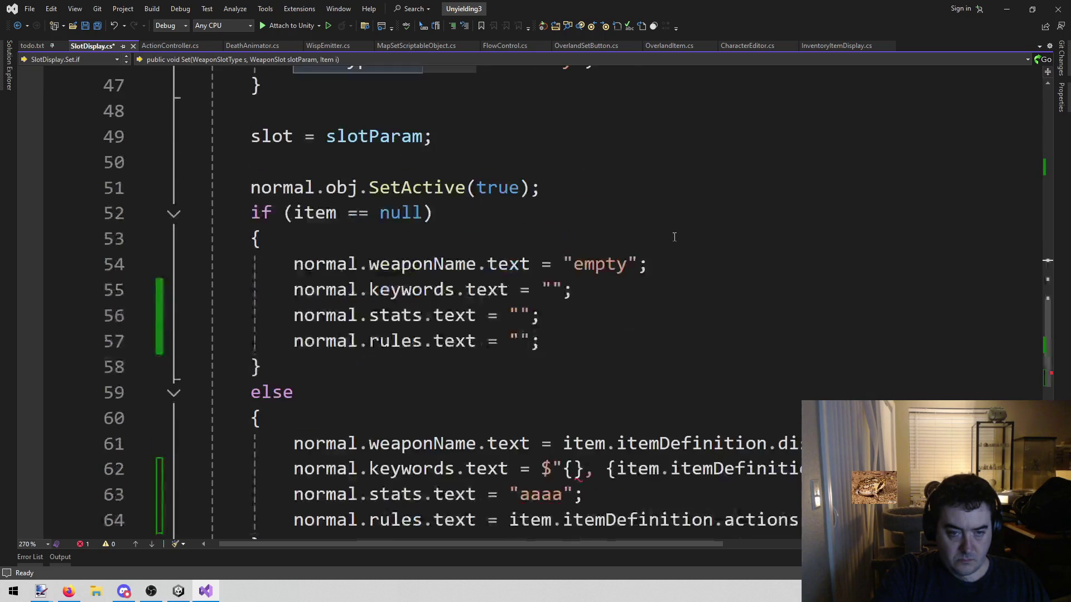
Step: Fill the empty placeholder with slotTypeText.text and save the script
left_click(576, 315)
type("slotTypeText.text")
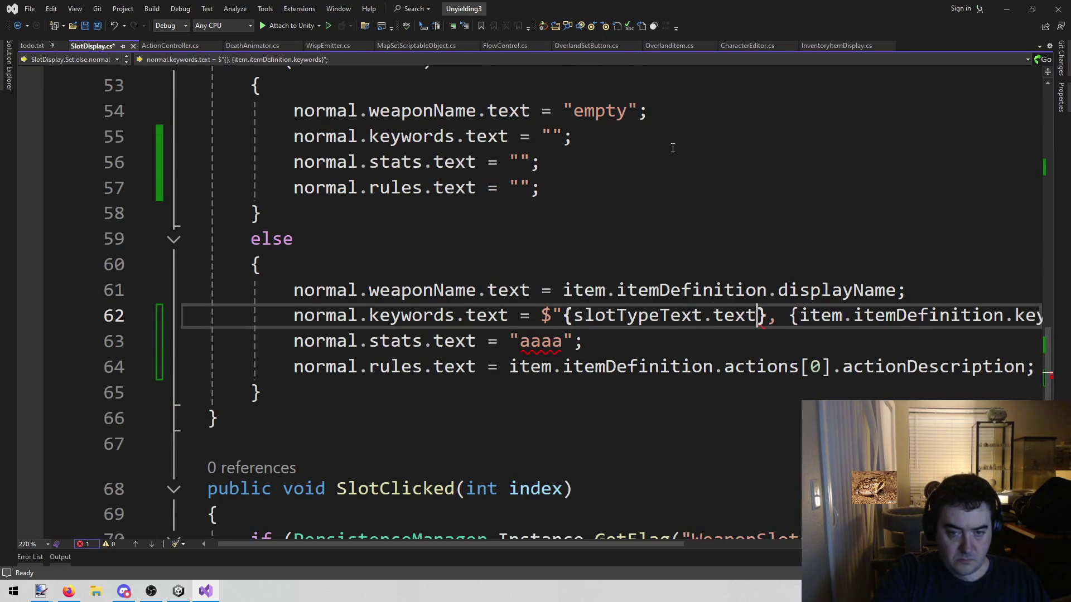
key("ctrl+s")
scroll(619, 251, "up", 4)
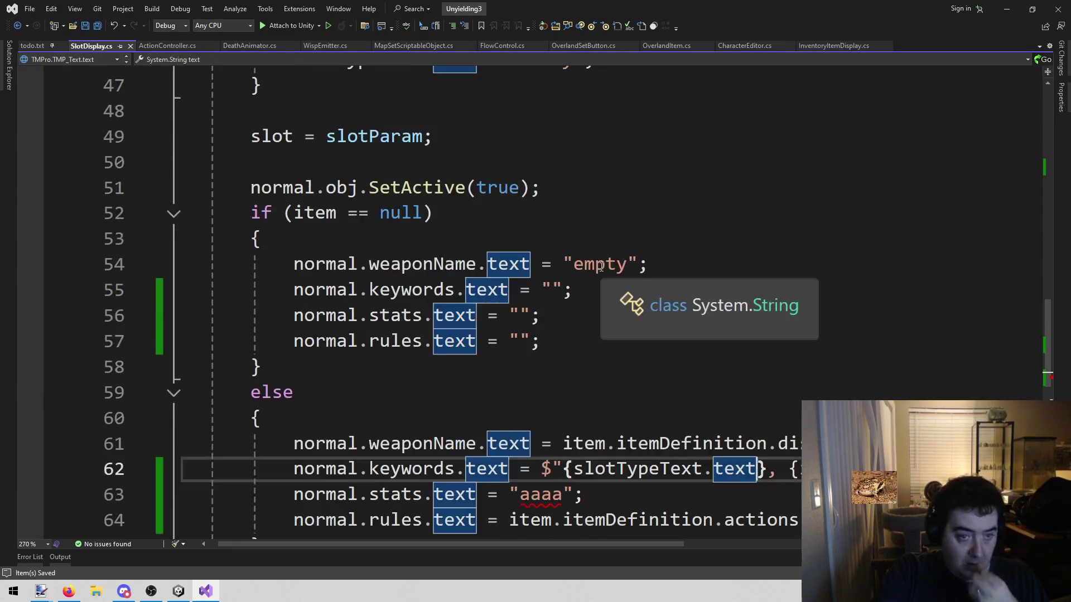
left_click(605, 272)
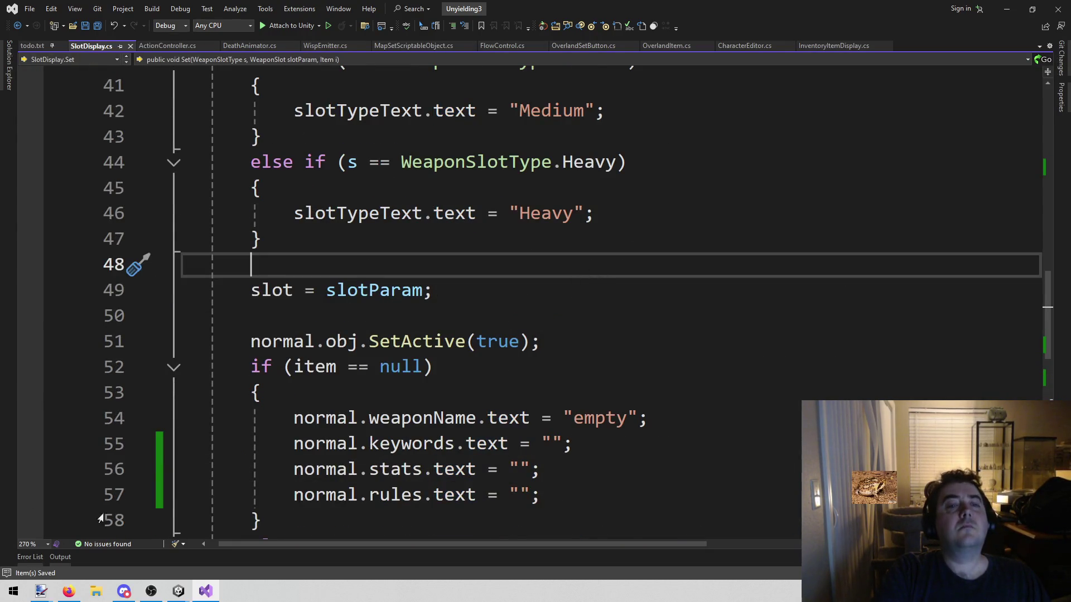
scroll(320, 302, "down", 4)
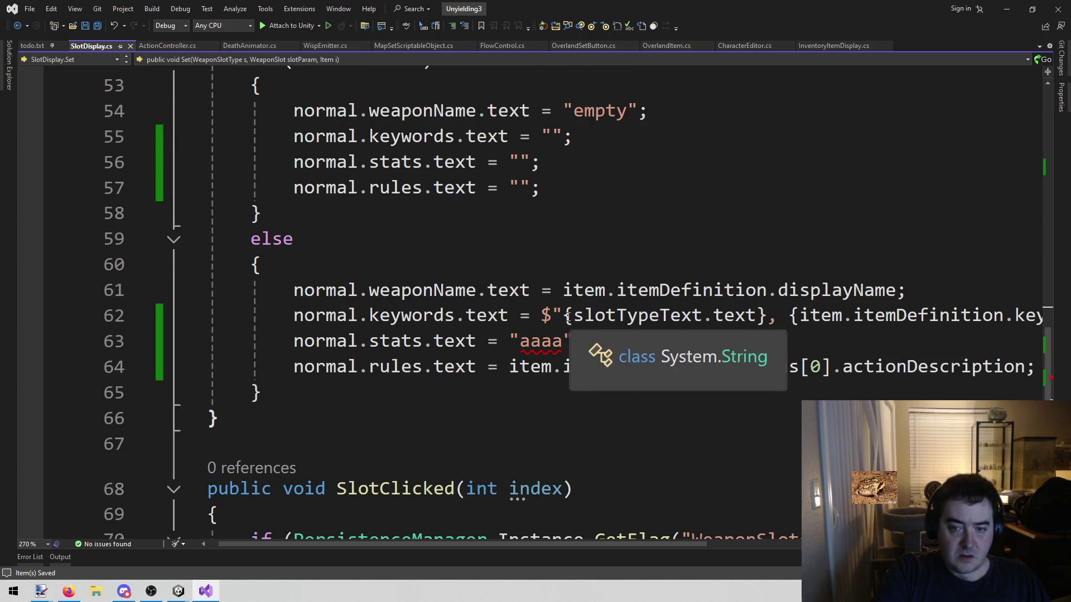
left_click(605, 317)
key("shift+alt+equal")
key("shift+alt+equal")
scroll(602, 337, "up", 9)
Step: Declare a local string slotTypeName = ""; at the top of the Set method
left_click(430, 322)
key("Return")
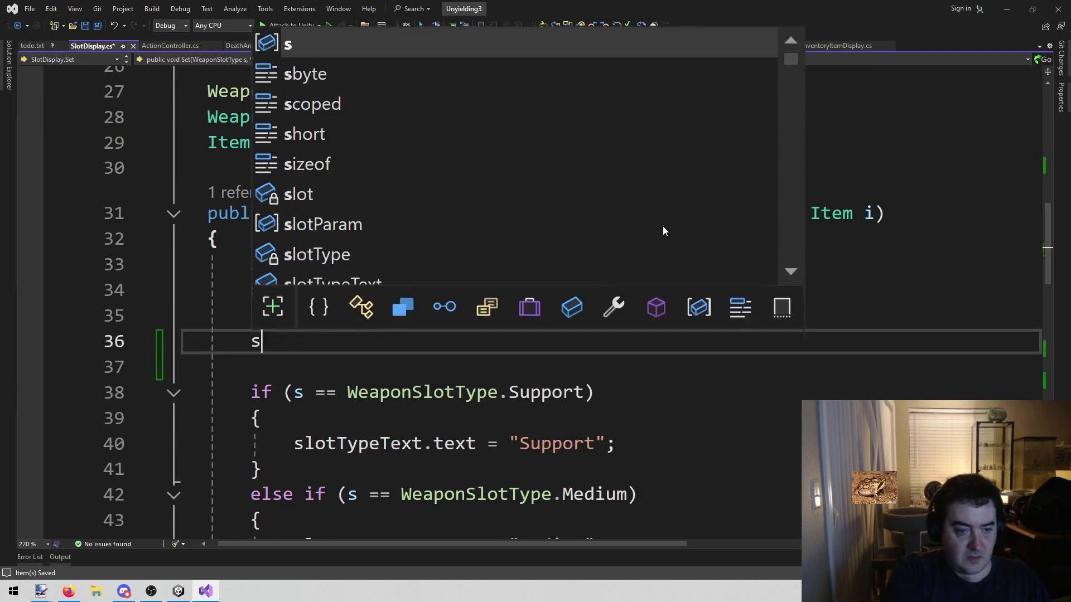
type("ParticleSystemRingBufferMode")
key("shift+Home")
type("string ")
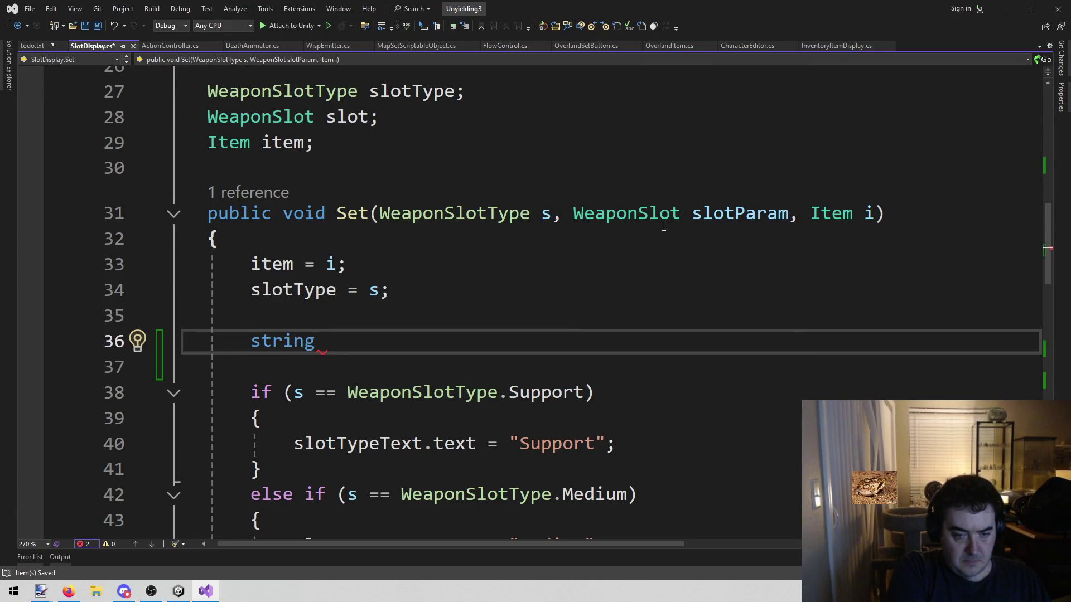
type("slot")
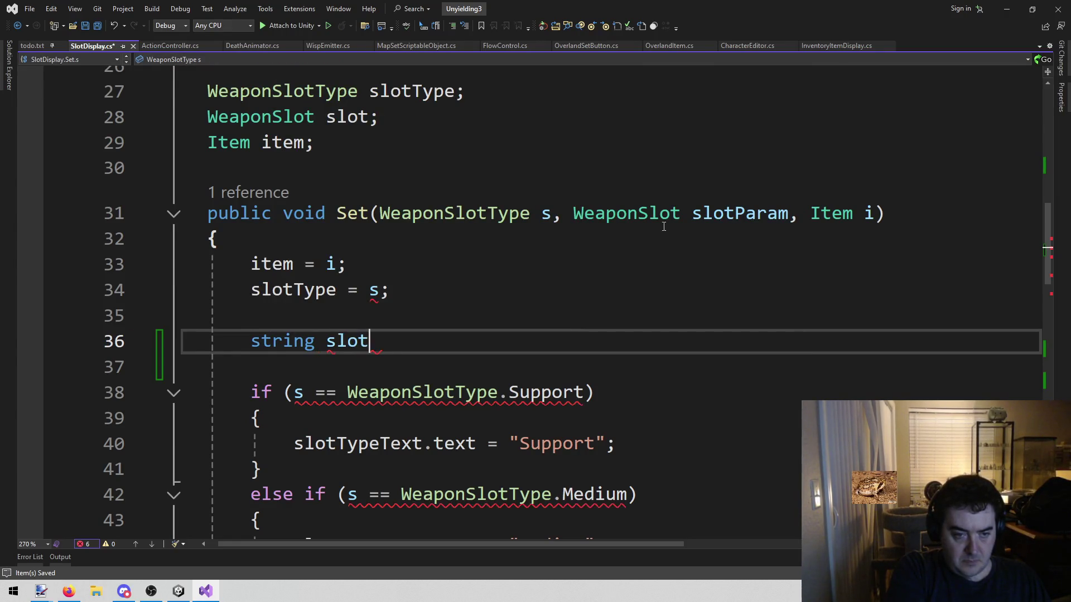
type("TypeName =")
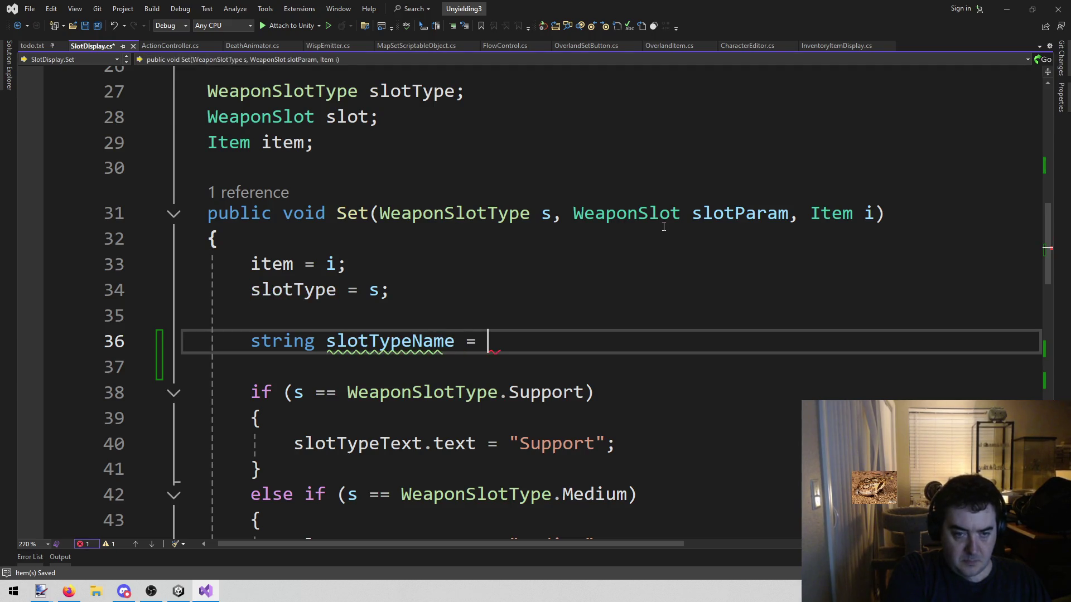
key("BackSpace")
key("BackSpace")
type(";")
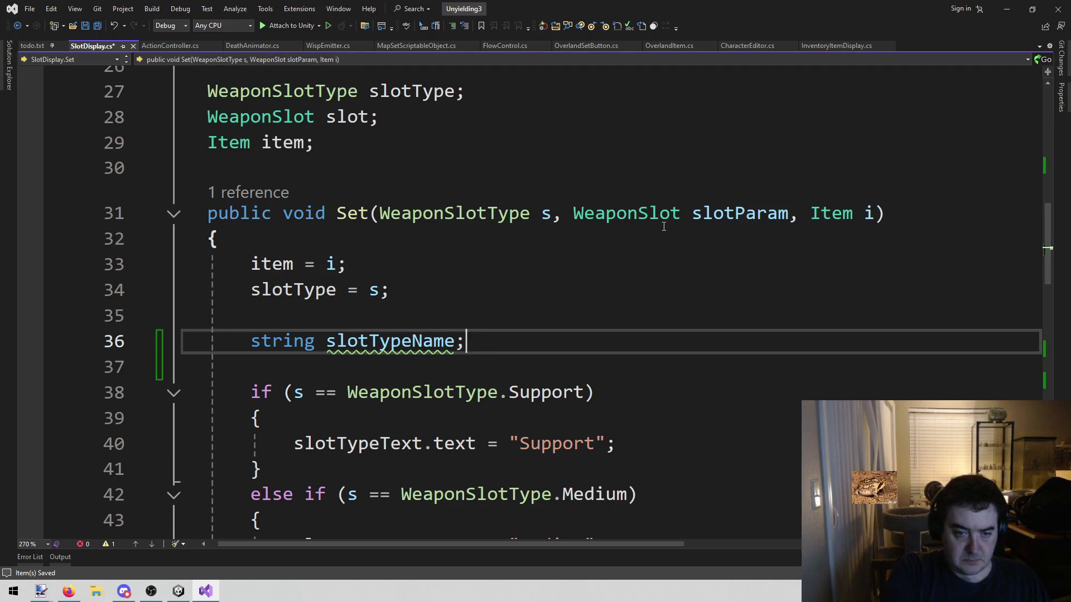
scroll(358, 331, "down", 3)
scroll(357, 335, "down", 1)
scroll(390, 307, "up", 4)
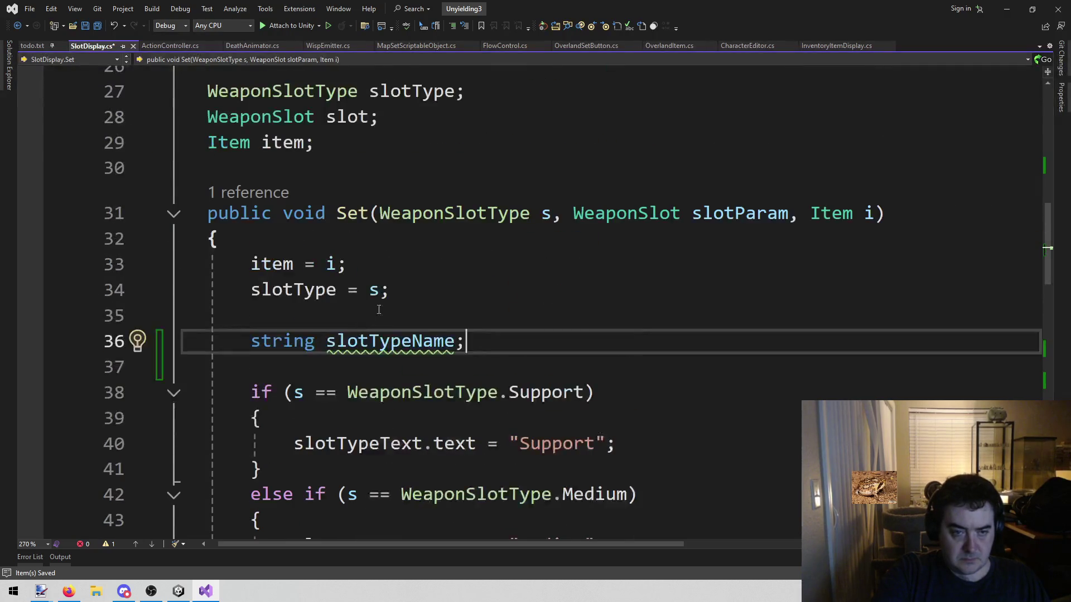
key("BackSpace")
type("= \"\";")
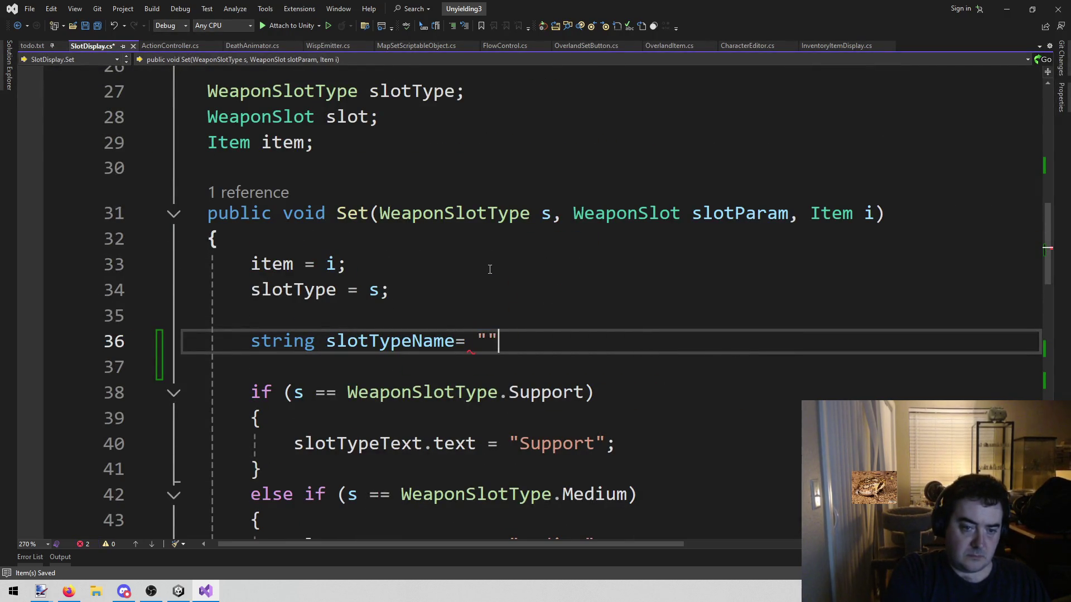
Step: Make the Support branch assign slotTypeName = "Support" instead of setting slotTypeText.text
double_click(391, 341)
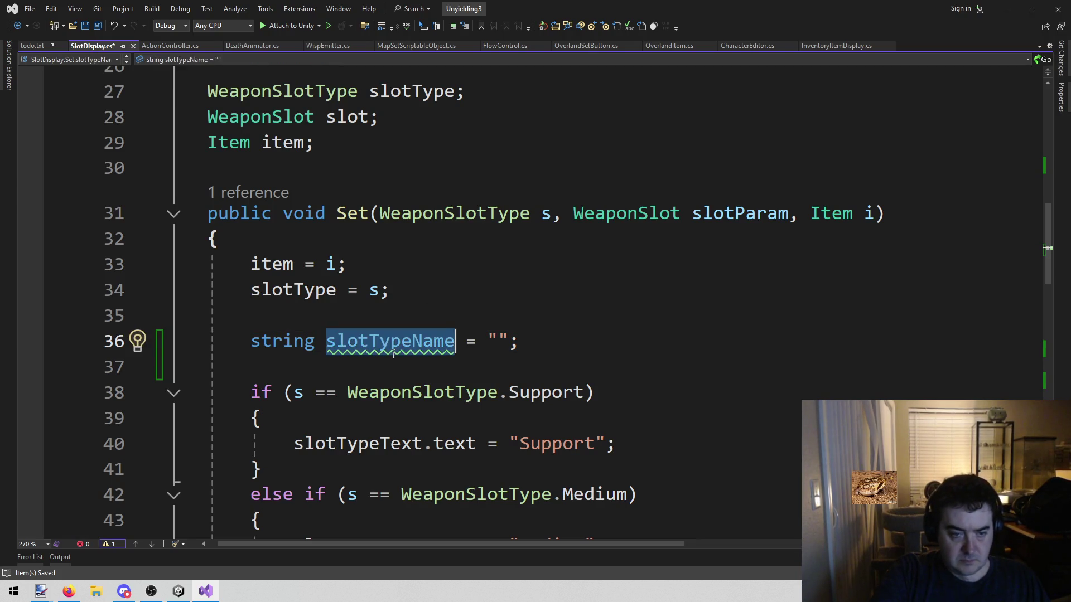
left_click(400, 412)
key("Return")
type("slotTypeName=")
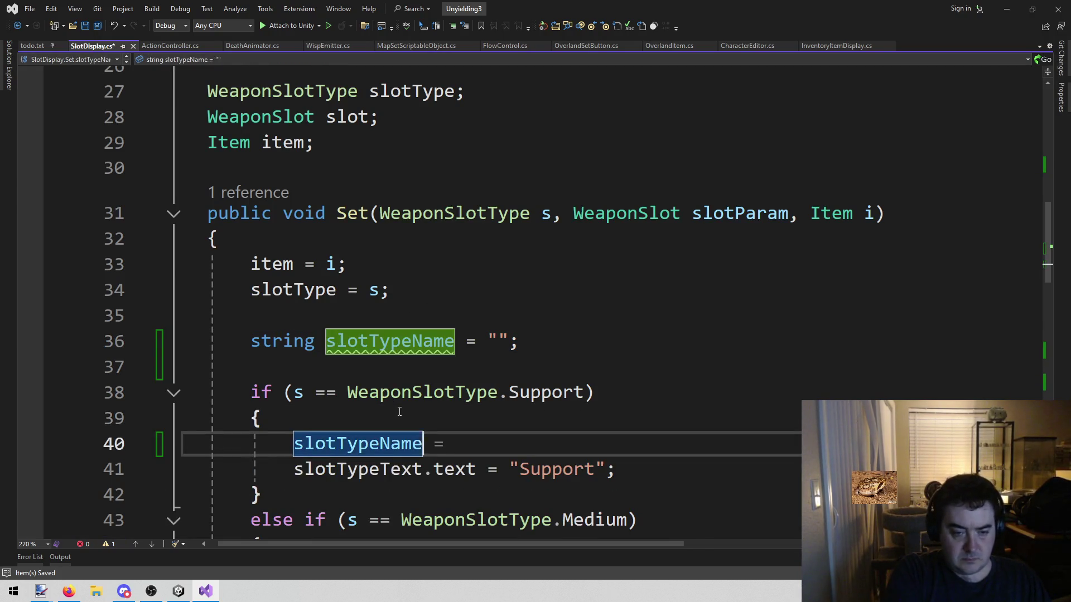
key("Down")
key("ctrl+Right")
key("ctrl+Right")
key("ctrl+shift+Right")
key("ctrl+shift+Right")
key("ctrl+x")
key("Up")
key("ctrl+v")
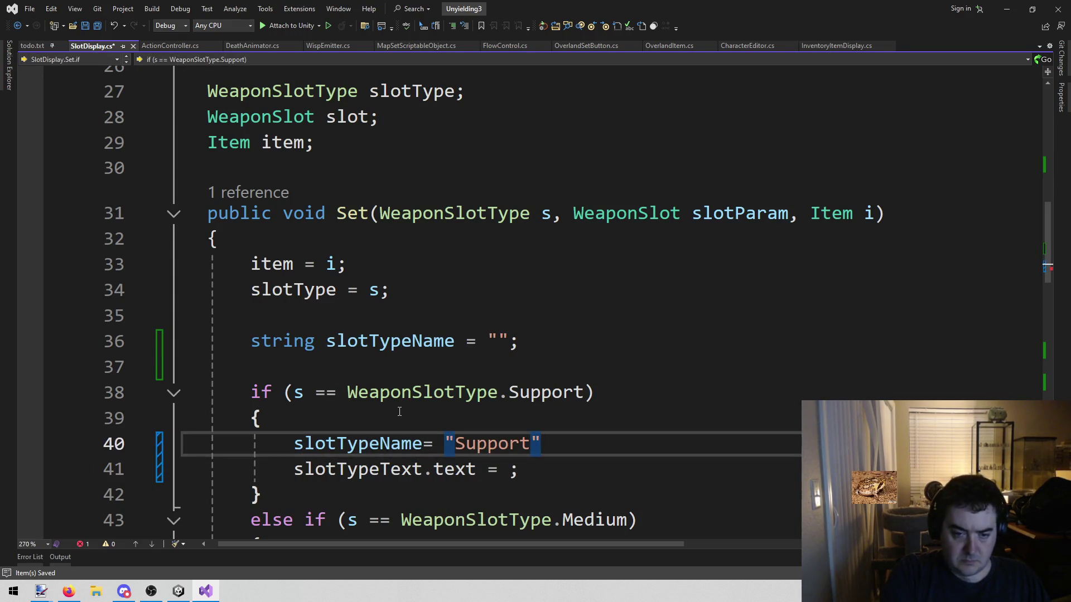
key("Down")
key("shift+Home")
key("BackSpace")
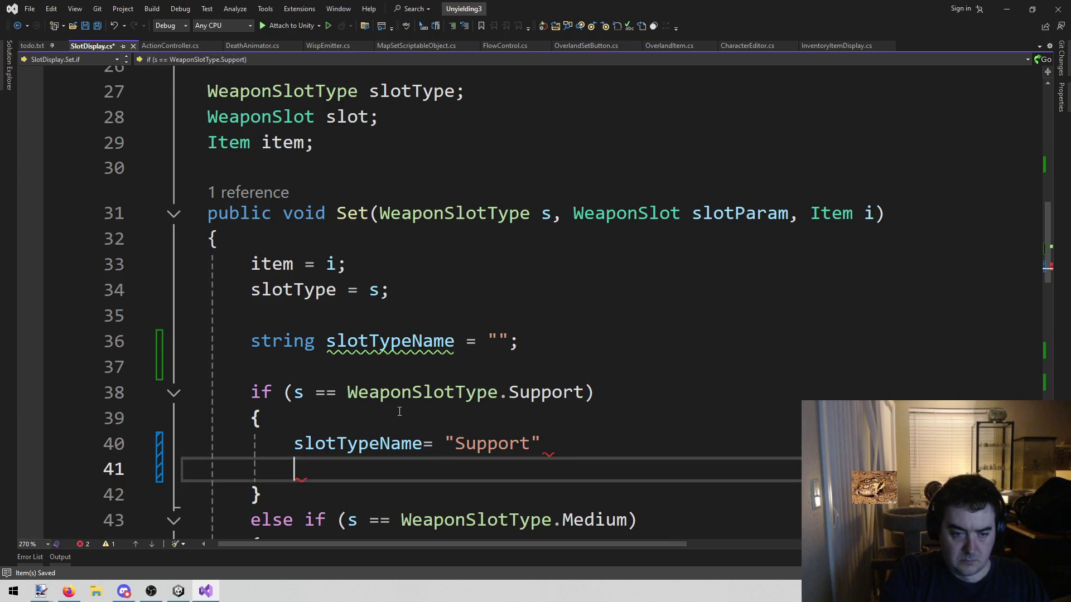
key("Up")
key("End")
type(";")
key("Down")
key("shift+Home")
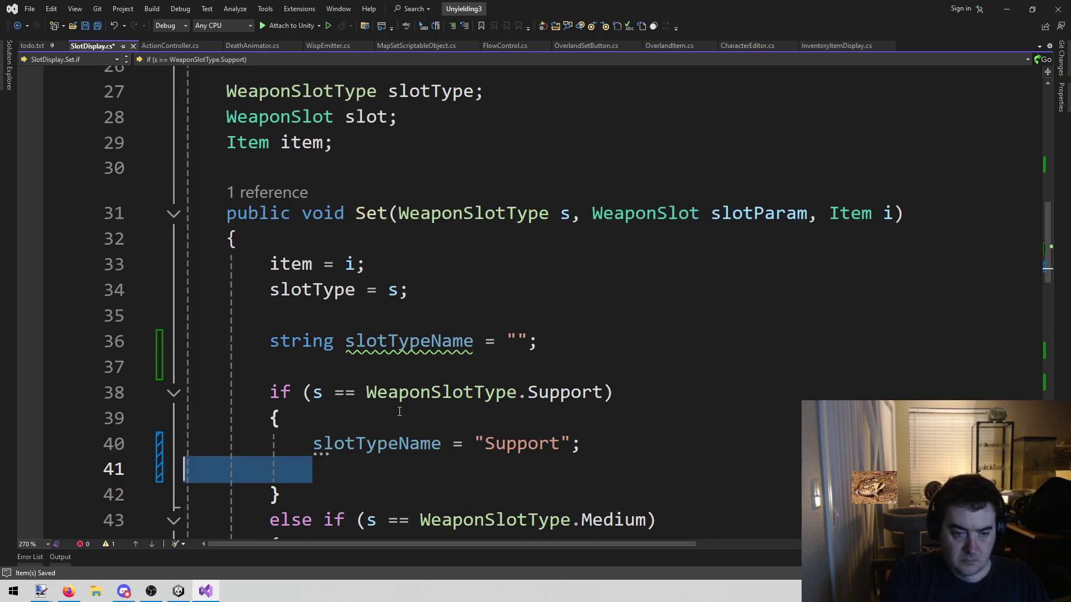
key("BackSpace")
key("BackSpace")
Step: Add slotTypeText.text = slotTypeName; after the if chain
scroll(341, 379, "down", 6)
left_click(439, 217)
key("Down")
key("ctrl+v")
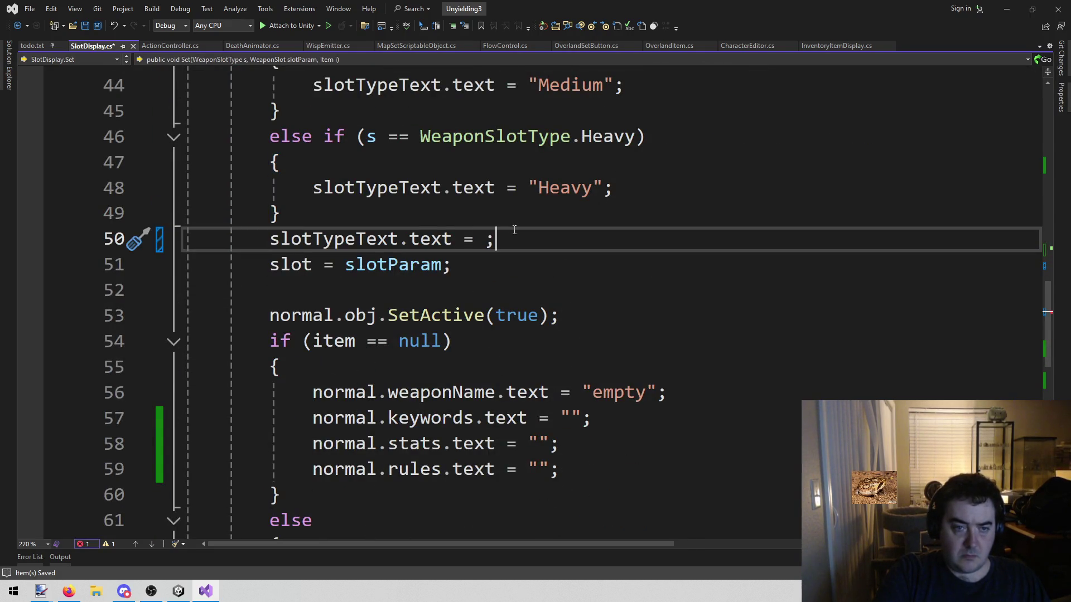
scroll(447, 229, "up", 5)
double_click(376, 367)
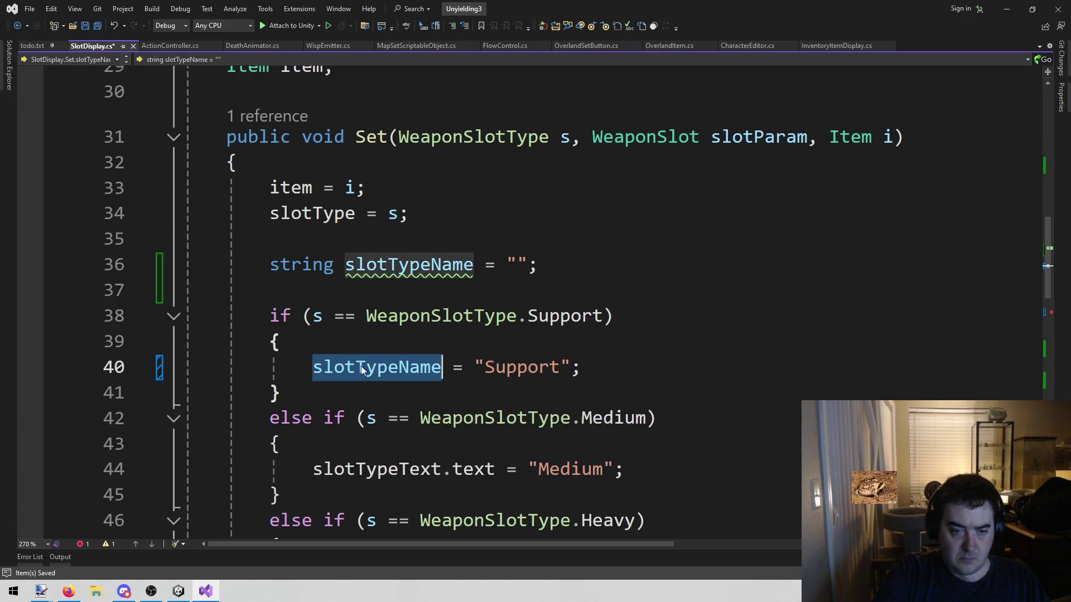
scroll(604, 254, "down", 4)
scroll(604, 254, "down", 1)
left_click(484, 239)
type("slotTypeName;")
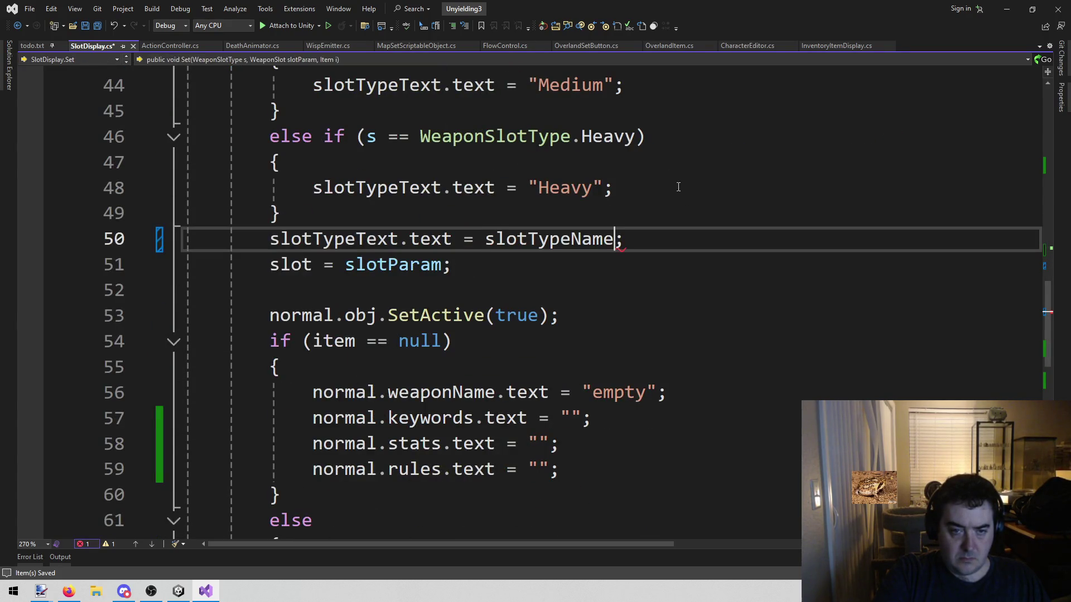
Step: Make the Medium and Heavy branches assign slotTypeName too, then save SlotDisplay.cs
scroll(731, 349, "up", 2)
scroll(731, 349, "up", 3)
scroll(746, 295, "down", 1)
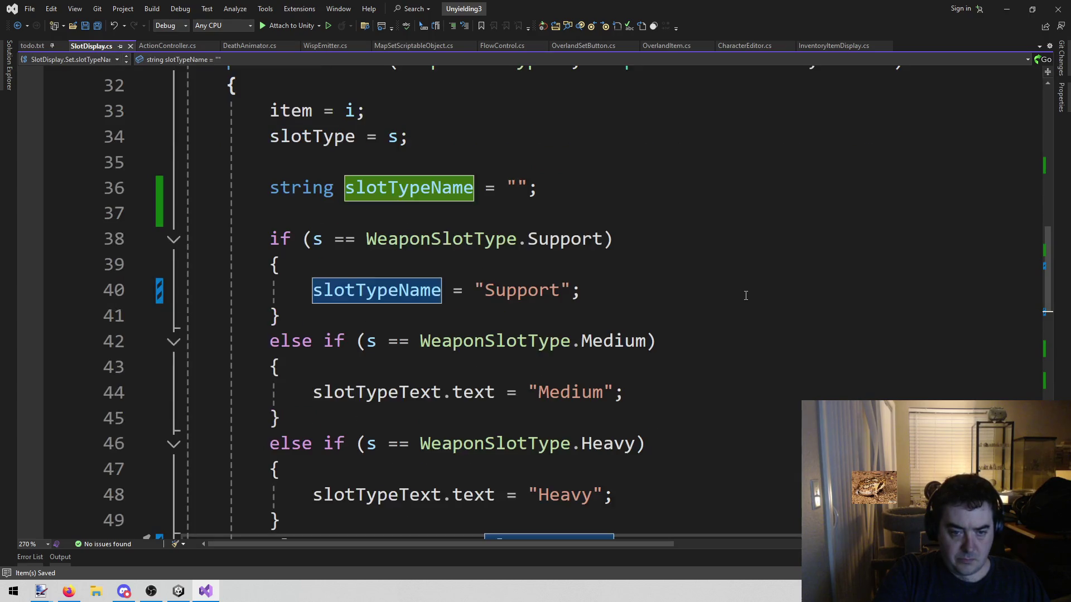
key("ctrl+z")
key("shift+End")
key("ctrl+shift+Left")
key("ctrl+shift+Left")
key("ctrl+shift+Left")
key("ctrl+shift+Left")
key("ctrl+shift+Left")
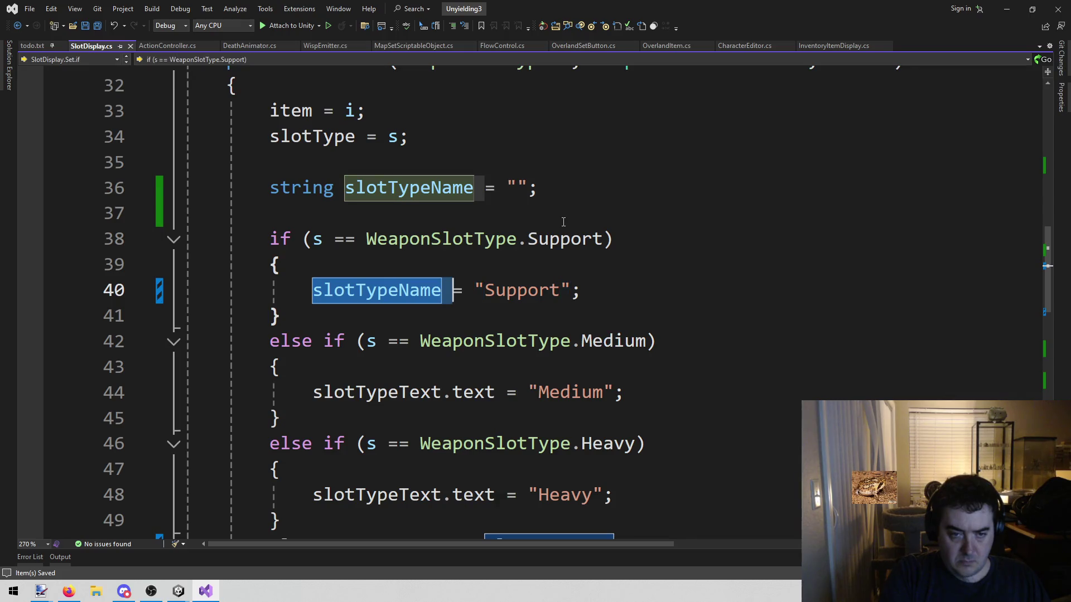
key("Down")
key("Down")
key("Down")
key("ctrl+shift+Right")
key("ctrl+shift+Right")
key("ctrl+shift+Right")
key("ctrl+v")
key("Down")
key("Down")
key("Down")
key("Down")
key("ctrl+shift+Right")
key("ctrl+shift+Right")
key("ctrl+shift+Right")
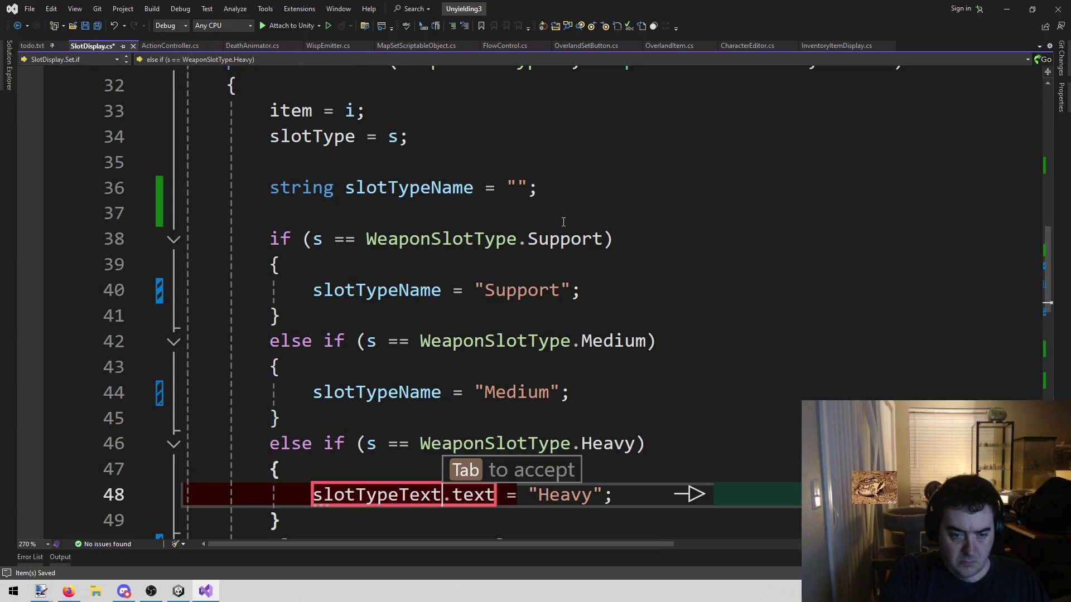
key("ctrl+v")
key("Down")
key("Down")
key("Down")
key("Down")
key("Up")
key("Up")
key("Up")
key("ctrl+s")
Step: Copy slotTypeName and select slotTypeText.text in the keywords line
scroll(572, 231, "down", 4)
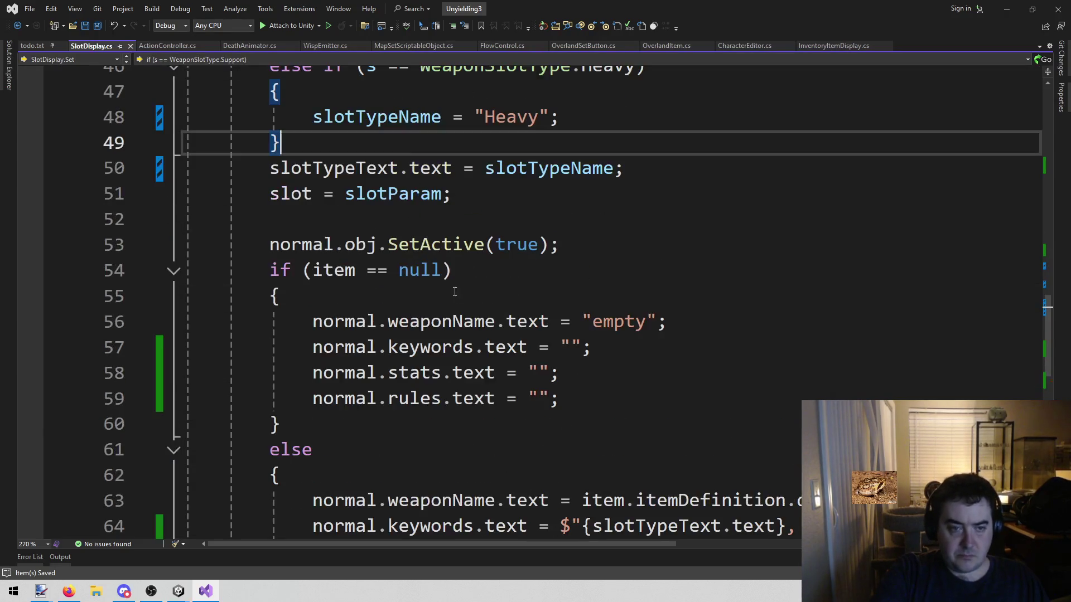
scroll(561, 263, "up", 2)
left_click(539, 338)
key("Up")
key("Up")
double_click(541, 319)
scroll(684, 195, "down", 3)
scroll(682, 212, "down", 1)
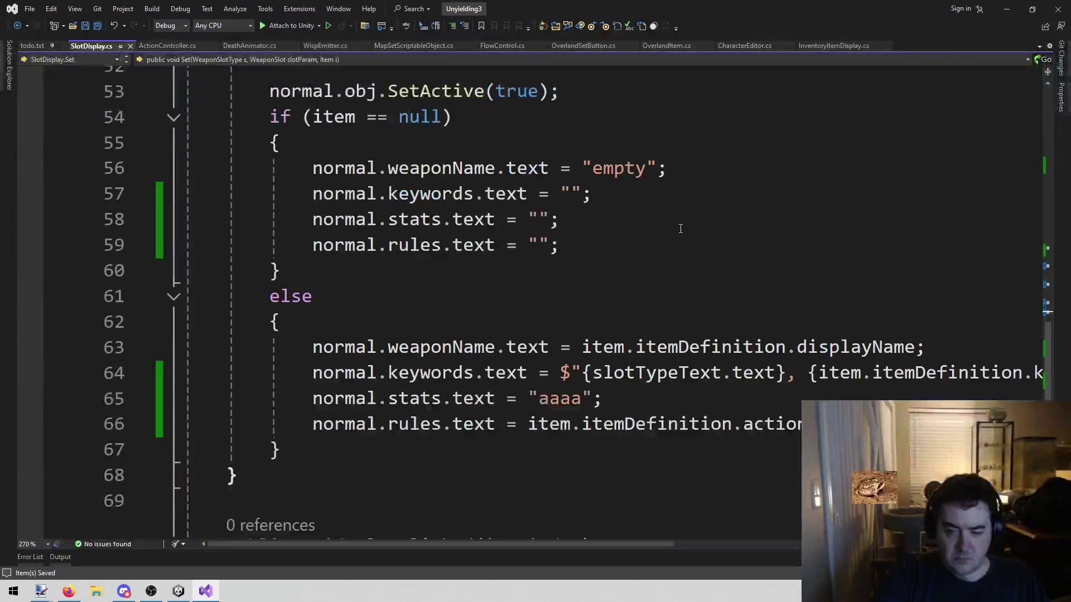
left_click_drag(589, 372, 777, 372)
Step: Paste slotTypeName over slotTypeText.text in the else branch's keywords line
key("ctrl+v")
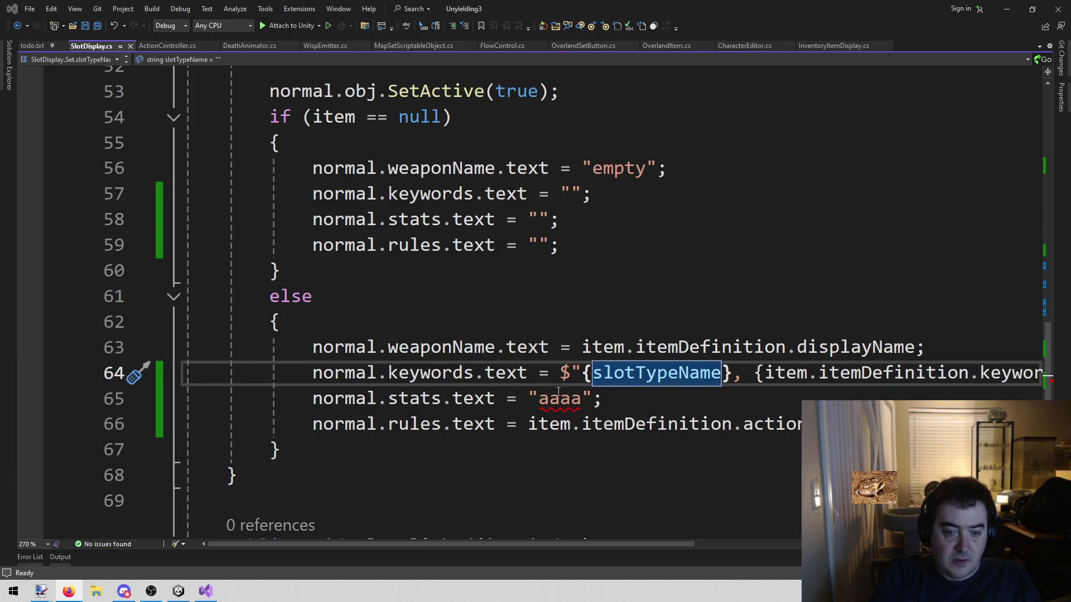
Step: Replace the "aaaa" stats placeholder with "Range 5, 1d6 + 2"
left_click(580, 398)
double_click(569, 398)
key("BackSpace")
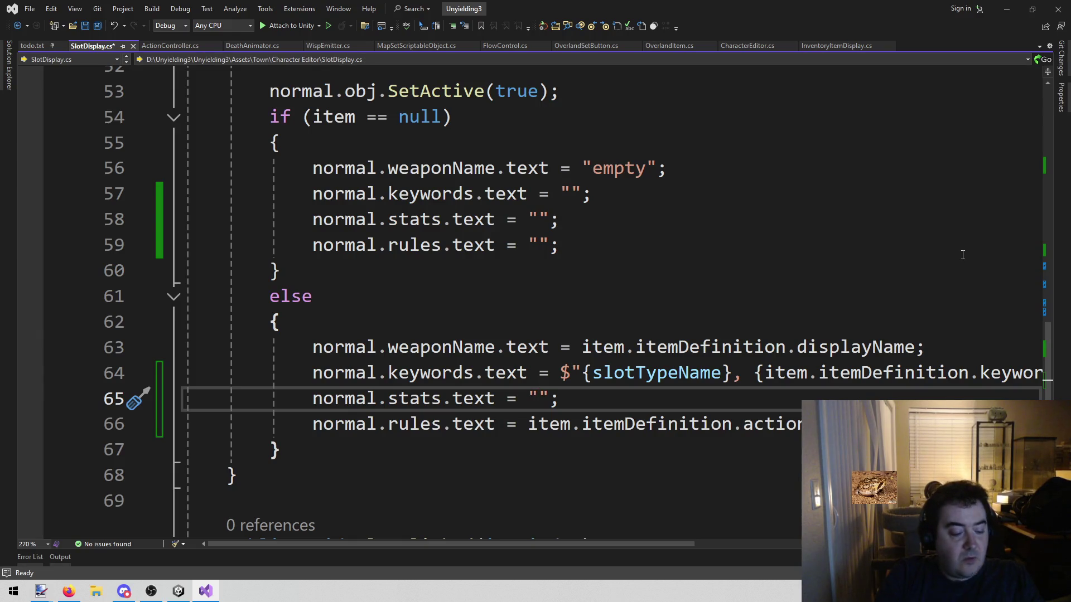
type("Range 4")
key("BackSpace")
type("5")
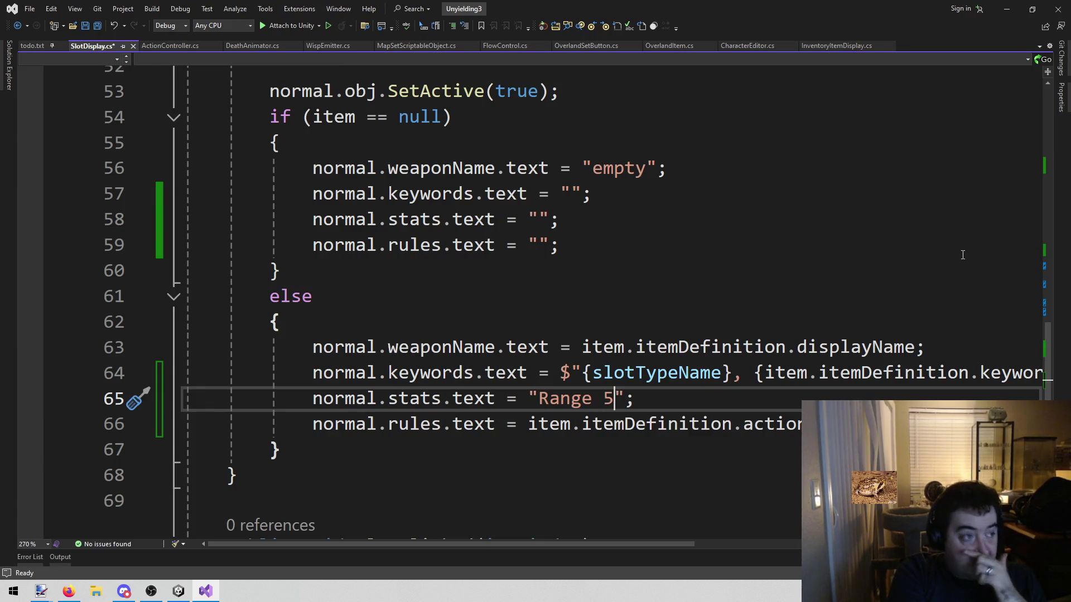
type(", ")
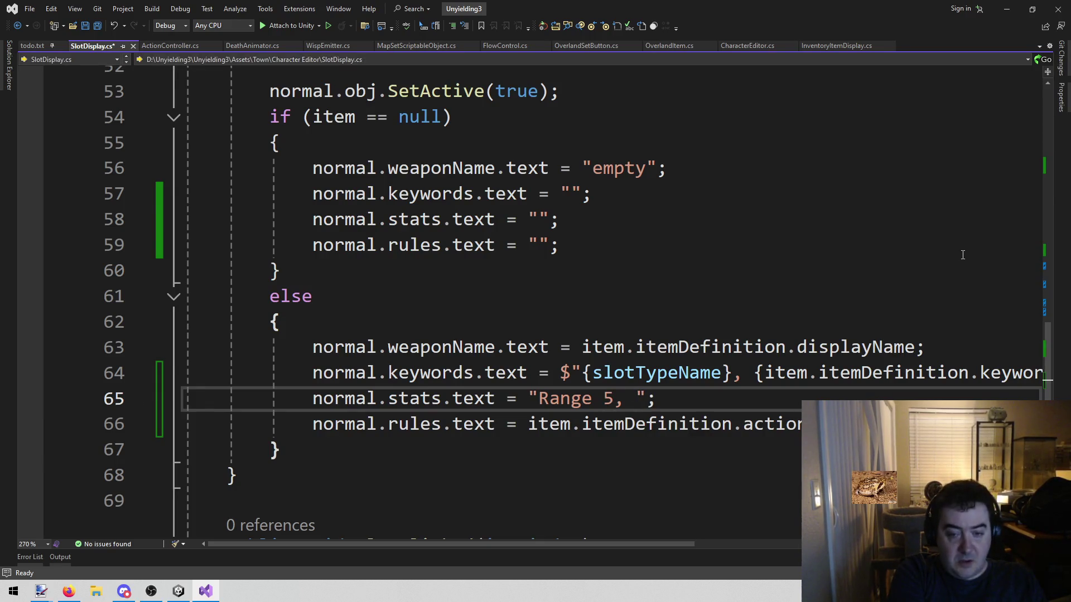
type("1d6 + 2")
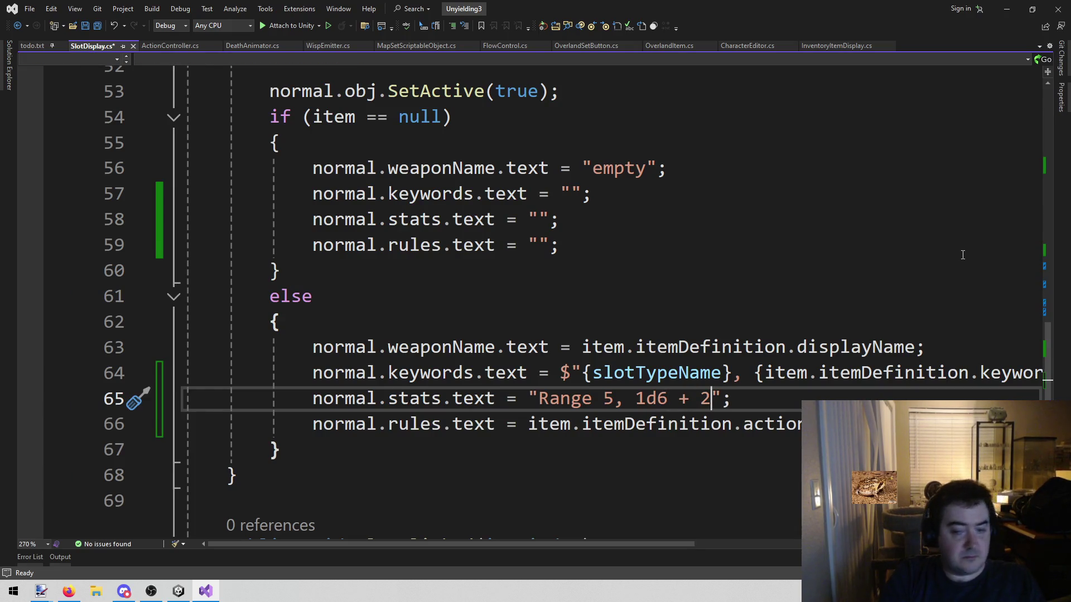
Step: Add a commented copy of "Range 5, 1d6 + 2" above the stats line, plus an empty // line
key("ctrl+Left")
key("ctrl+Left")
key("ctrl+Left")
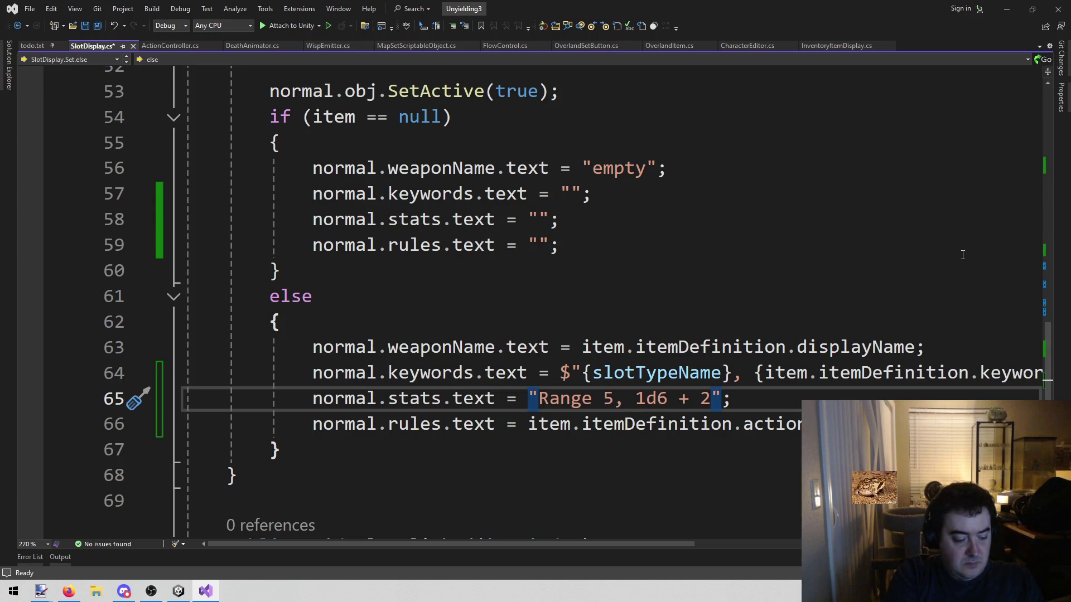
key("shift+End")
key("ctrl+c")
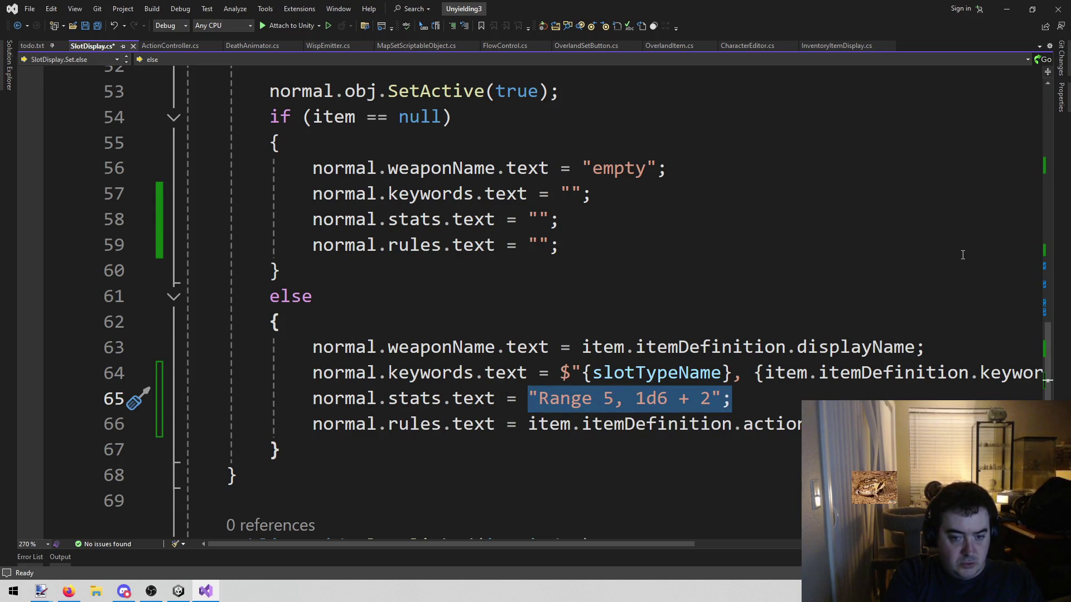
key("Left")
key("Home")
key("Return")
key("Up")
type("//")
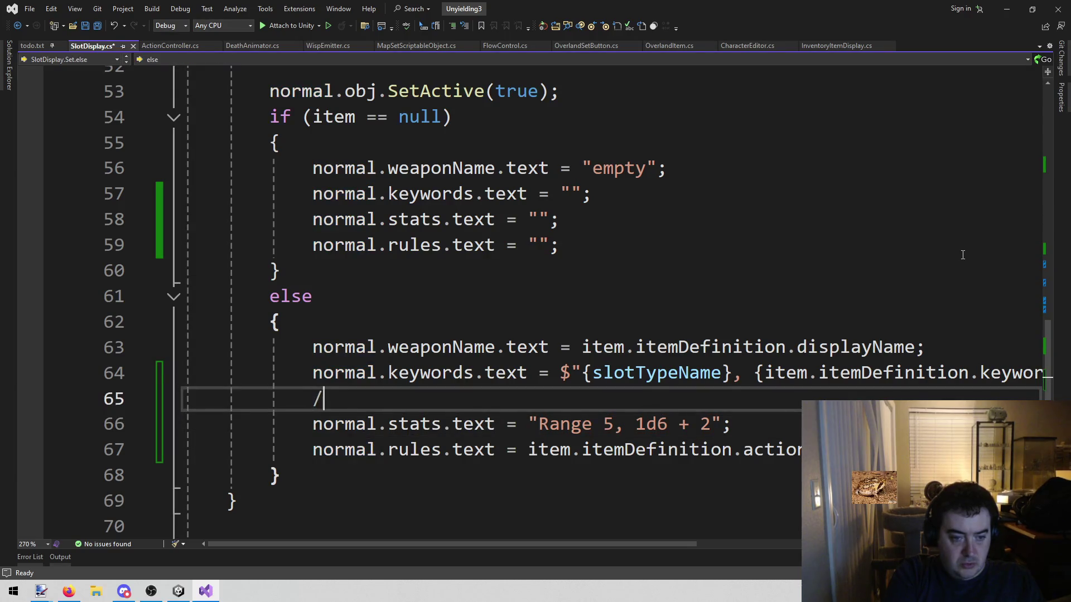
key("ctrl+v")
key("Return")
type("//")
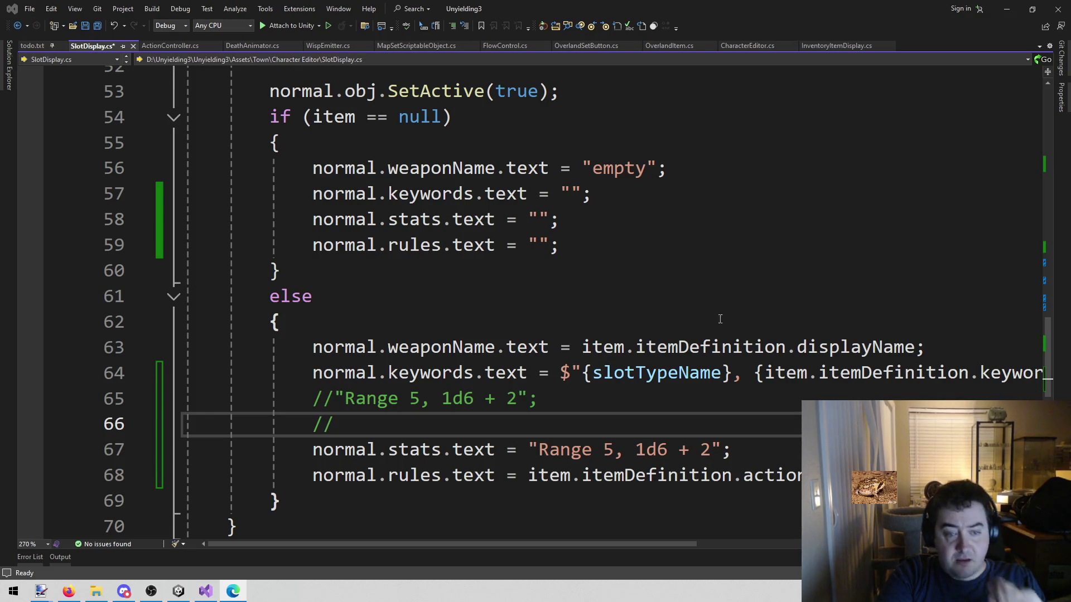
left_click(477, 437)
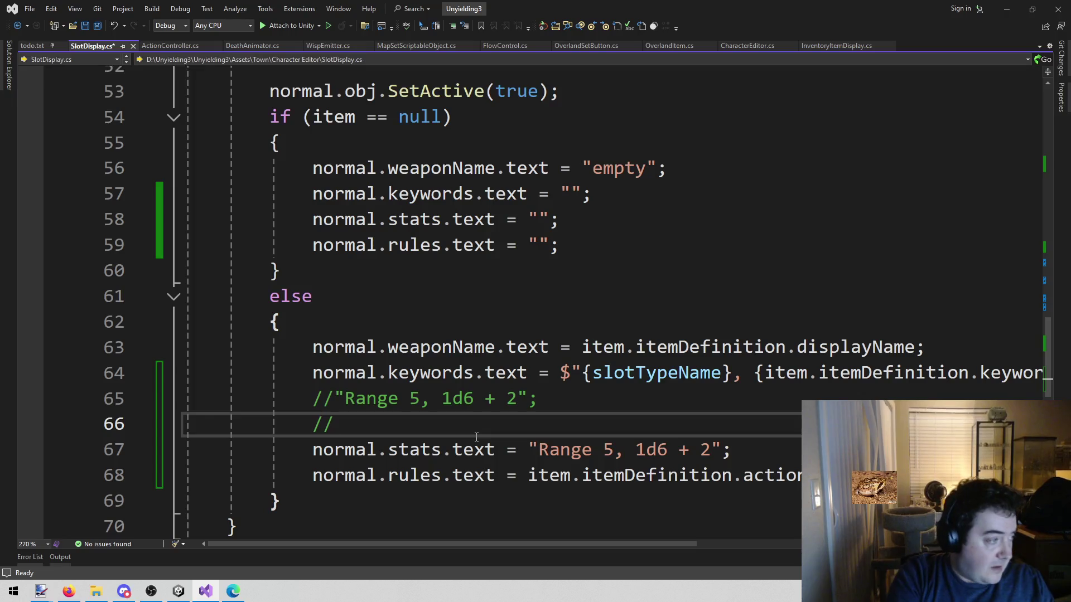
Step: Write the commented example "Range 20, Blast 1, 2d6" and select that line
type("\"")
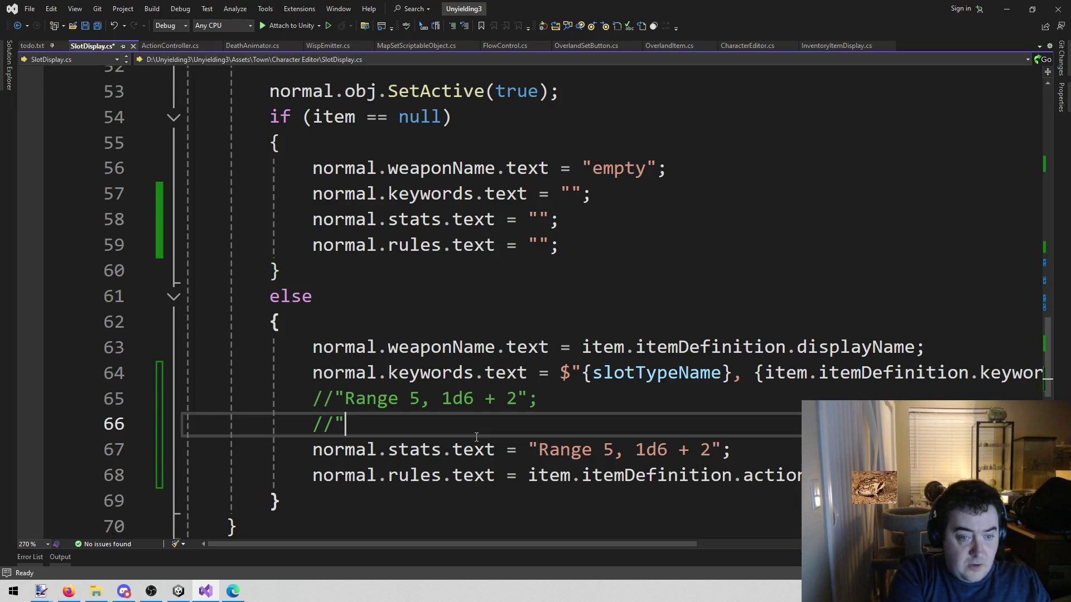
type("Range")
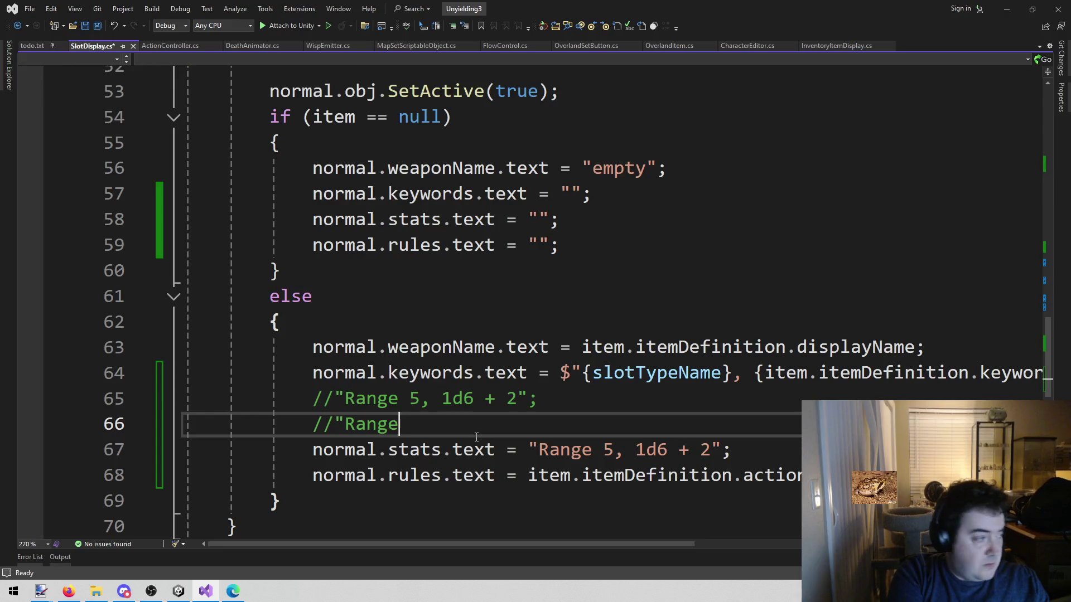
type(" 20, ")
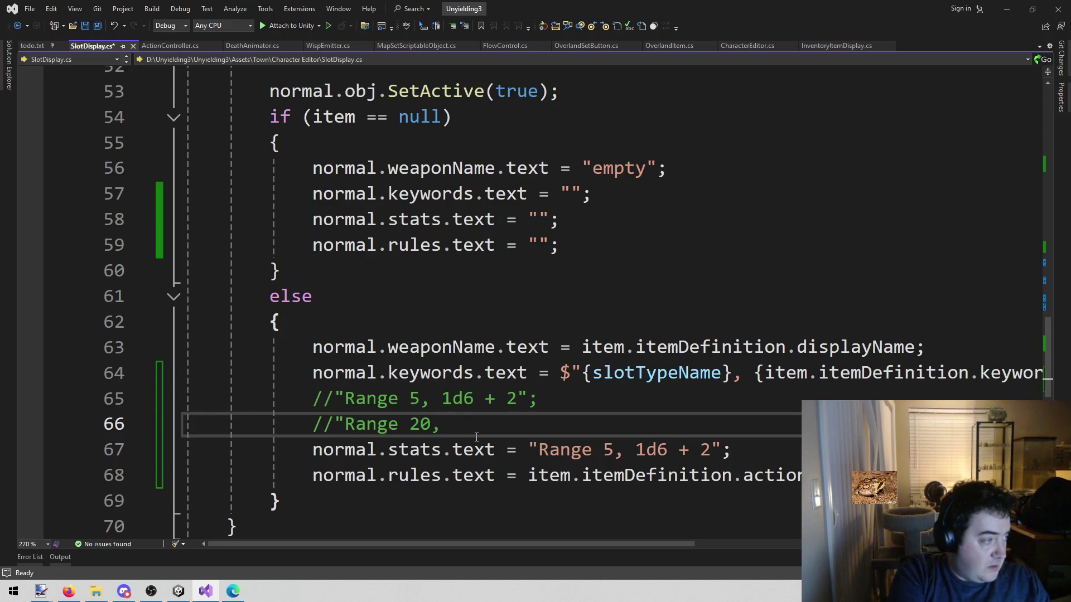
type("Blast 1")
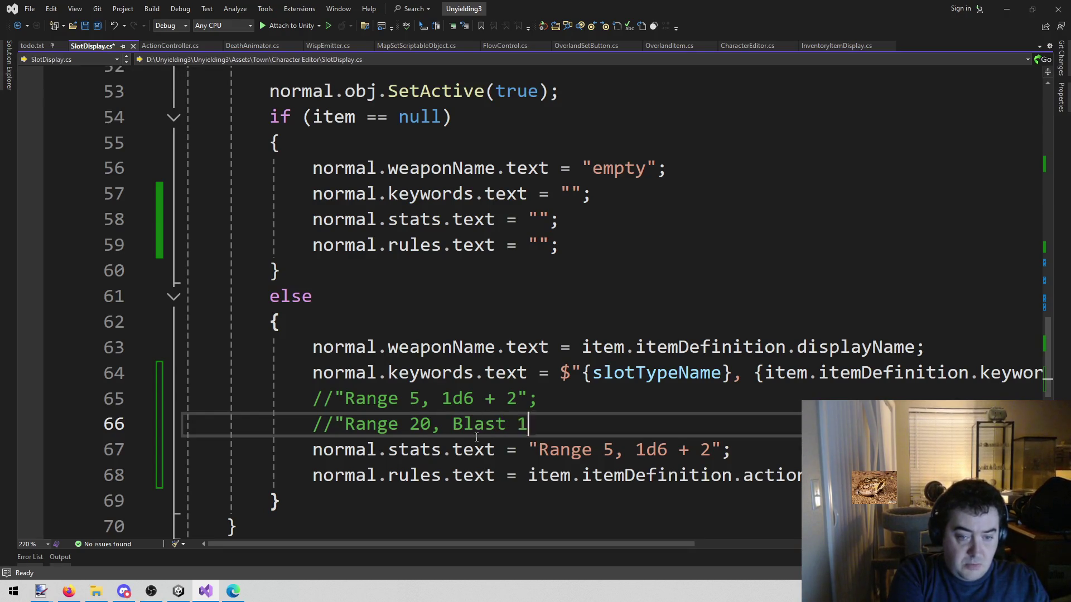
type(", 2d5")
key("BackSpace")
type("6")
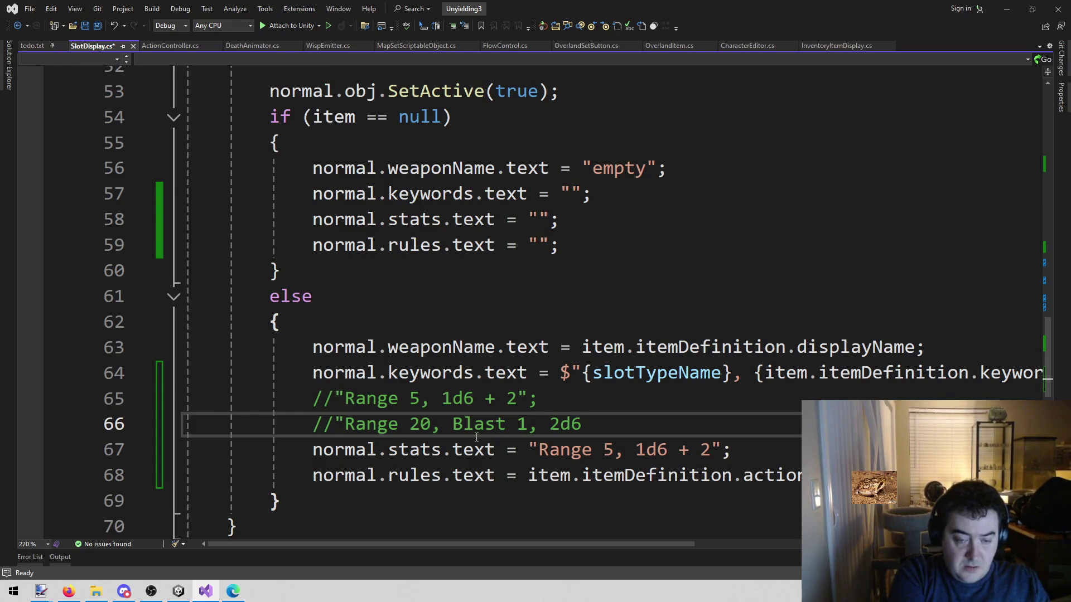
type("\"")
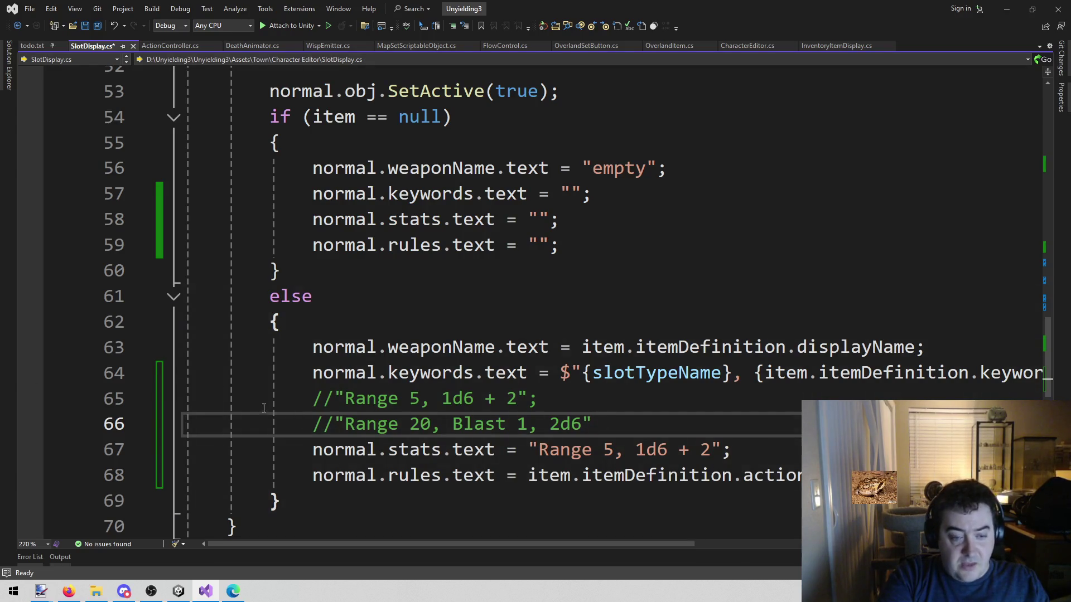
left_click_drag(310, 421, 732, 435)
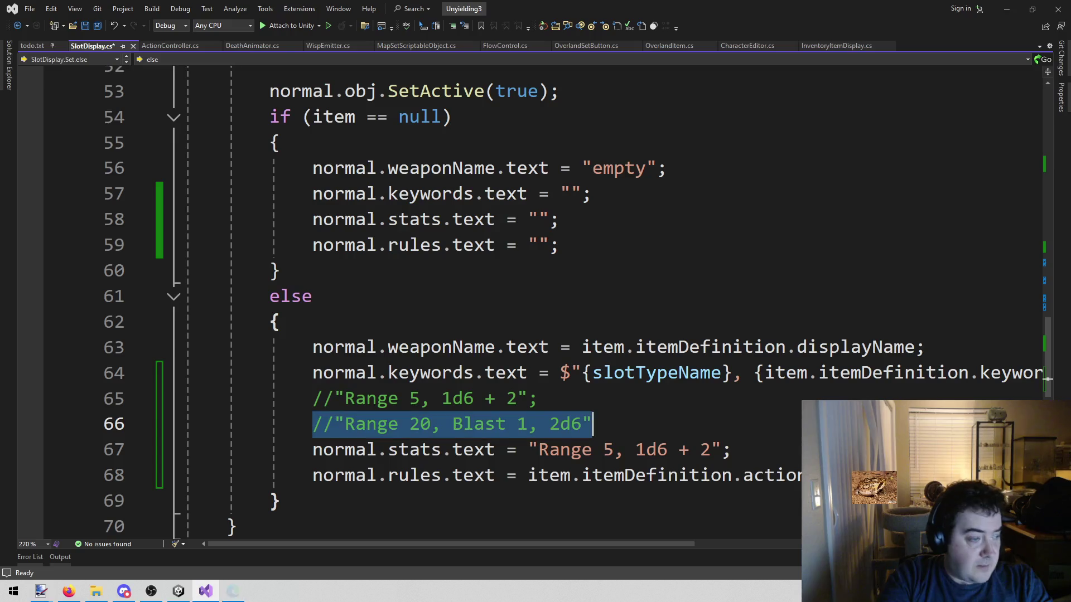
Step: Come back to the SlotDisplay.cs editor from another app and save the file
key("alt+Tab")
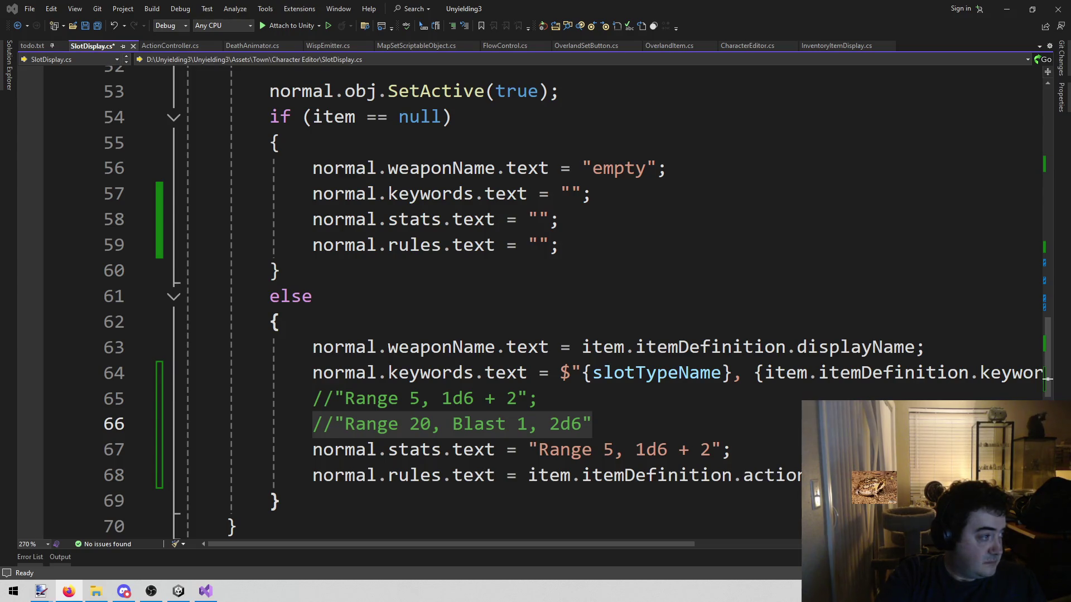
left_click(707, 323)
key("ctrl+s")
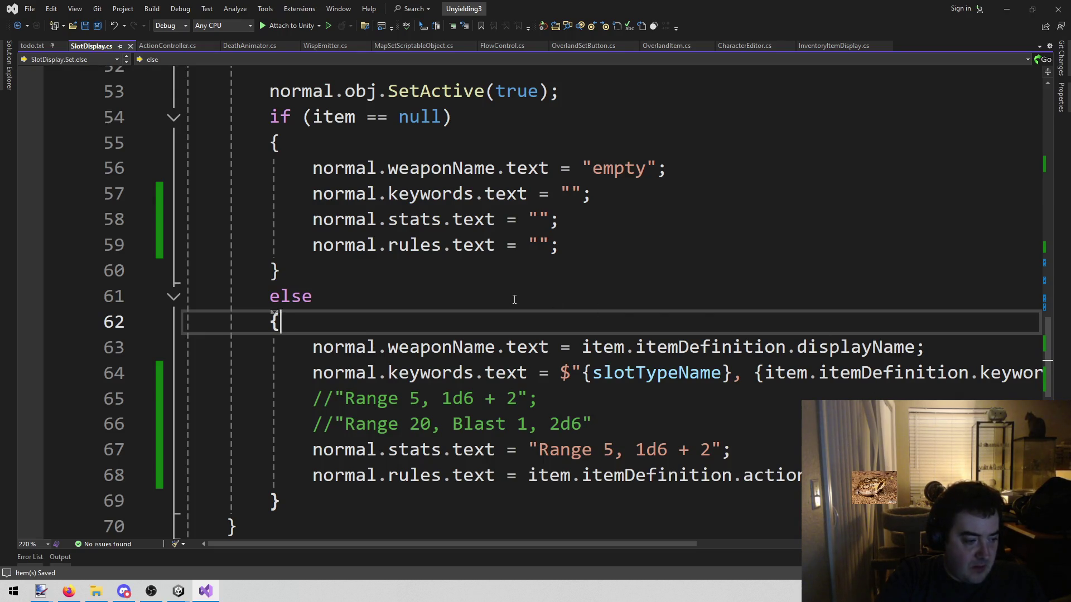
left_click(491, 335)
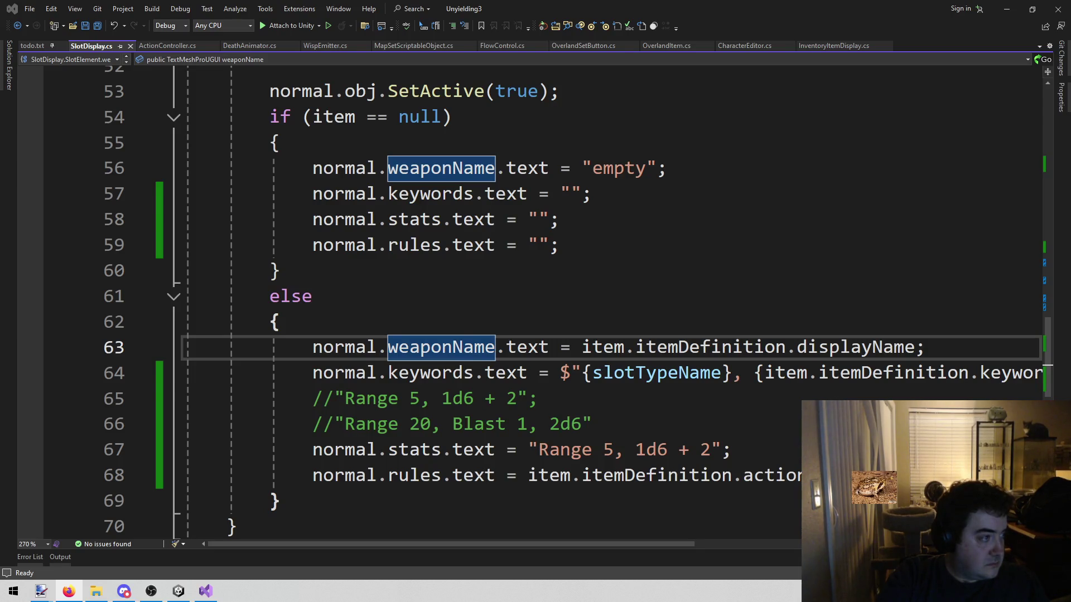
mouse_move(538, 384)
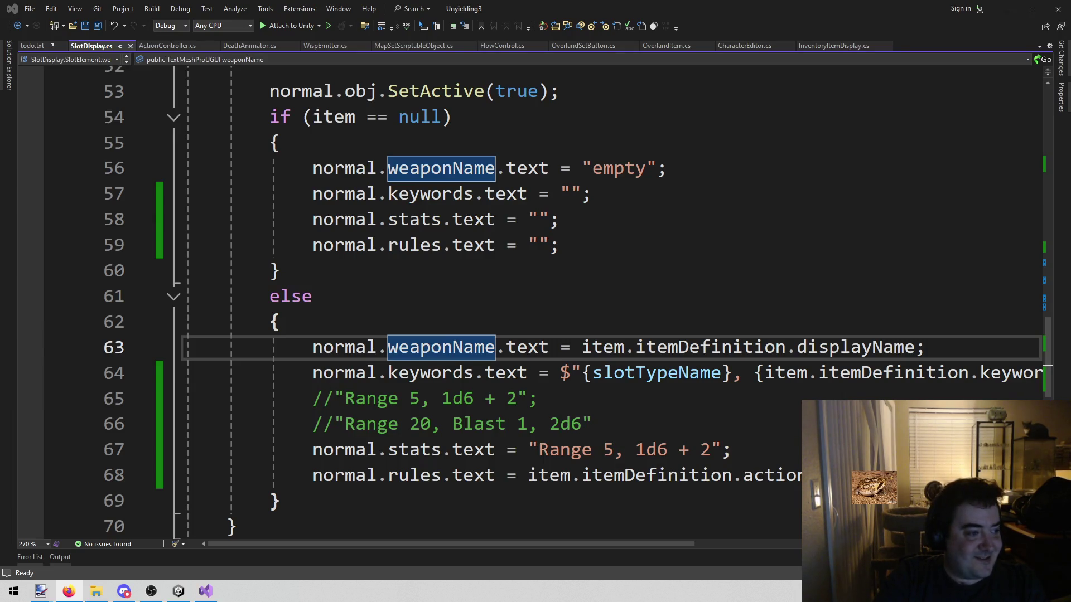
left_click(677, 387)
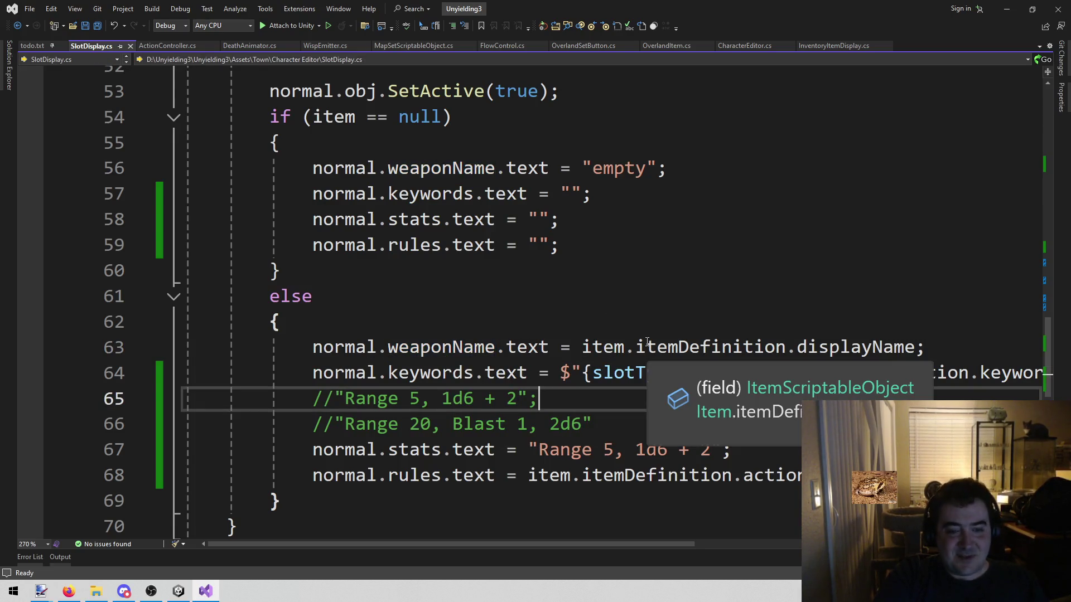
scroll(568, 321, "down", 1)
left_click(451, 436)
scroll(449, 447, "up", 4)
scroll(447, 458, "down", 4)
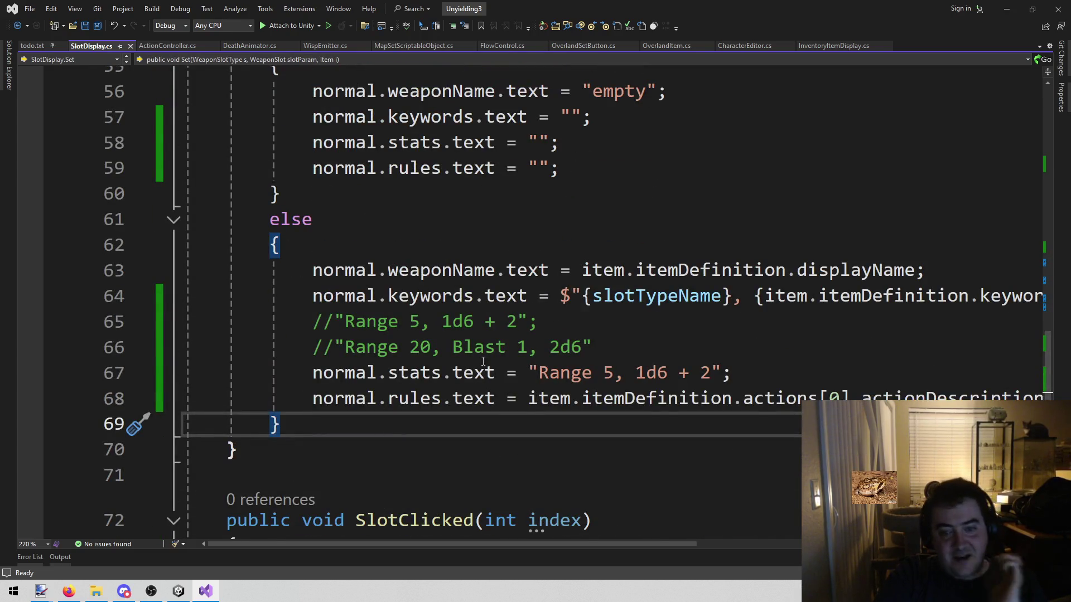
mouse_move(309, 373)
left_mouse_down()
mouse_move(582, 348)
mouse_move(747, 364)
left_mouse_up()
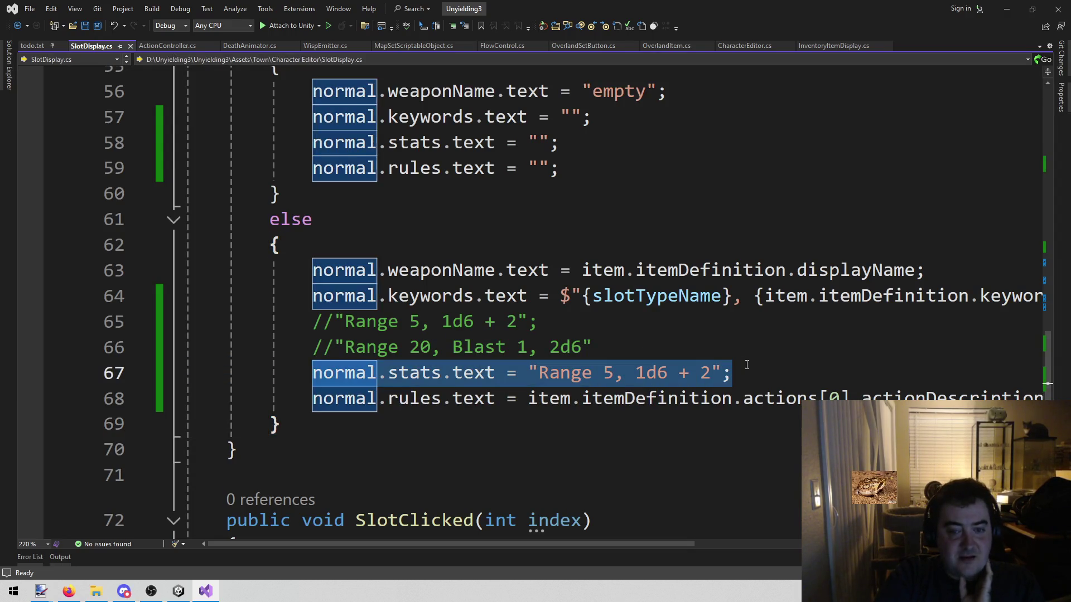
left_click(759, 365)
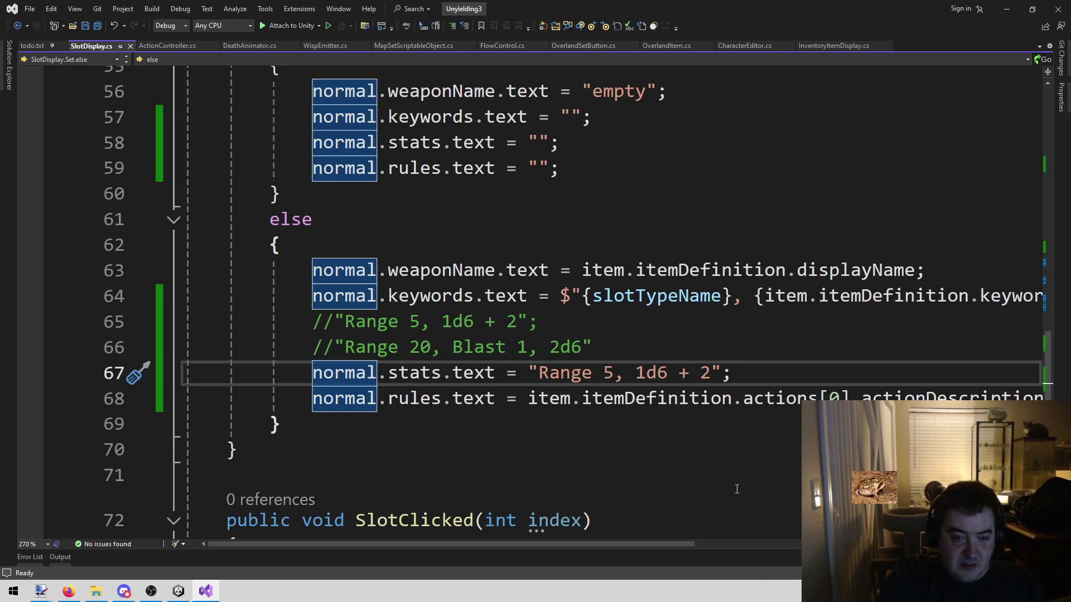
left_click(738, 355)
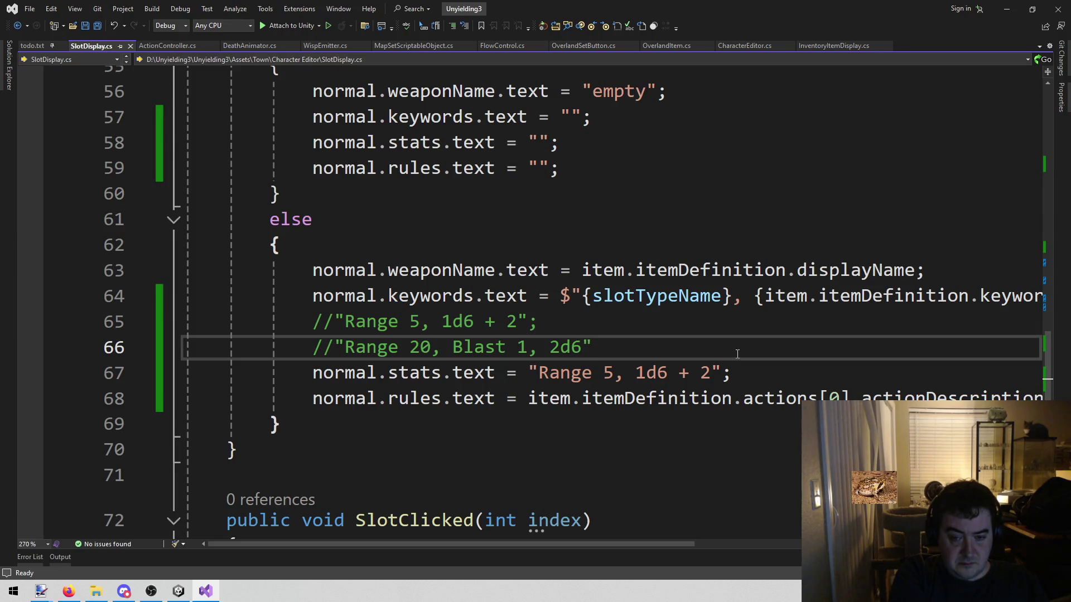
key("Return")
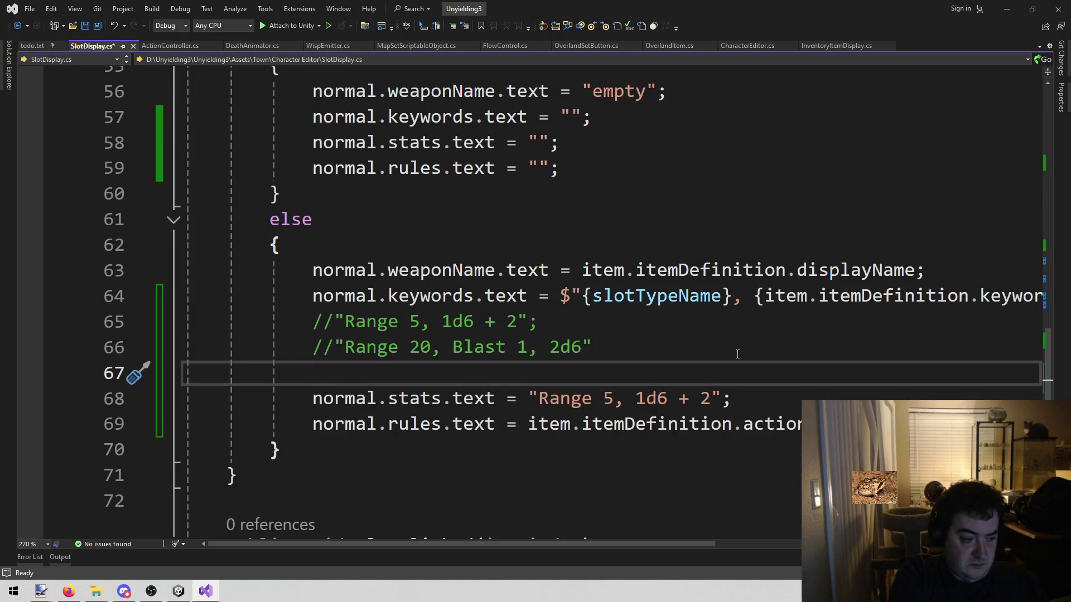
Step: Type the comment //range, AOE, damage, loose keywords below the Range 20 example
type("//")
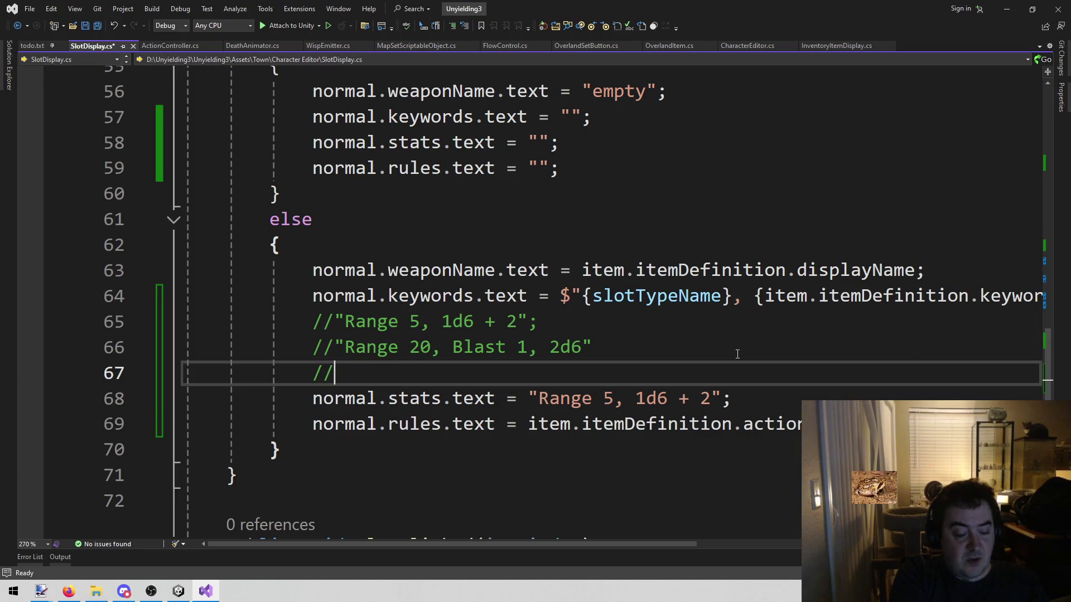
type("range, AOE")
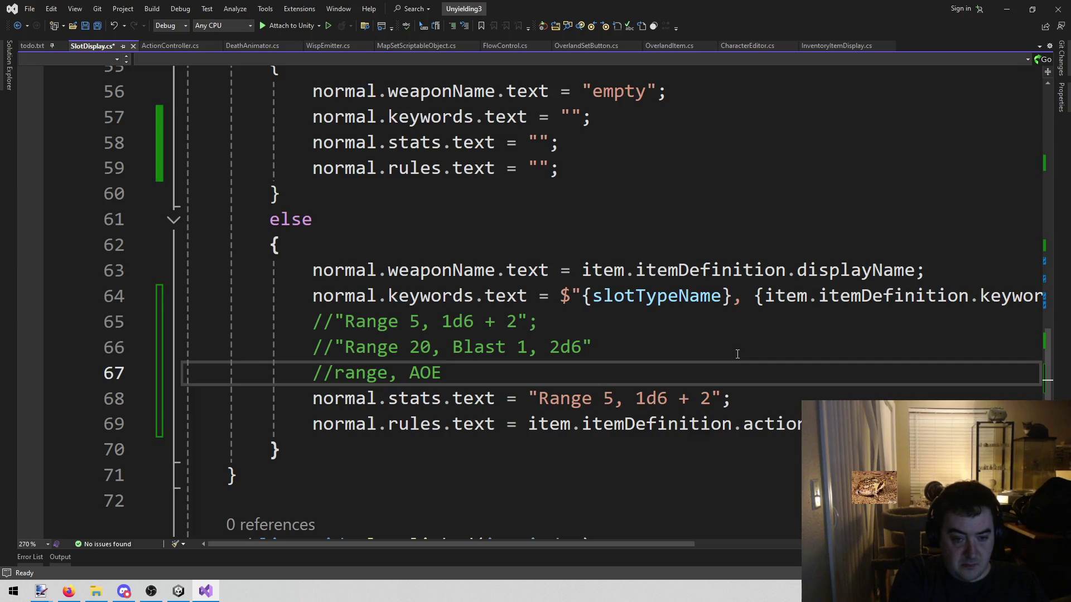
type(",")
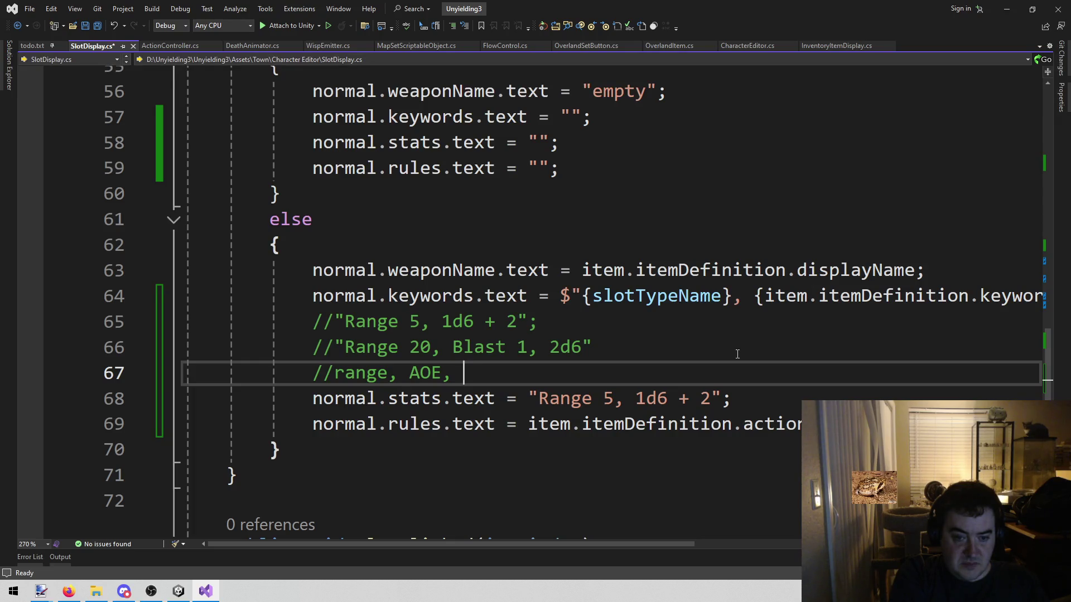
type("damage")
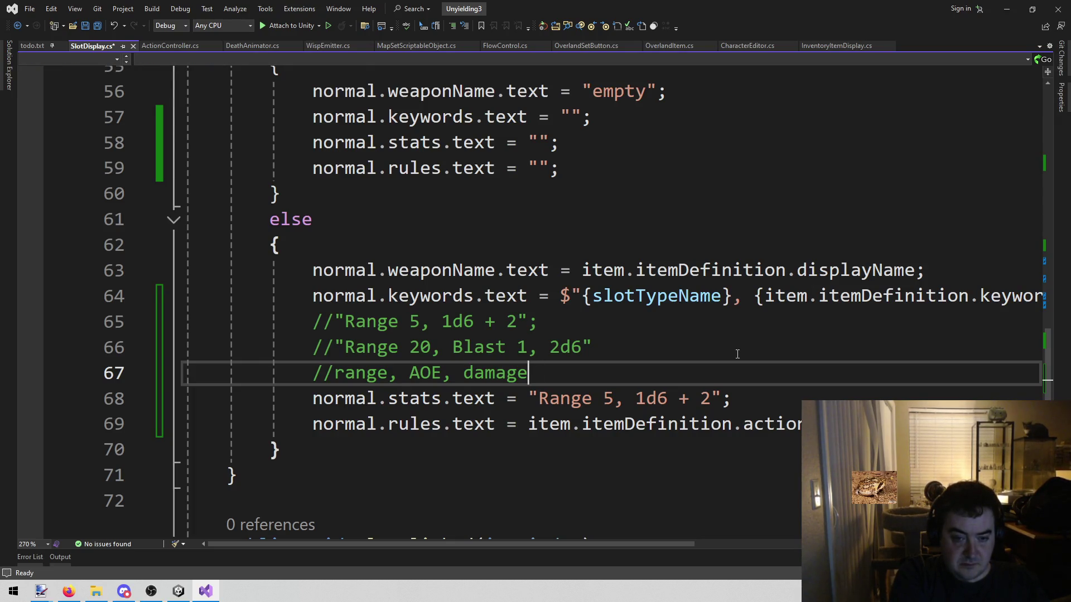
type(",")
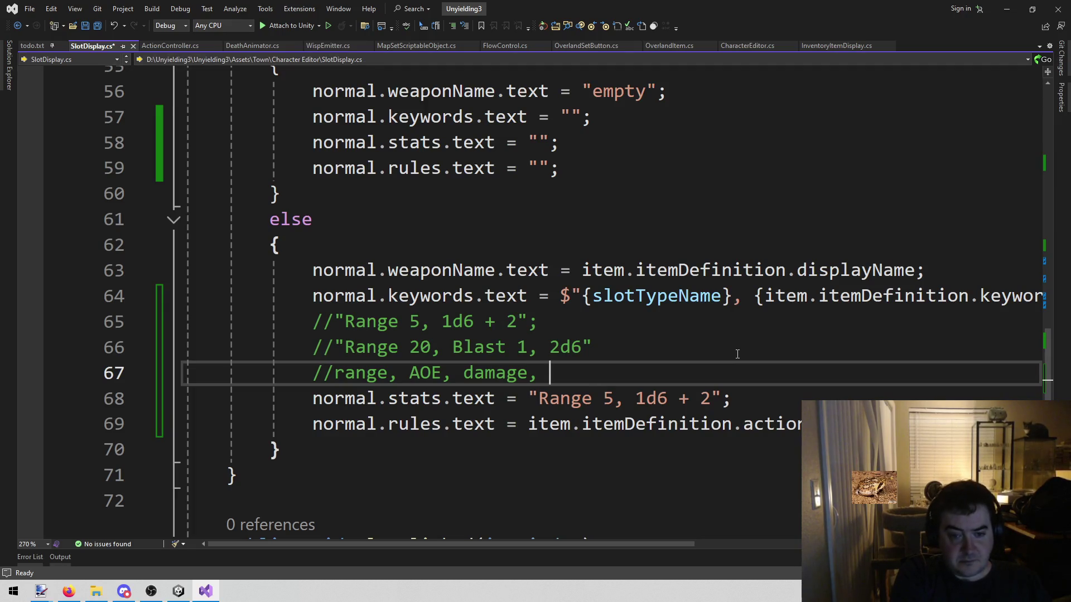
type(" loose keywrd")
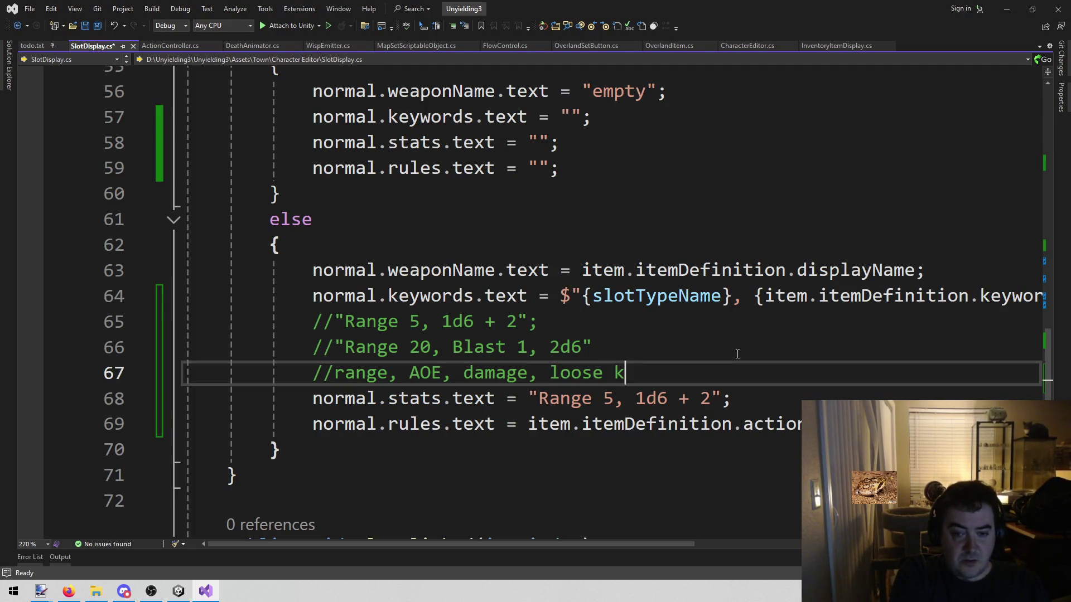
key("BackSpace")
key("BackSpace")
type("ords")
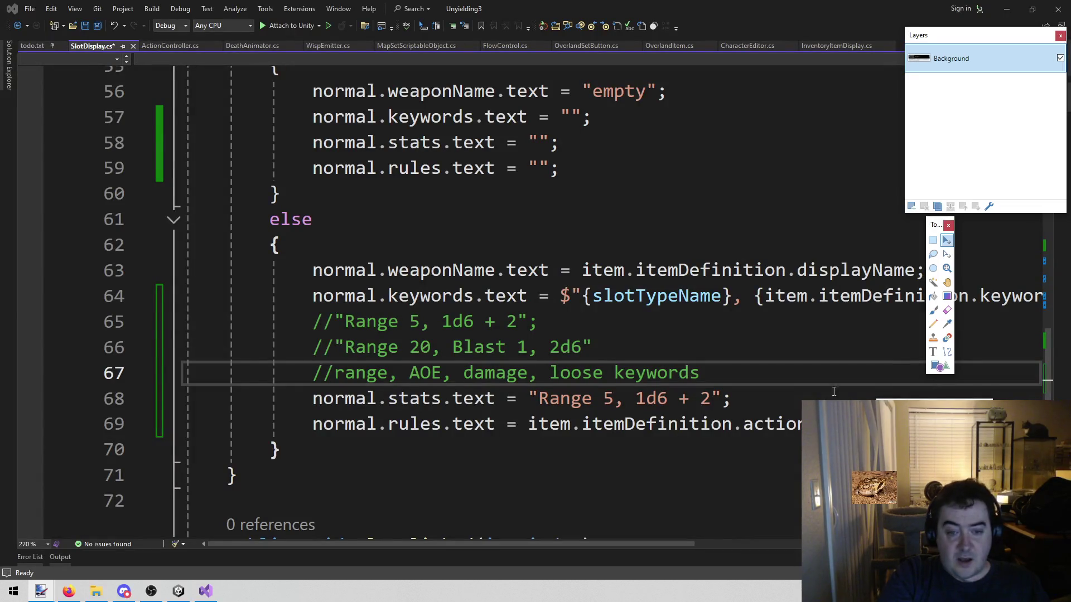
left_click(717, 380)
key("ctrl+shift+Left")
key("ctrl+shift+Left")
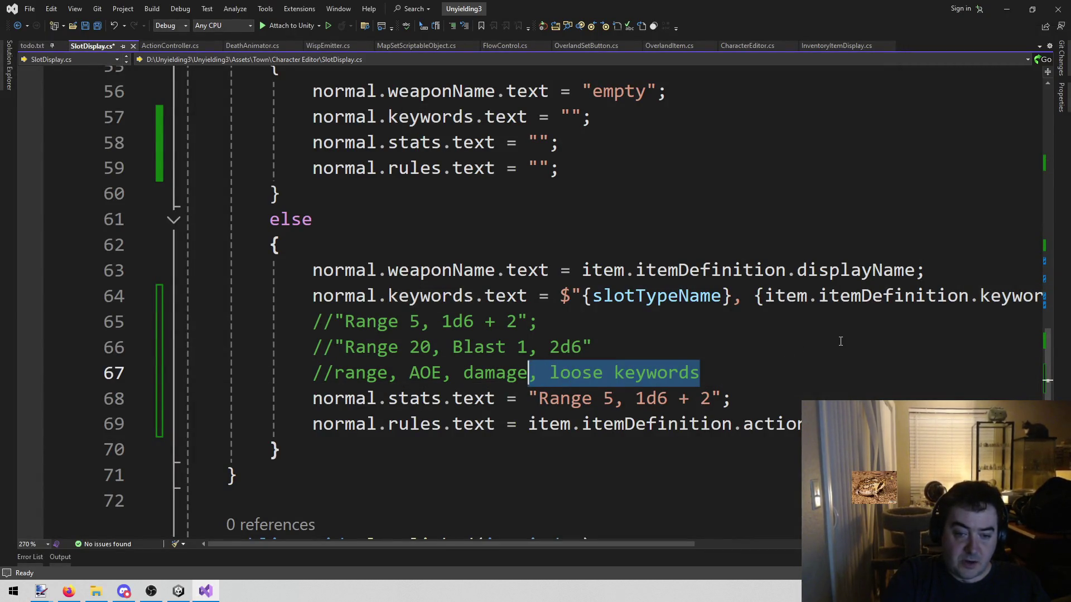
Step: Trim the comment to "range, AOE, damage" and leave an empty line below it
key("BackSpace")
key("BackSpace")
key("BackSpace")
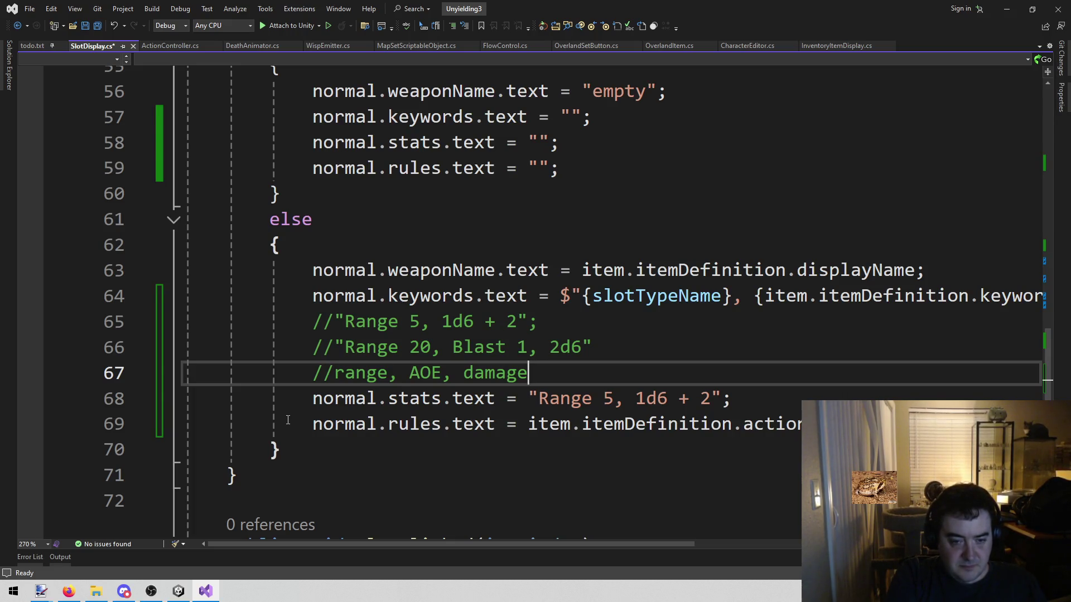
key("Return")
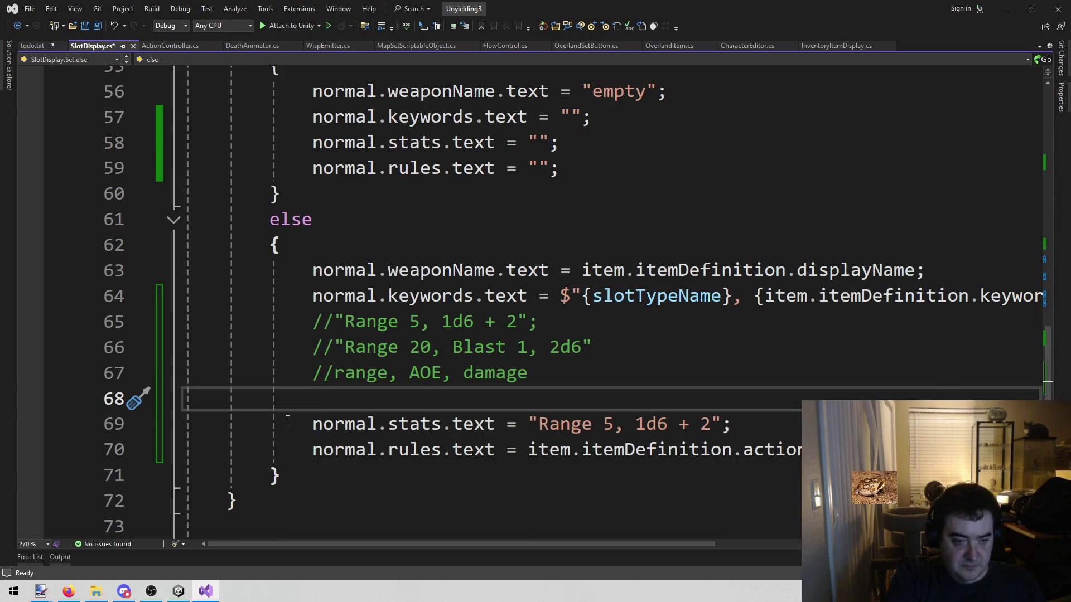
type("//")
key("BackSpace")
key("BackSpace")
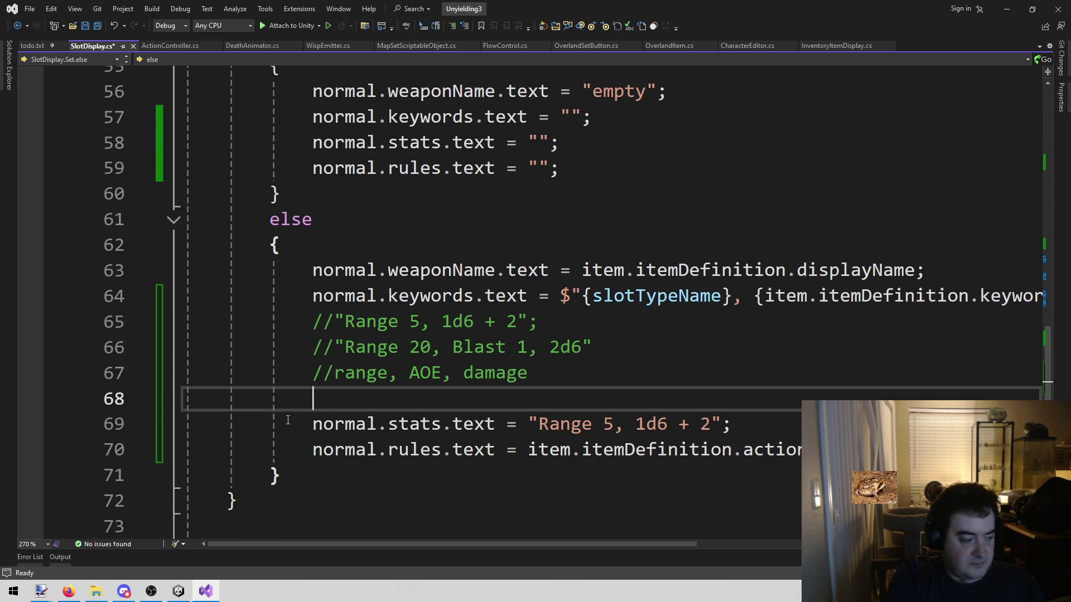
left_click(178, 592)
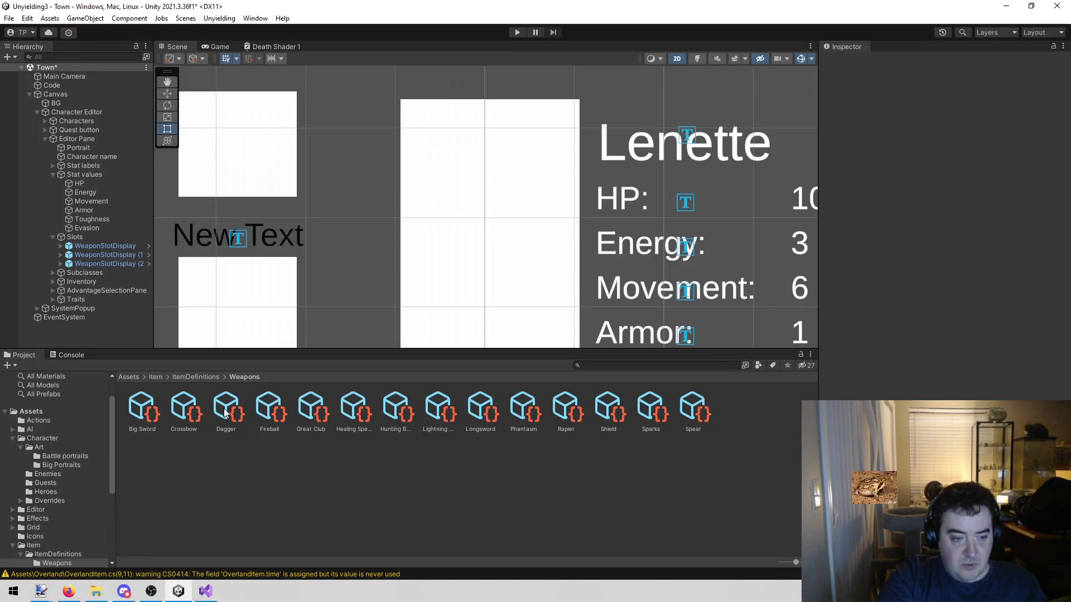
left_click(651, 411)
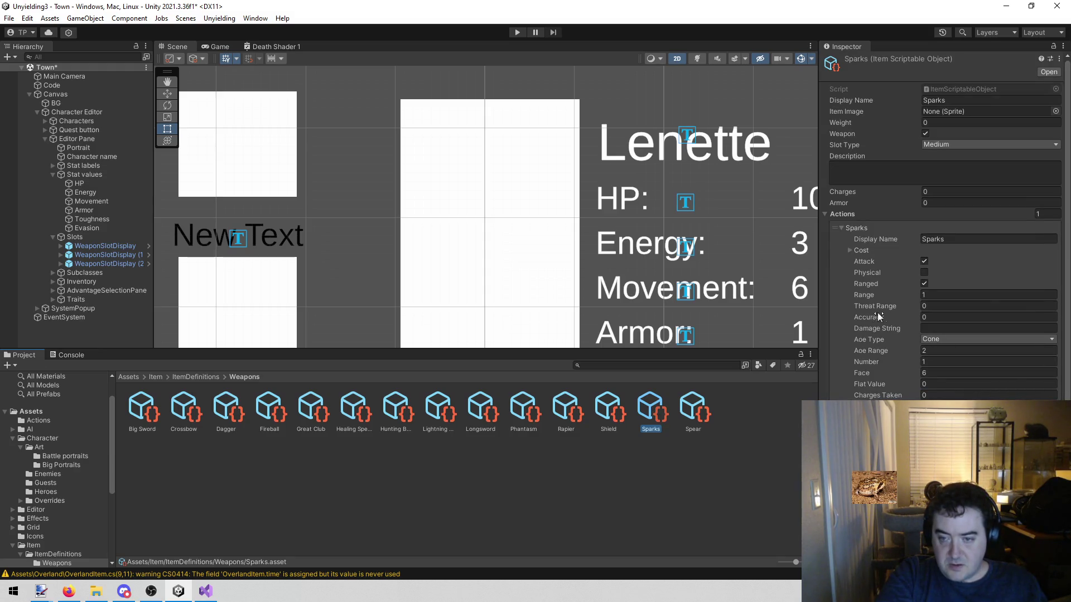
left_click(577, 404)
left_click(610, 399)
left_click(932, 340)
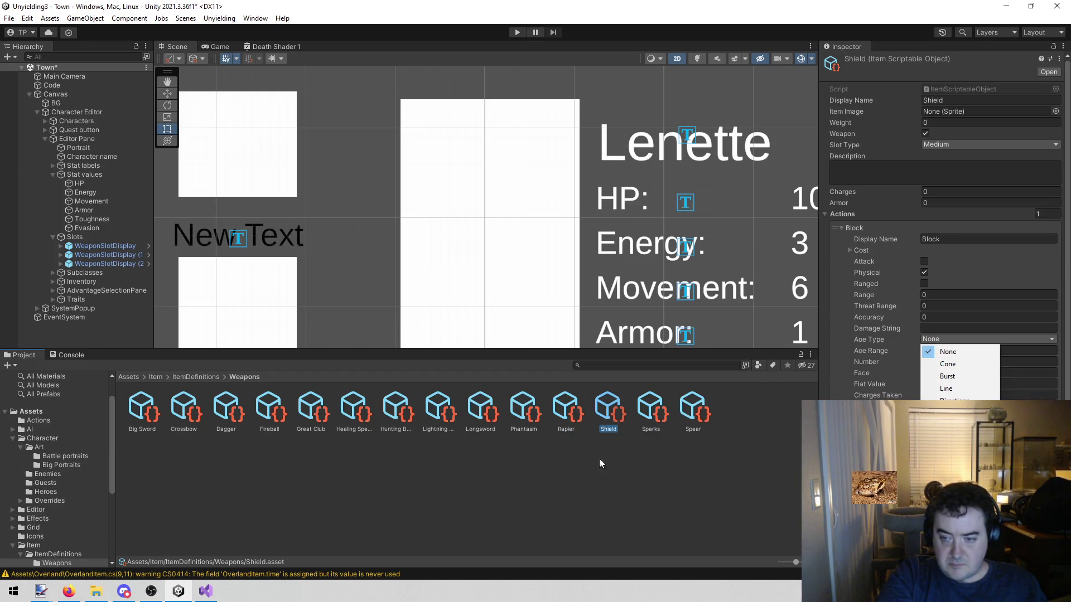
left_click(576, 472)
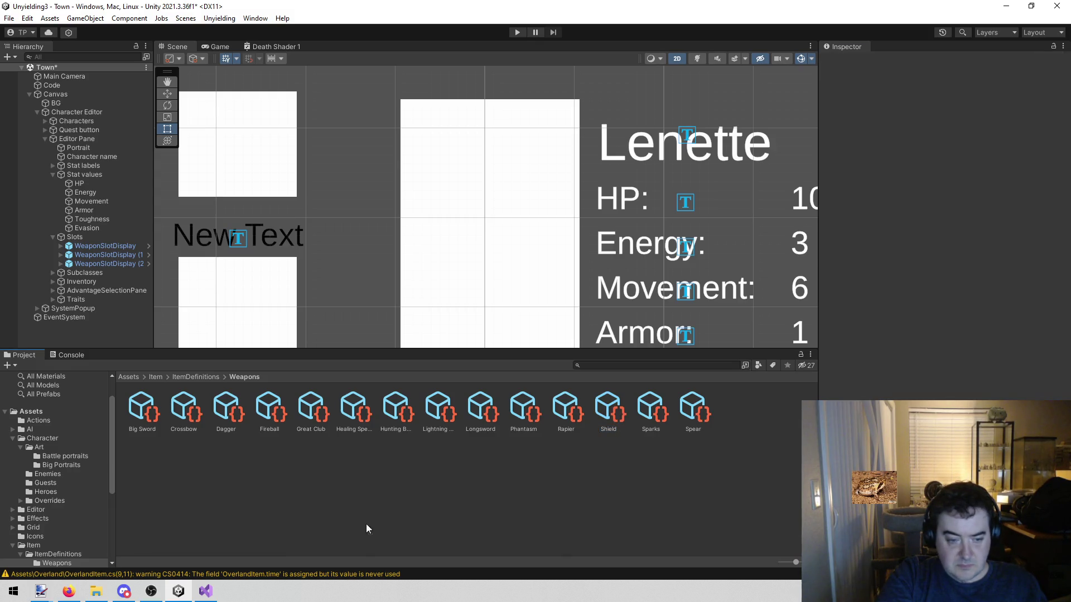
left_click(196, 595)
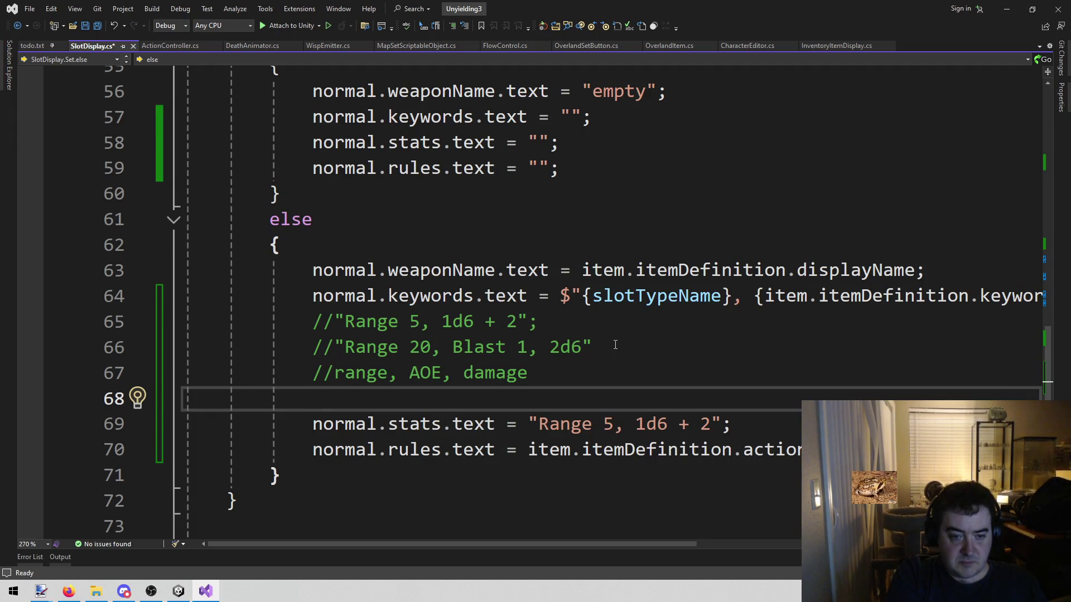
Step: Delete the half-written 'string range' declaration
type("string range")
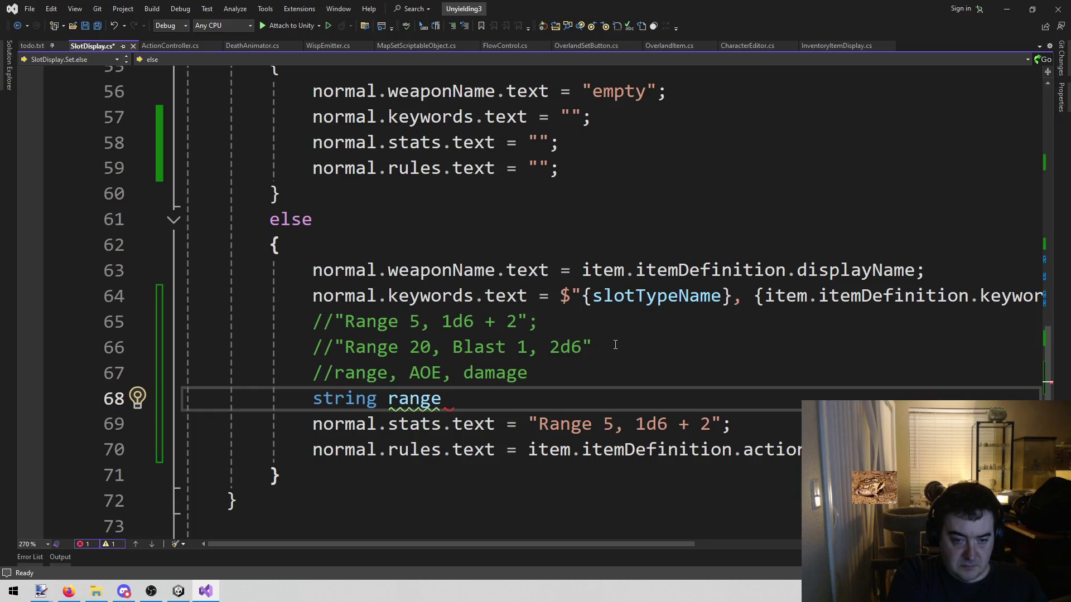
key("shift+Home")
key("BackSpace")
key("BackSpace")
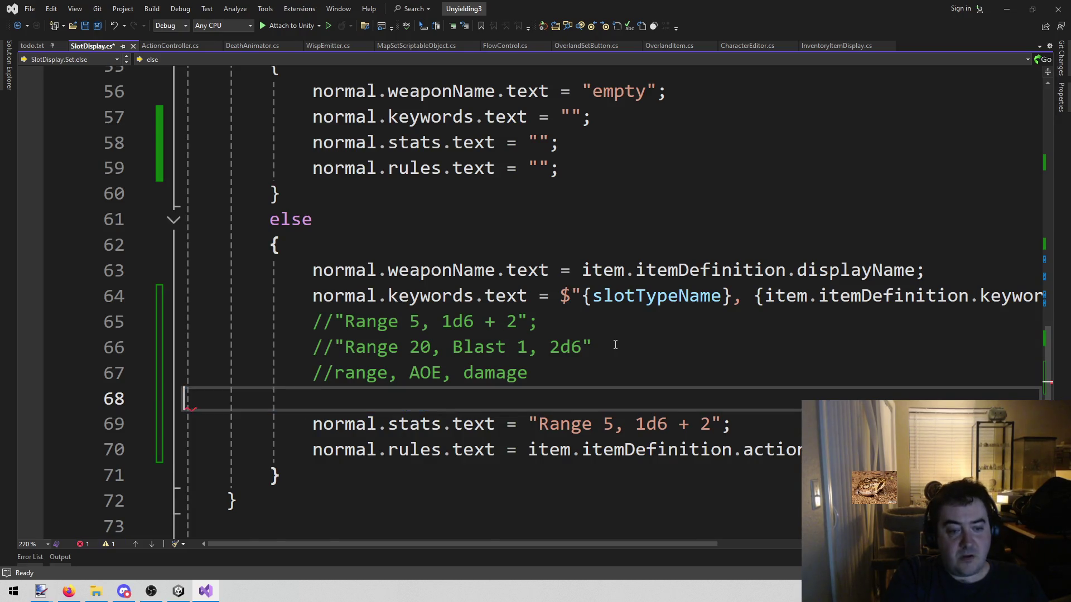
Step: Add public string GetRangeString() returning "" below the Set method, and save
scroll(517, 317, "down", 2)
left_click(406, 347)
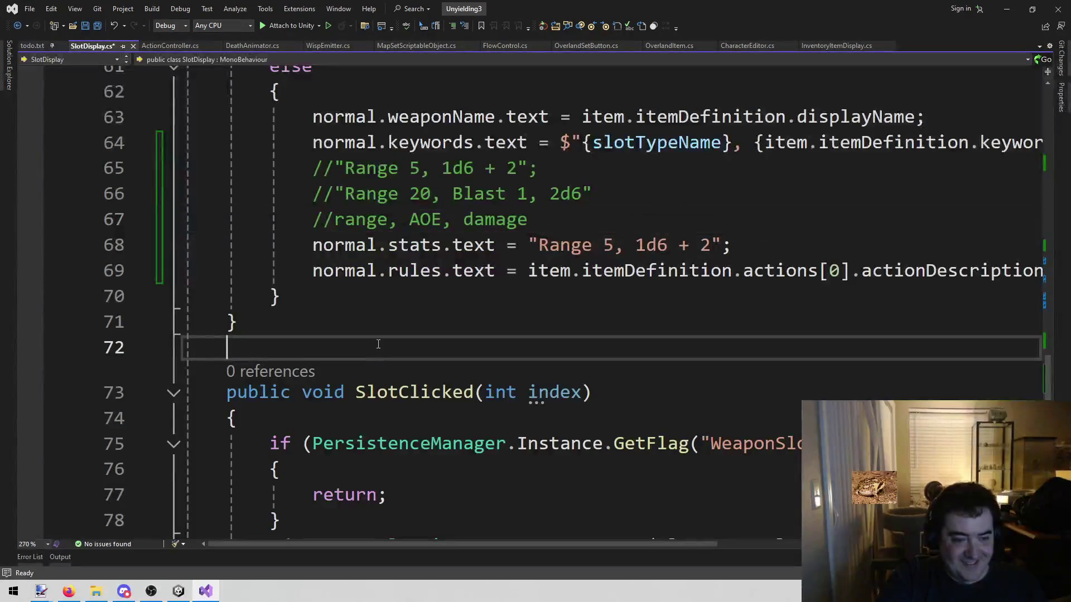
key("Return")
key("Return")
key("Up")
type("public ")
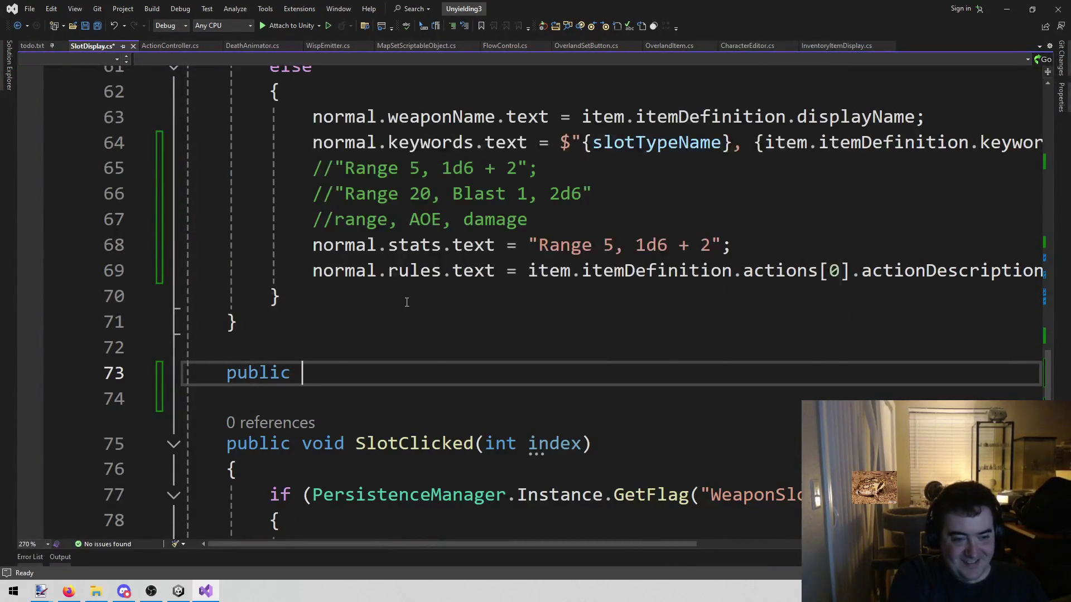
type("string GetRang")
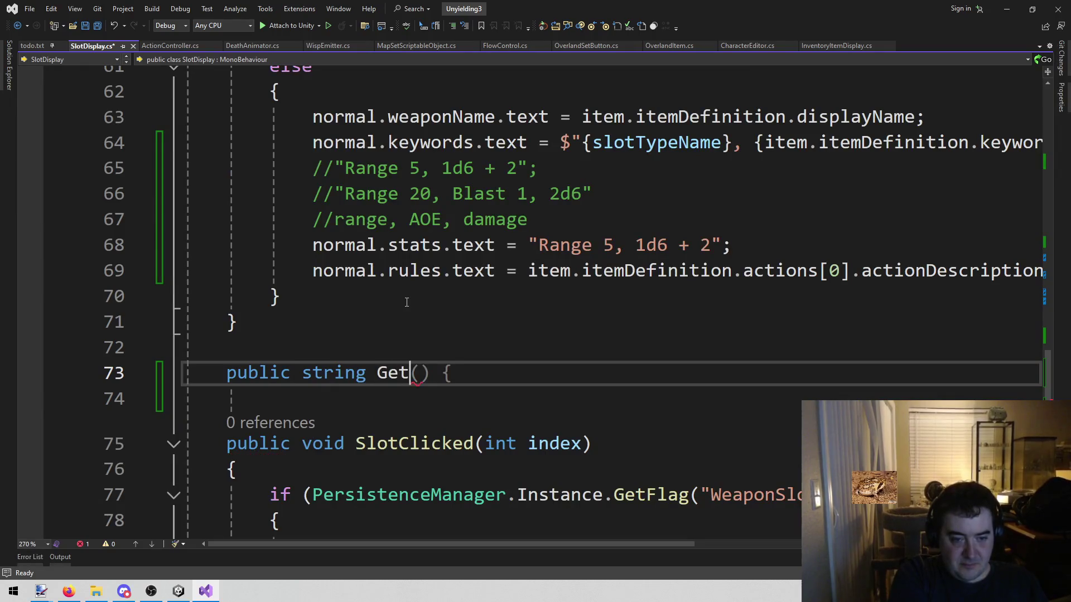
type("eString")
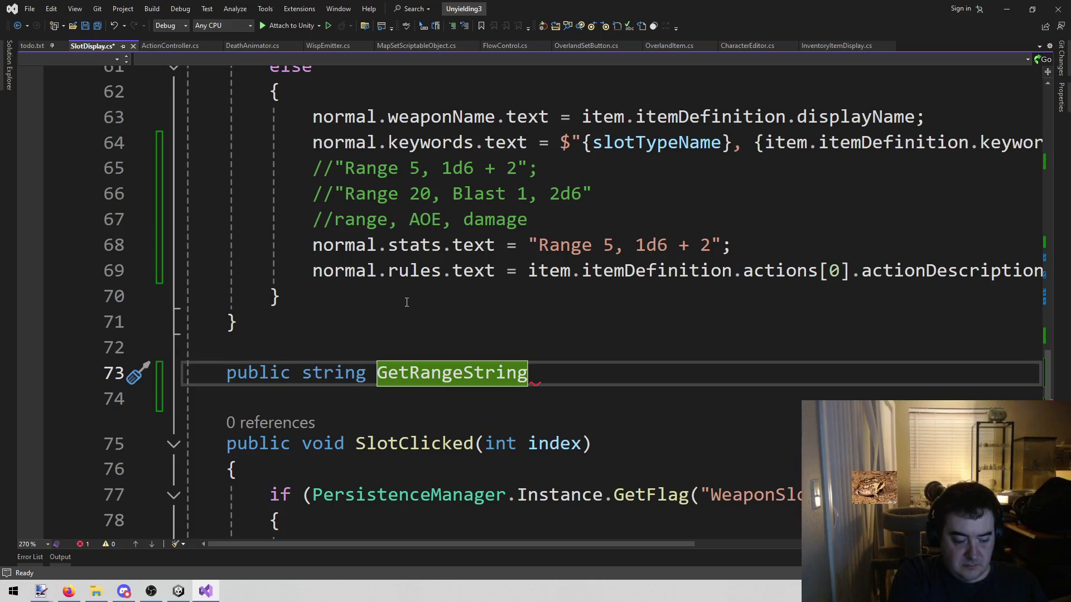
type("(")
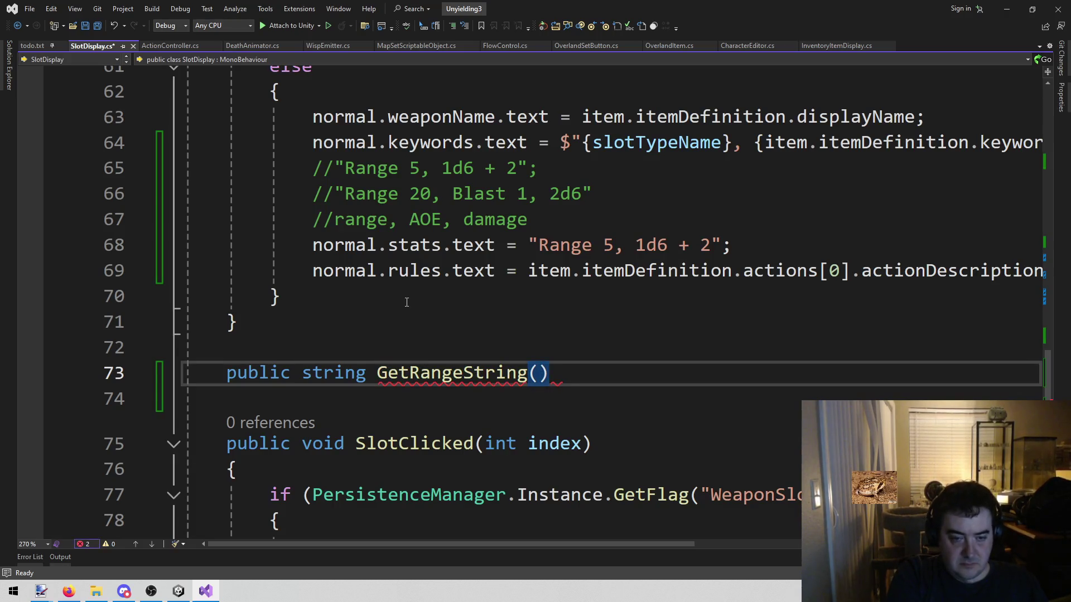
type(")")
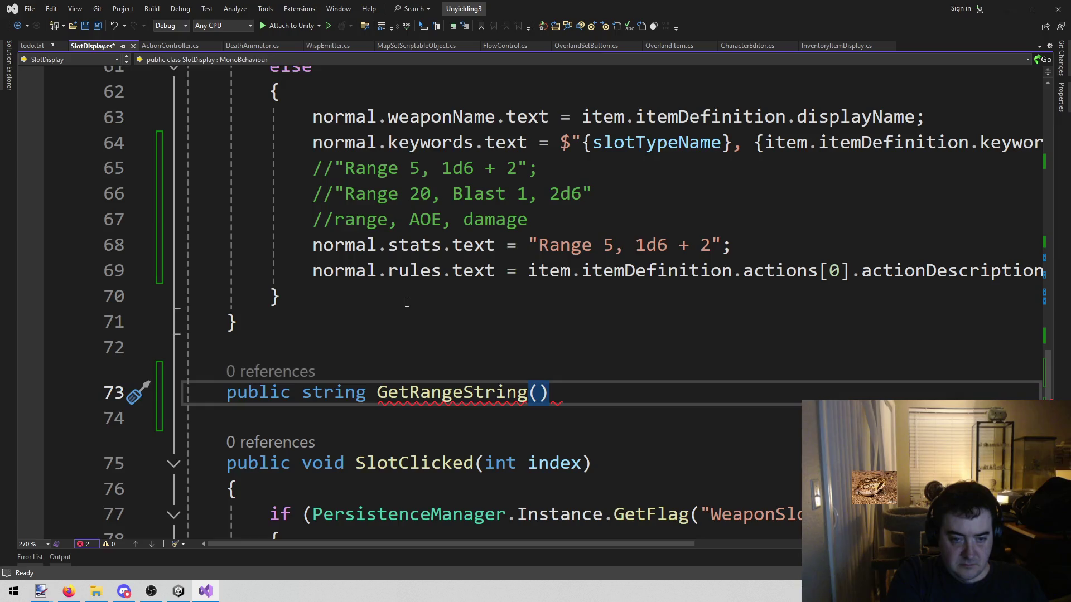
key("Return")
type("{")
key("Return")
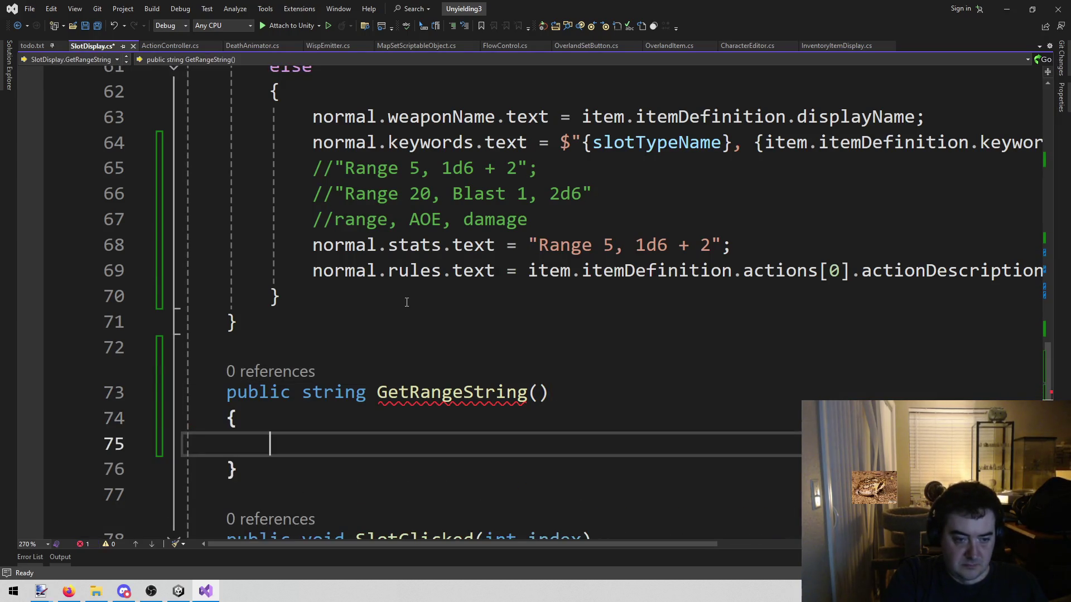
type("return \"\";")
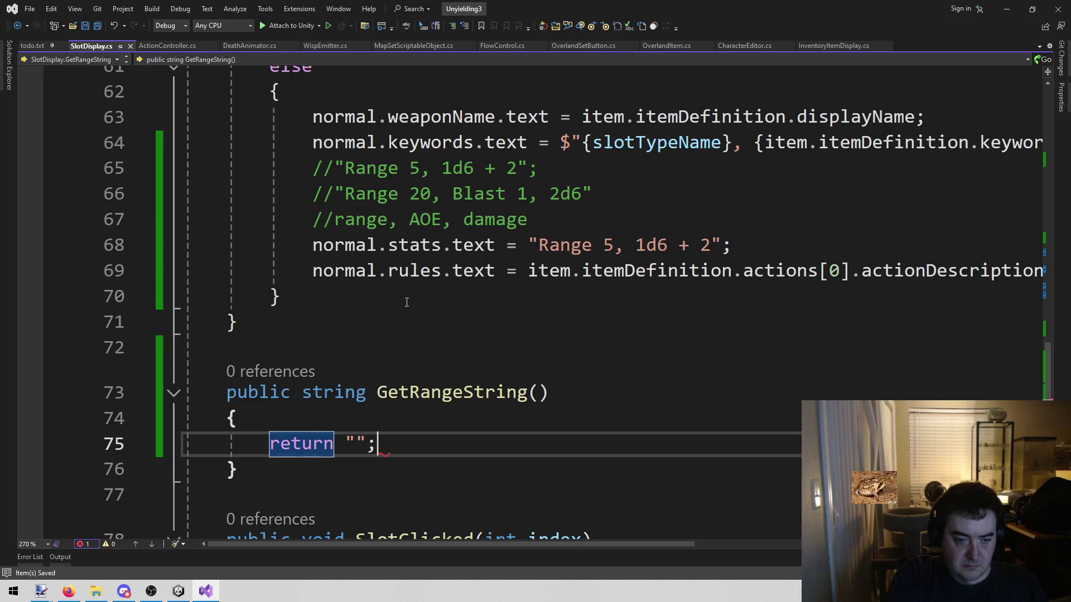
key("Down")
key("ctrl+s")
key("Return")
key("Return")
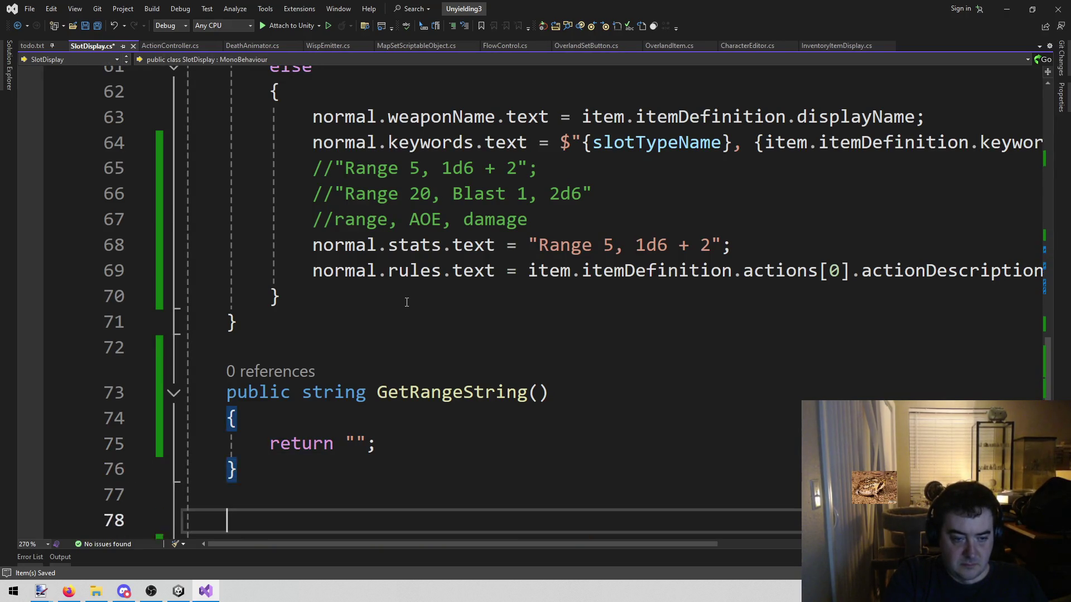
Step: Add a public string GetAoEString() method below GetRangeString that returns an empty string
type("public string Get")
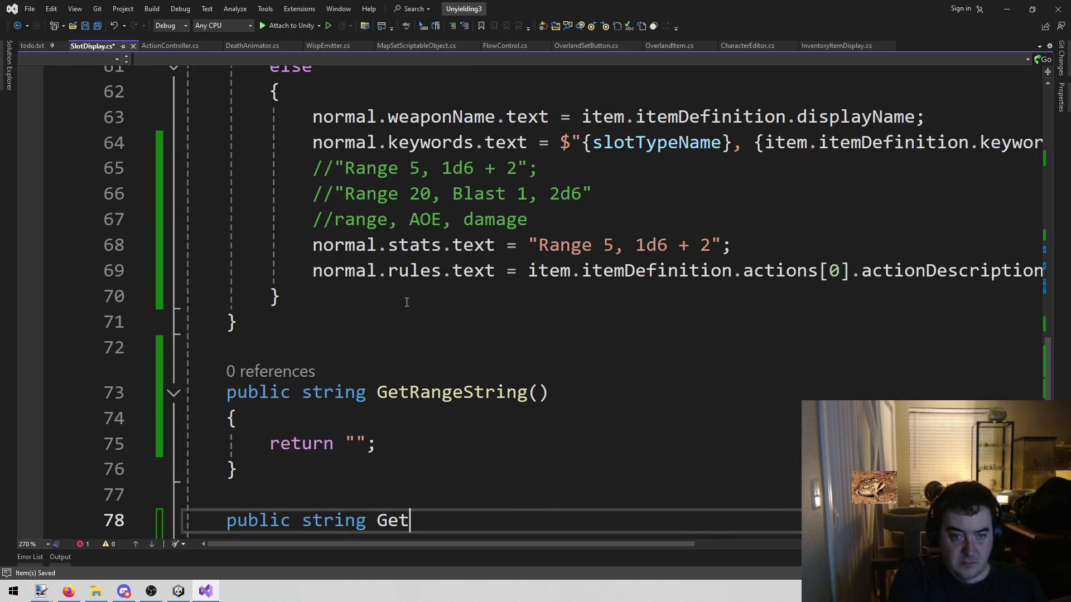
type("AoEStr")
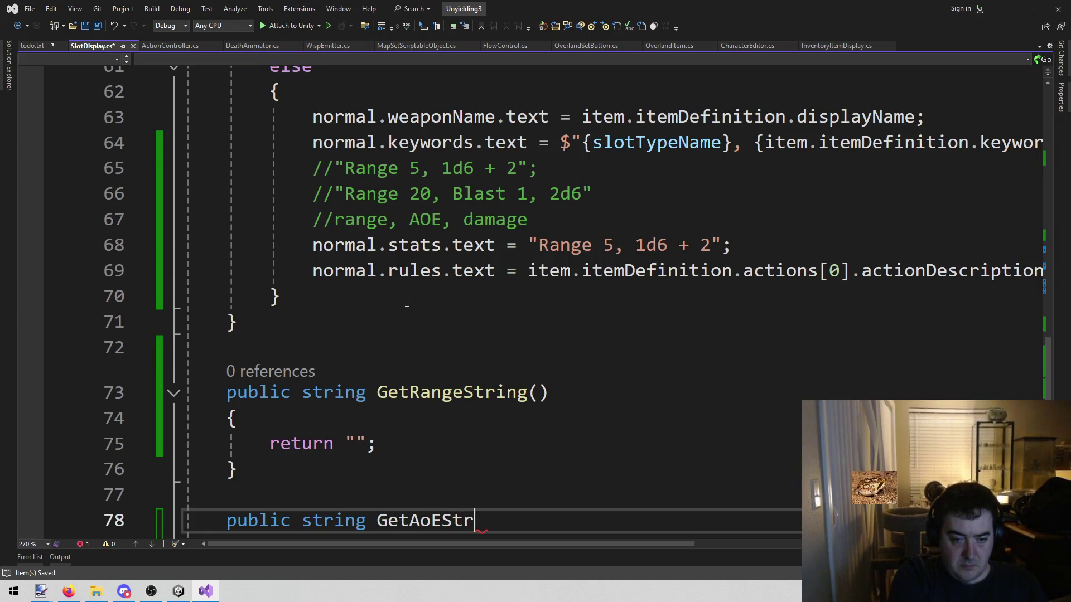
type("ing()")
key("Return")
type("{")
key("Return")
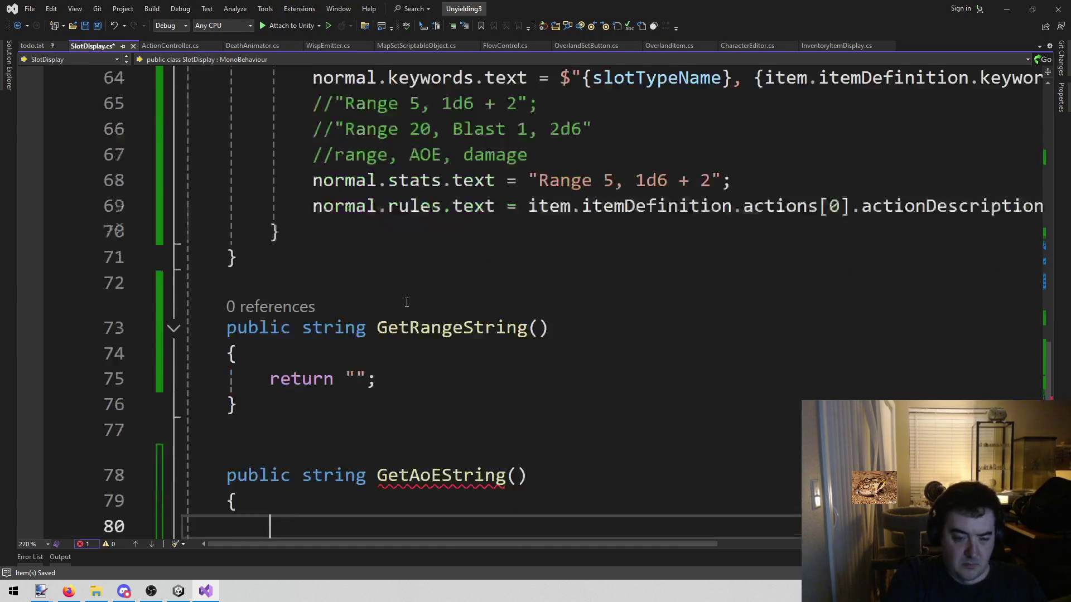
type("ret")
key("Tab")
type("\"\";l")
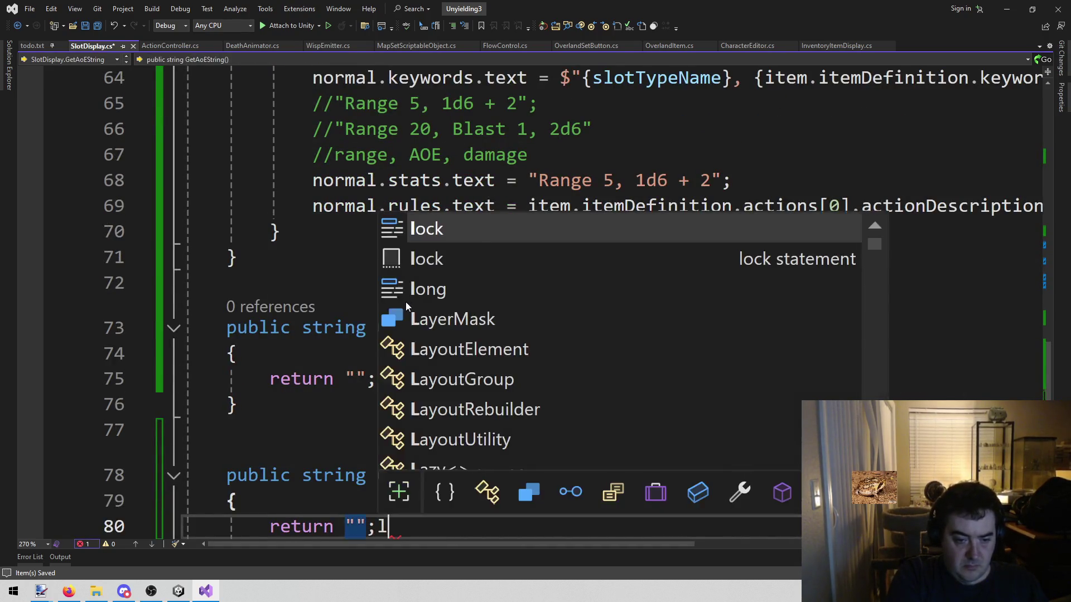
key("BackSpace")
key("Return")
type("}")
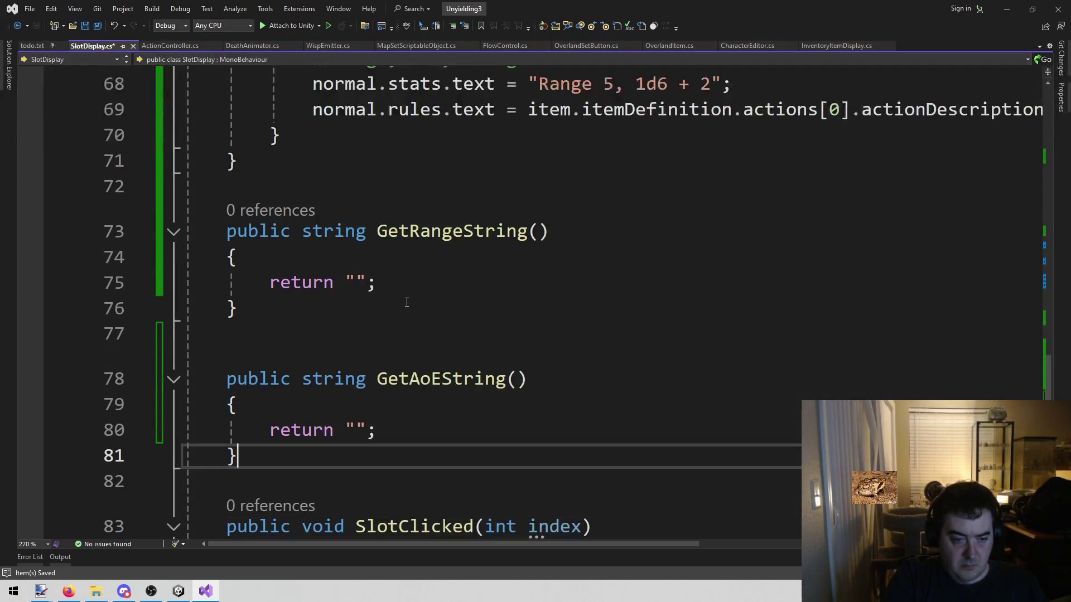
key("Return")
key("Return")
Step: Duplicate GetAoEString, rename the copy to GetDamageString, and save the file
key("Up")
key("Up")
key("Up")
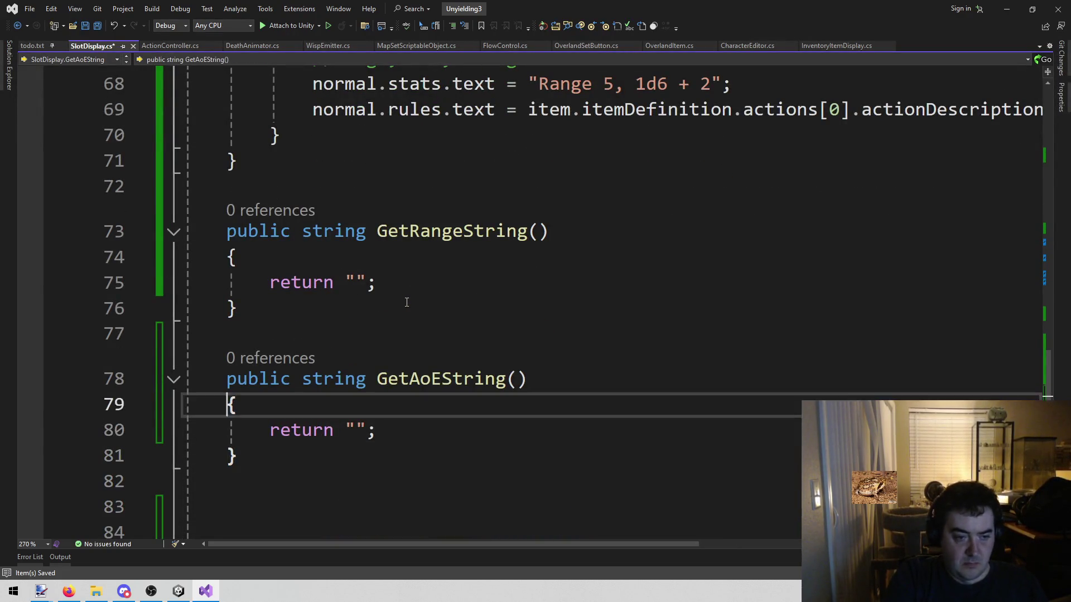
key("Up")
key("shift+Down")
key("shift+Down")
key("shift+Down")
key("ctrl+c")
key("Down")
key("Down")
key("ctrl+v")
key("Up")
key("End")
key("Left")
key("Left")
key("Left")
key("ctrl+r")
key("ctrl+r")
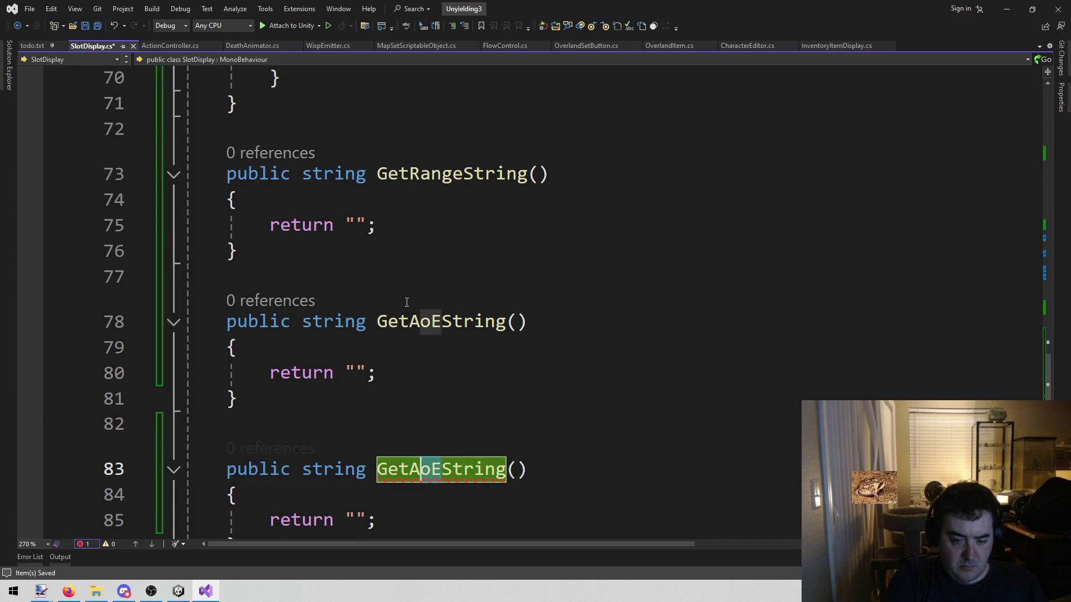
key("BackSpace")
key("BackSpace")
type("Damage")
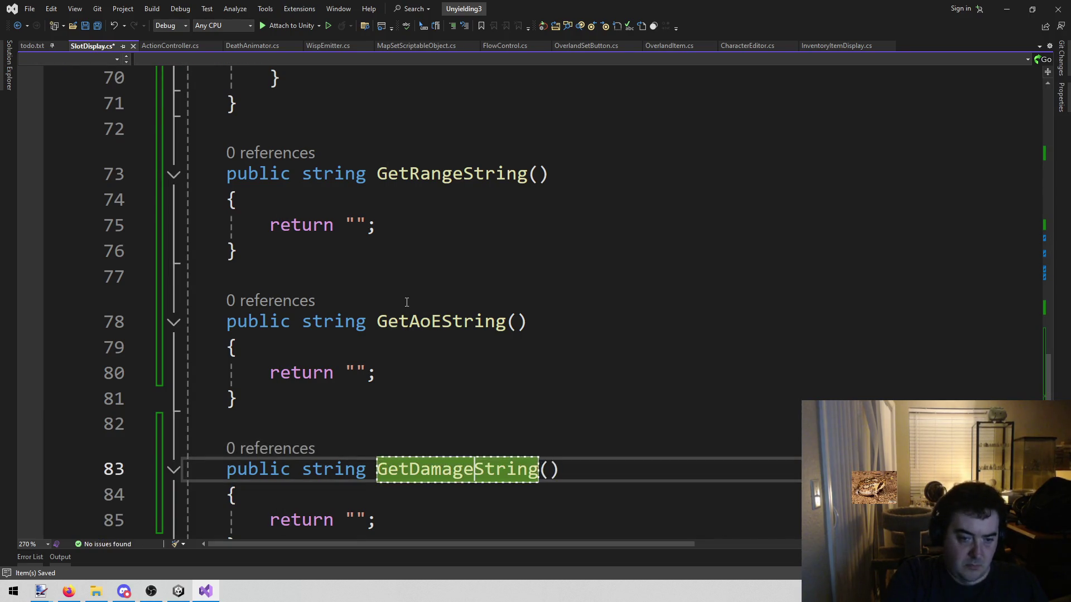
key("ctrl+s")
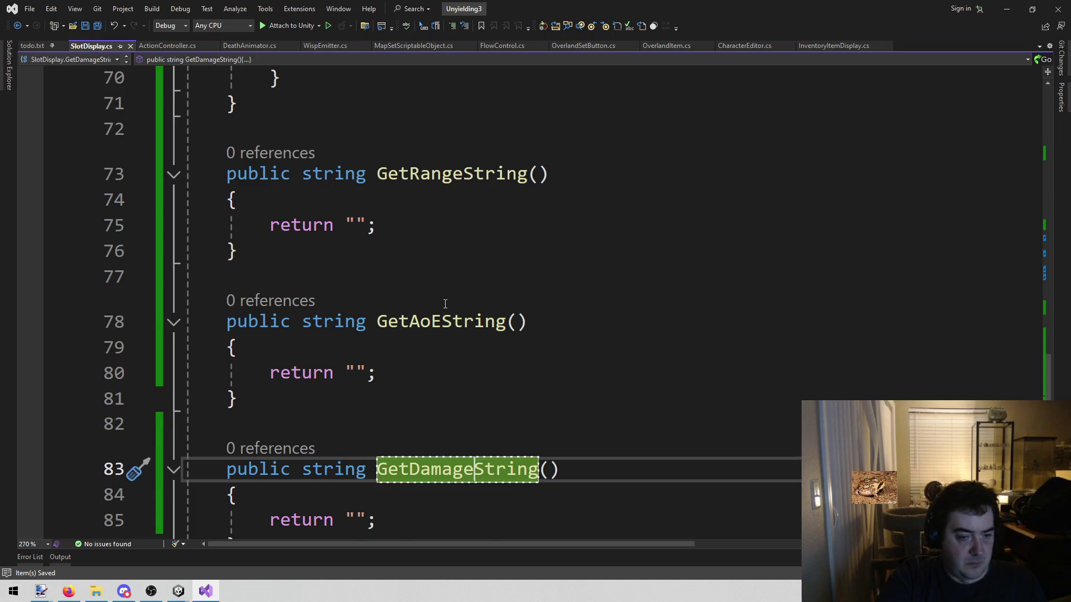
scroll(444, 304, "down", 1)
scroll(449, 368, "up", 3)
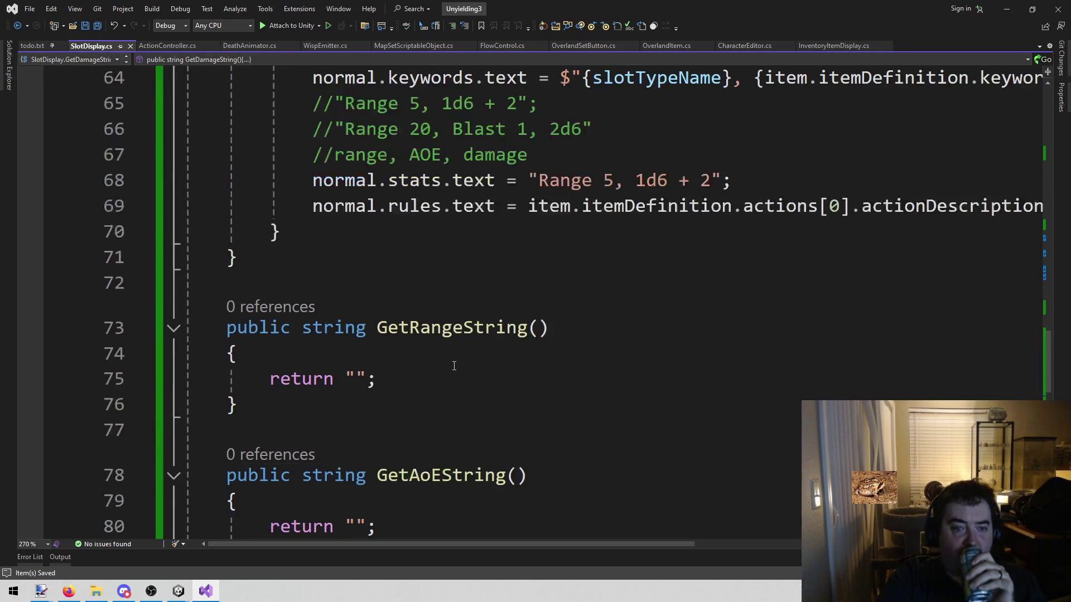
scroll(454, 366, "up", 2)
scroll(454, 366, "down", 2)
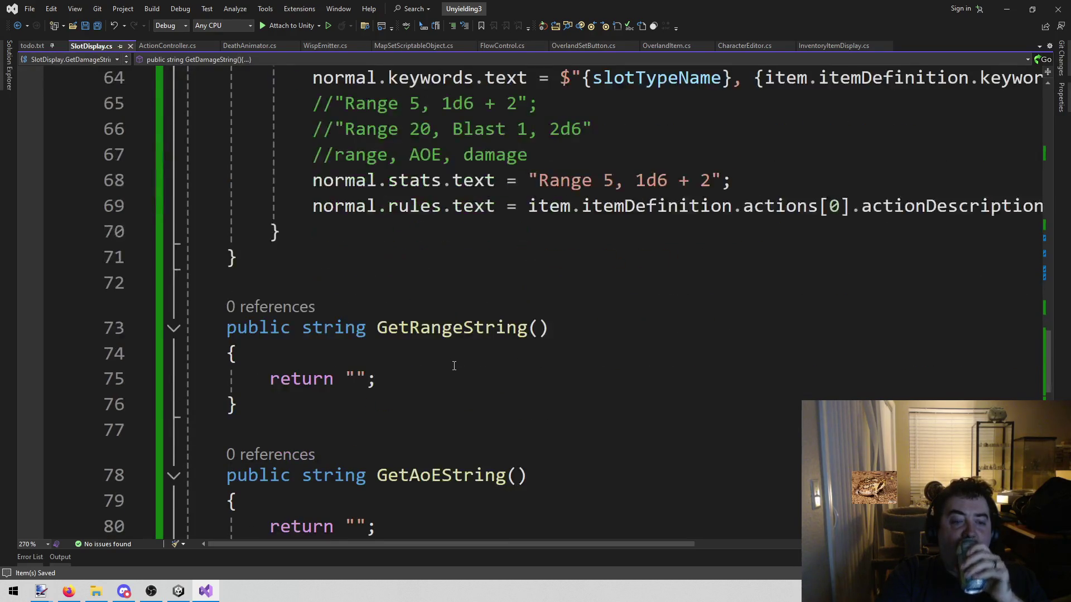
scroll(516, 382, "up", 1)
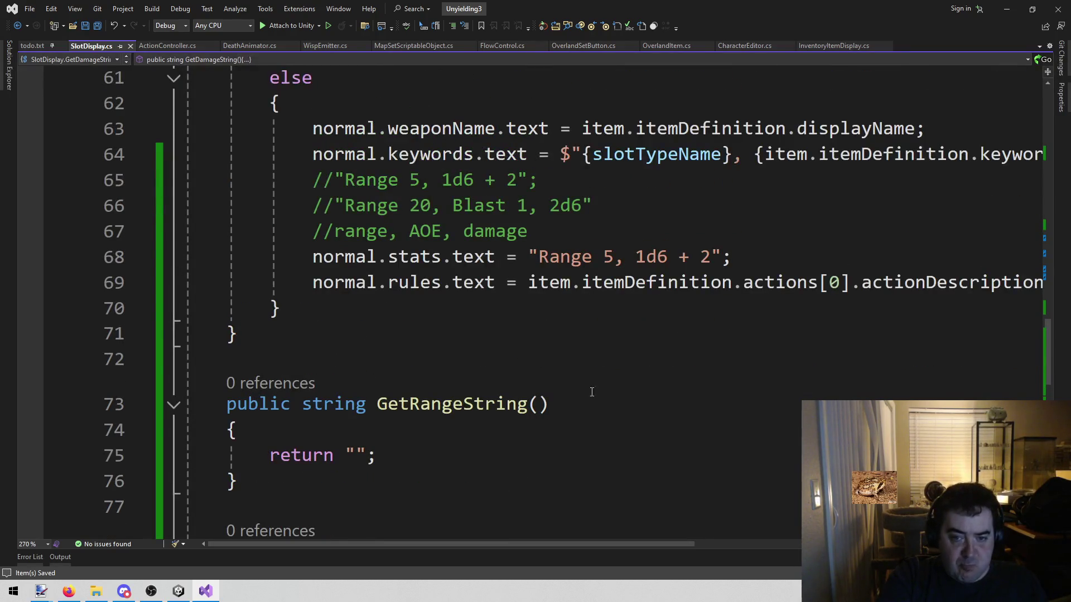
double_click(549, 283)
left_click(549, 309)
scroll(548, 335, "up", 1)
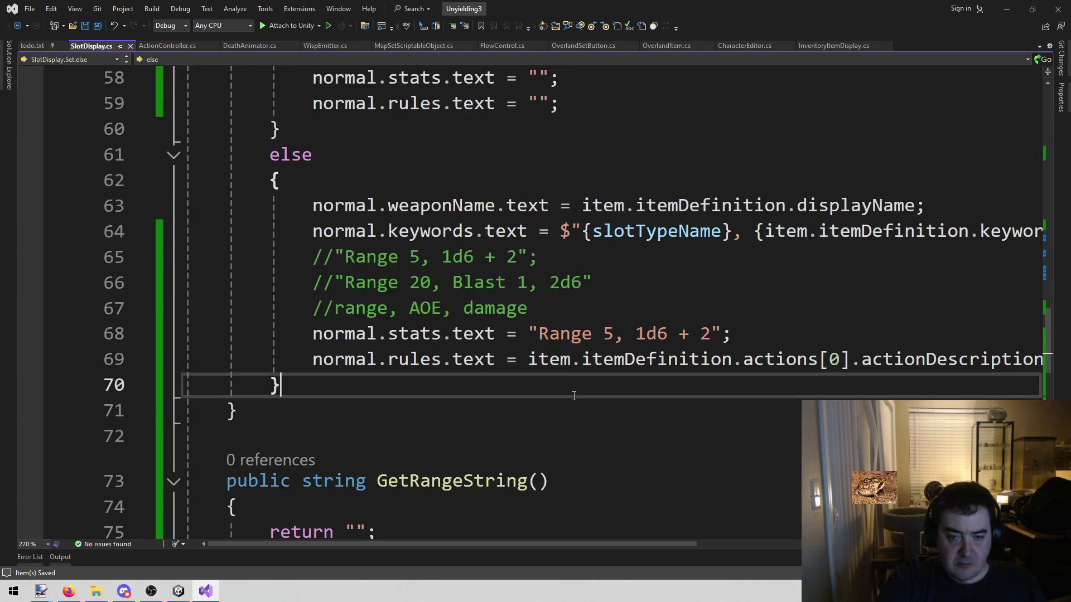
left_click(530, 360)
mouse_move(530, 363)
left_mouse_down()
mouse_move(742, 363)
mouse_move(729, 364)
left_mouse_up()
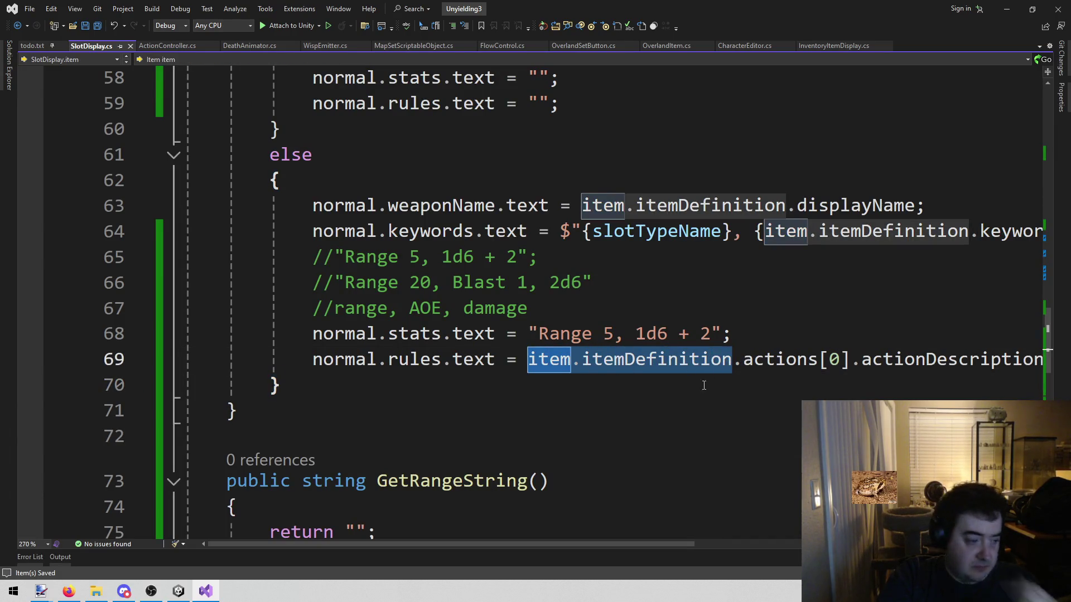
left_click(689, 360)
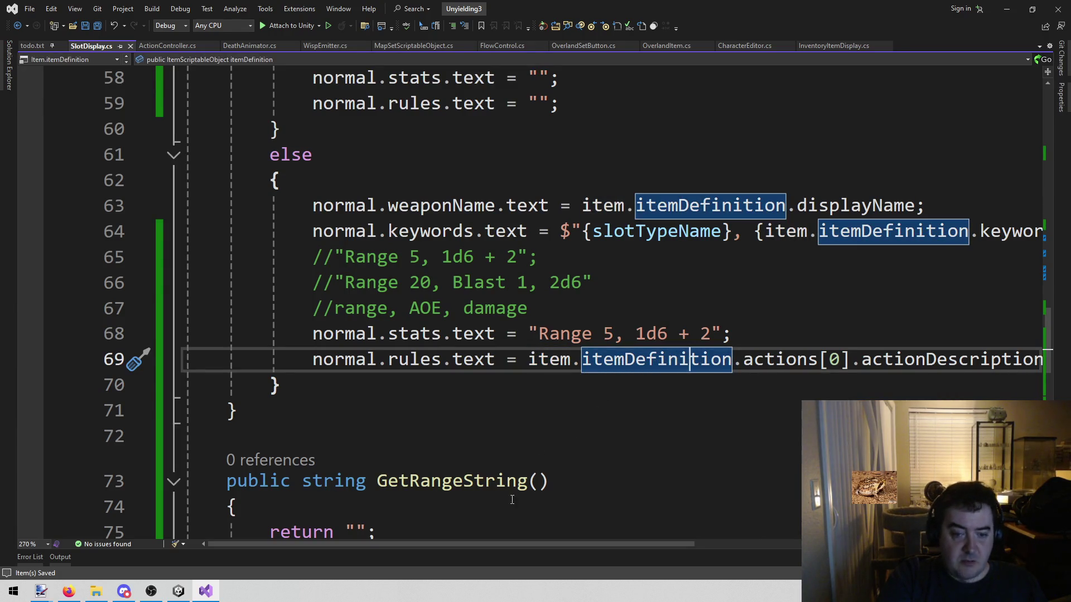
scroll(591, 413, "down", 2)
left_click(537, 328)
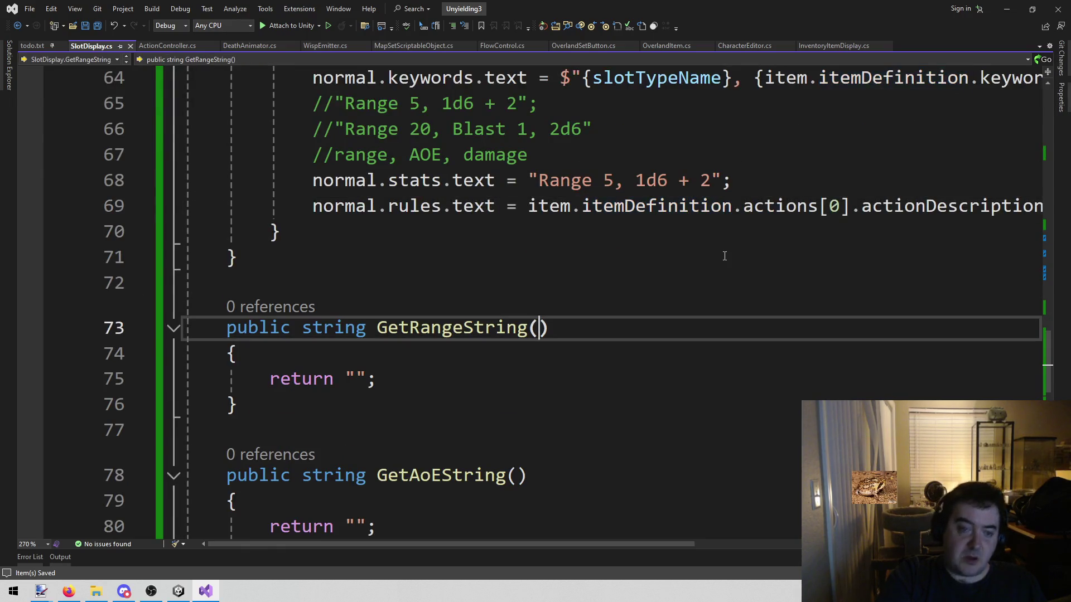
Step: Give GetRangeString, GetAoEString and GetDamageString an ItemScriptableObject itemScriptable parameter
type("Itemsc")
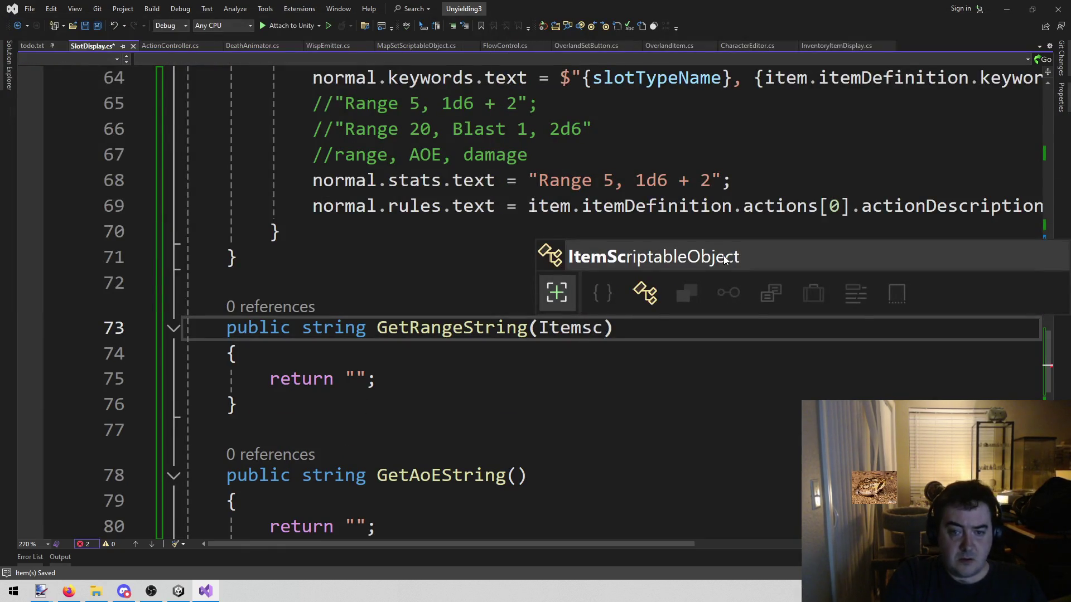
key("Tab")
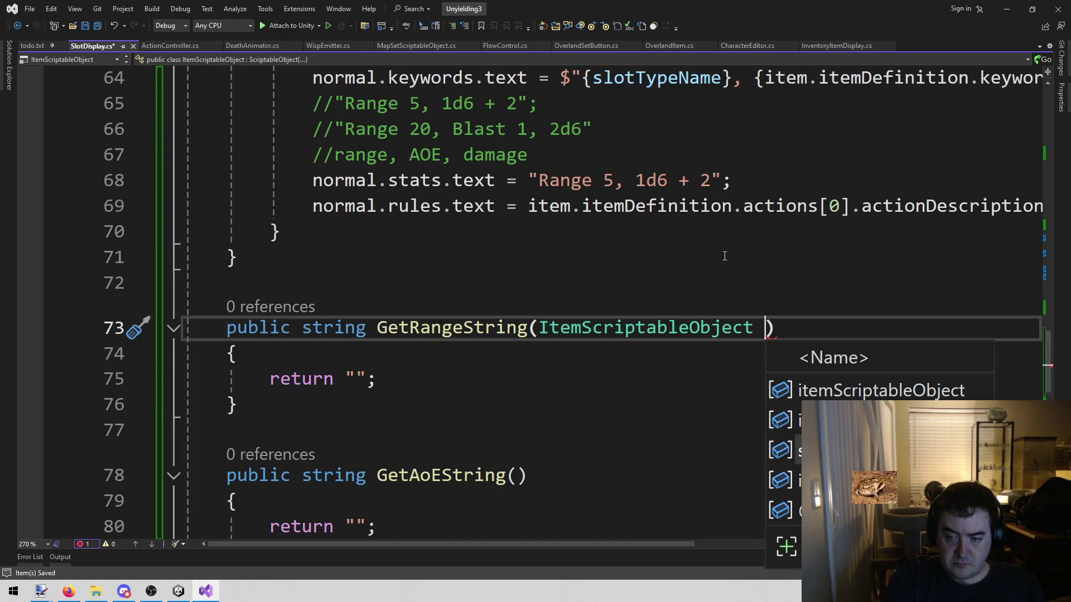
key("Tab")
key("ctrl+shift+Left")
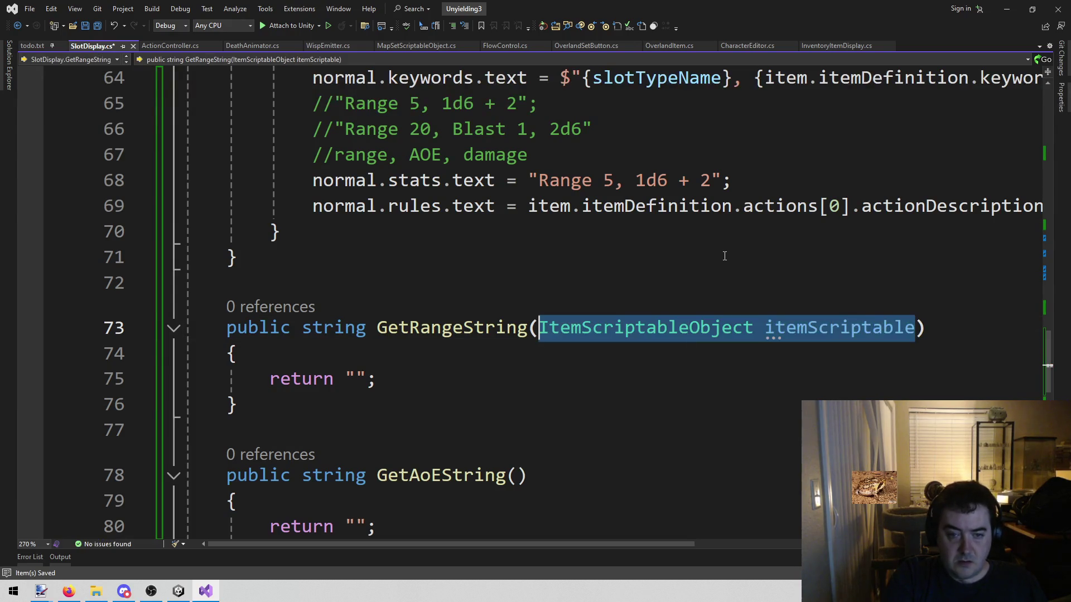
scroll(526, 256, "down", 2)
left_click(519, 322)
key("ctrl+v")
key("Down")
key("Down")
key("Down")
key("Left")
key("ctrl+v")
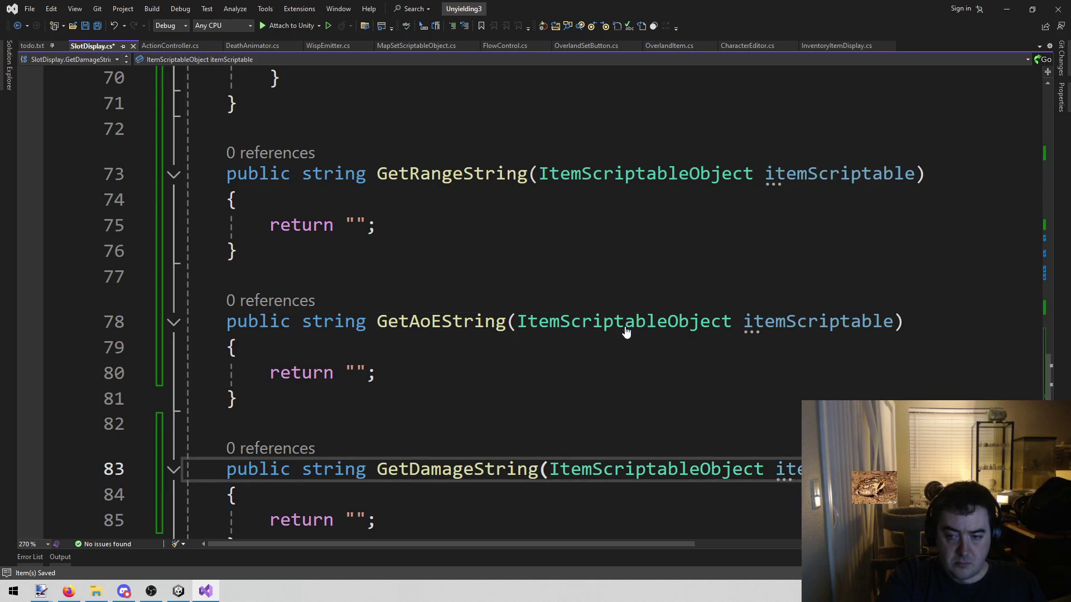
Step: Start a comment inside GetRangeString listing range, line, cone and threat
scroll(614, 329, "up", 2)
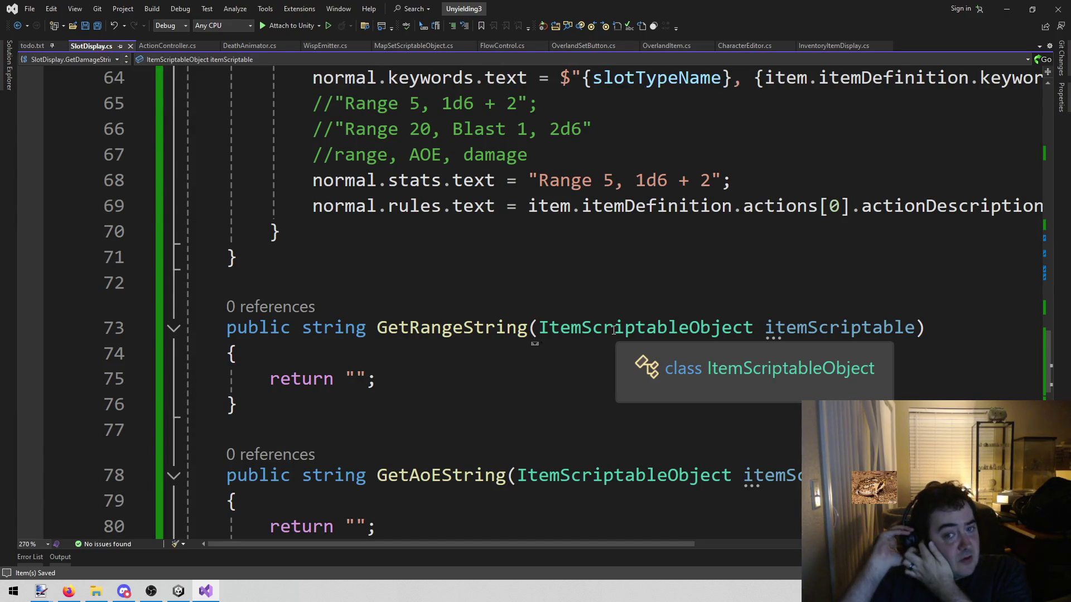
left_click(318, 355)
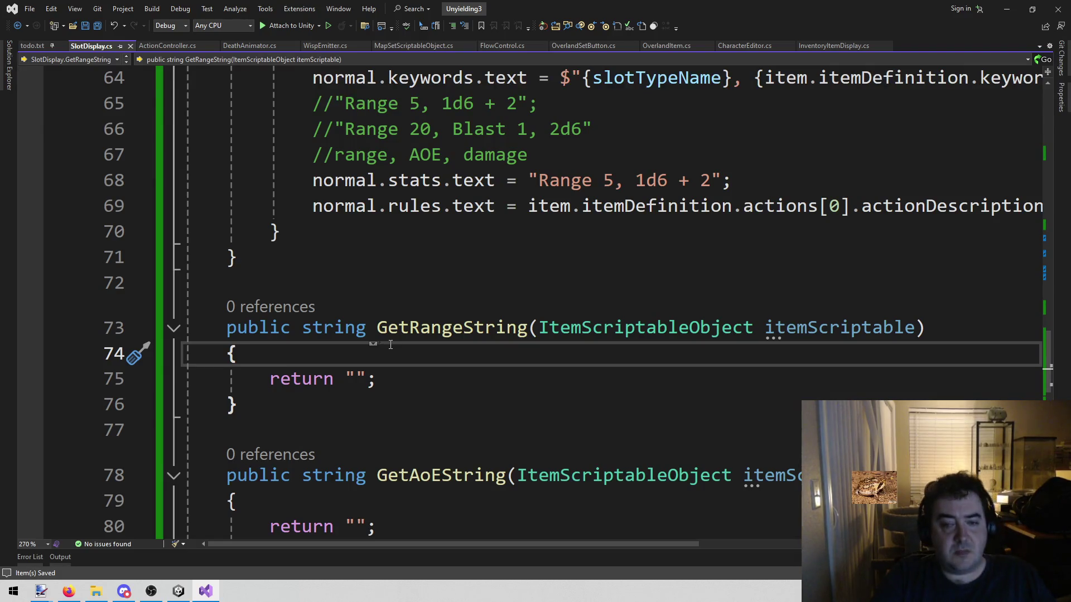
key("Return")
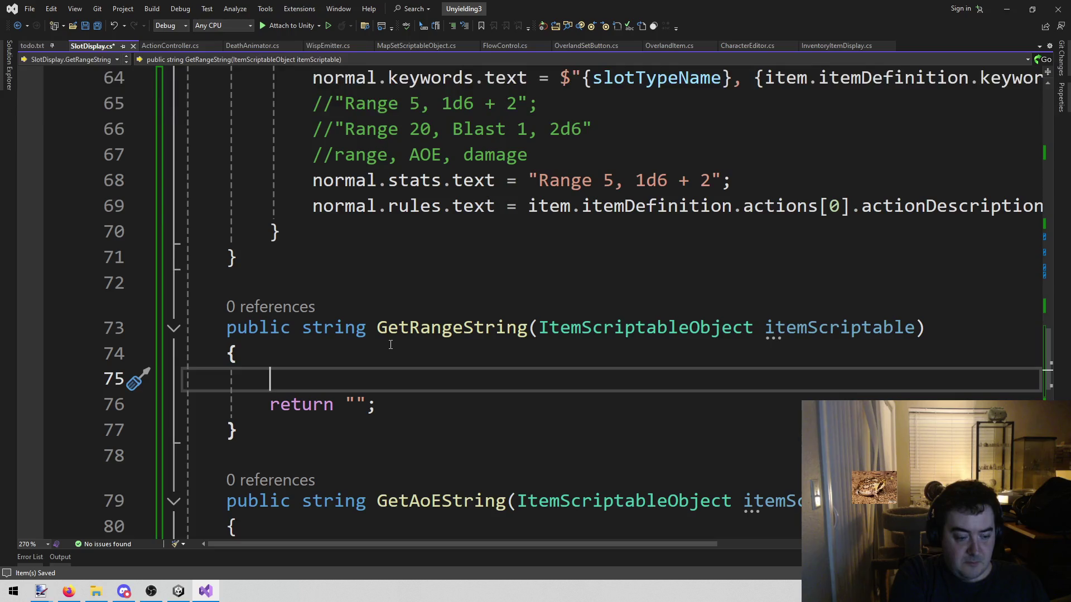
type("//")
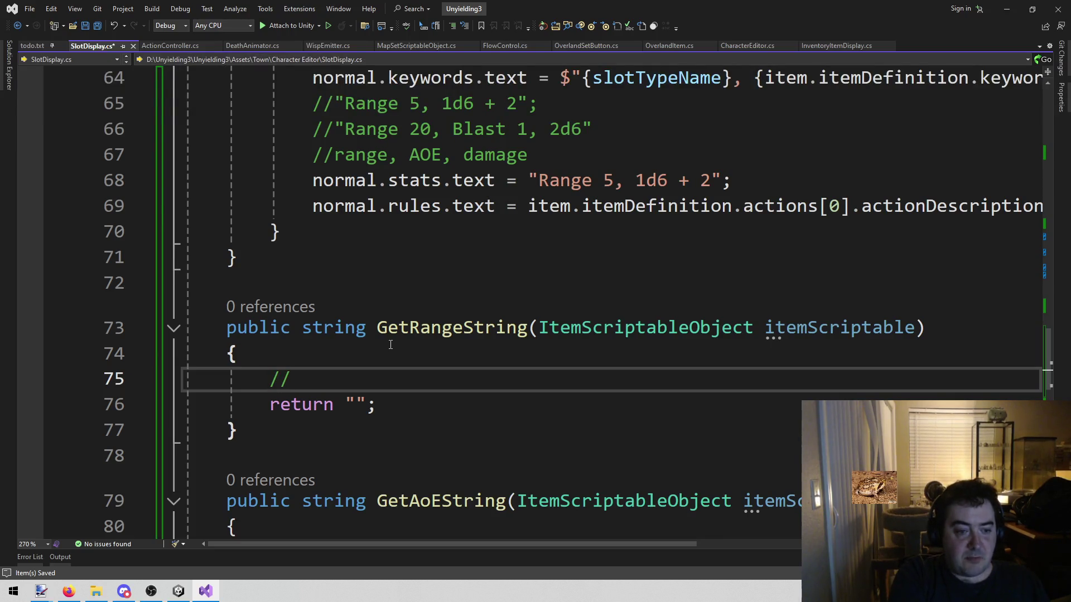
type("range")
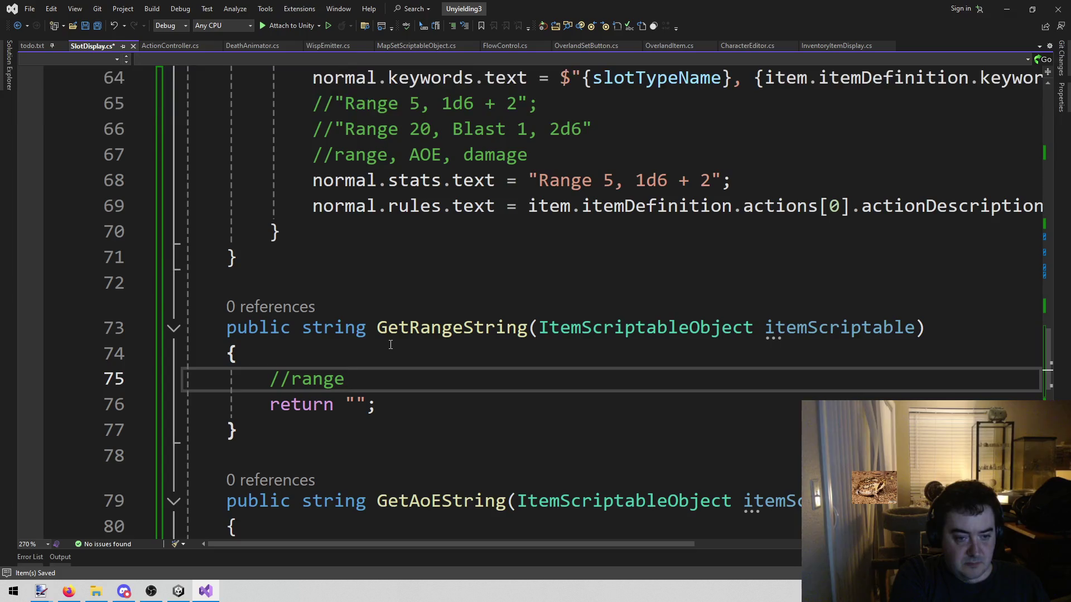
type(", line, c")
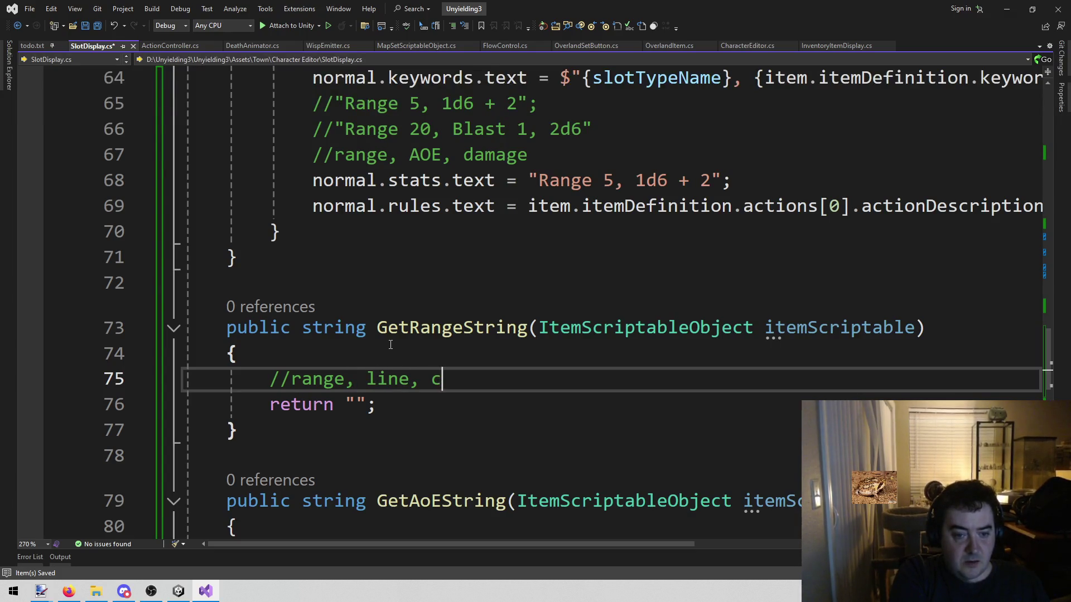
type("one")
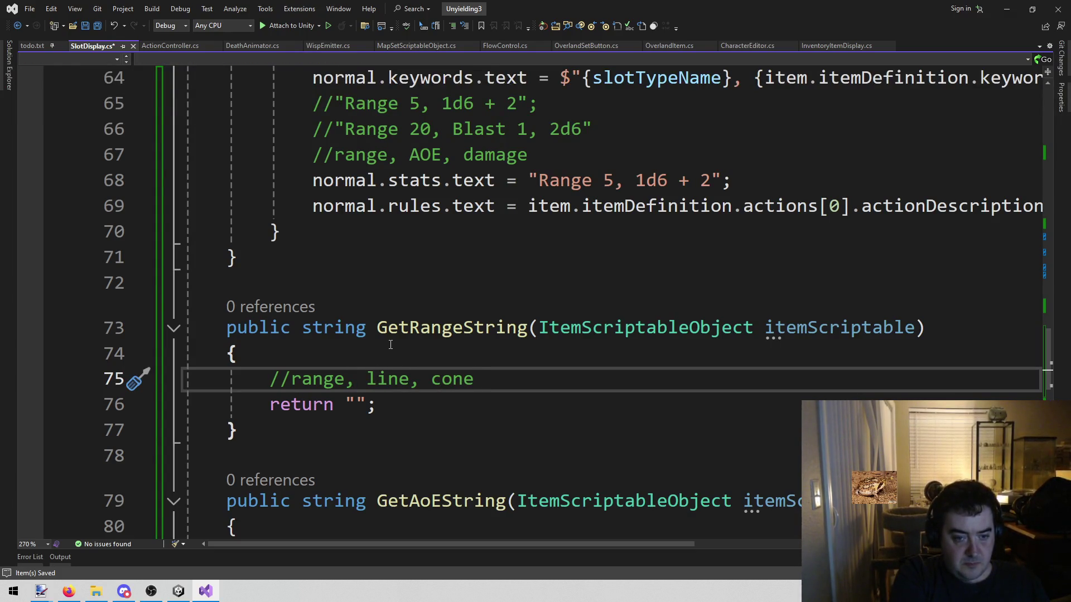
type(", thj")
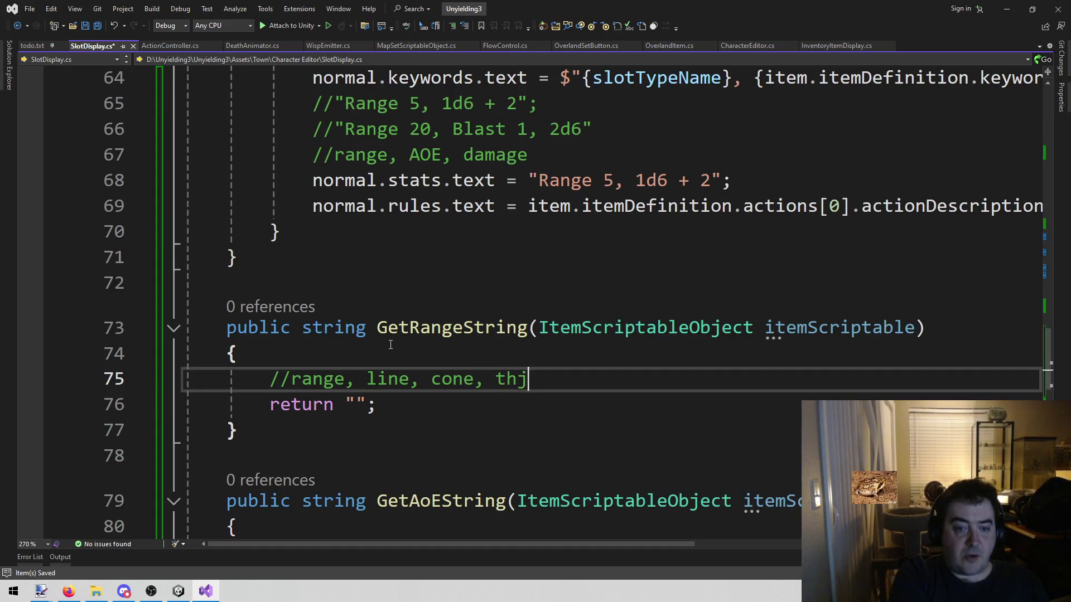
Step: Fix the comment to read '//range, line, cone, threat' and save SlotDisplay.cs
key("BackSpace")
type("reat")
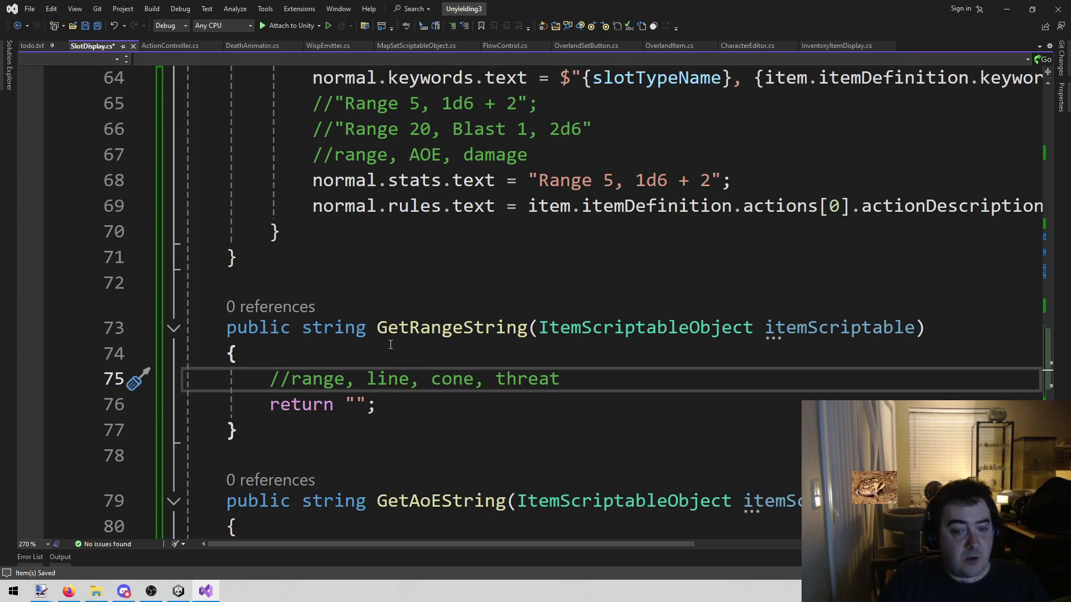
key("ctrl+s")
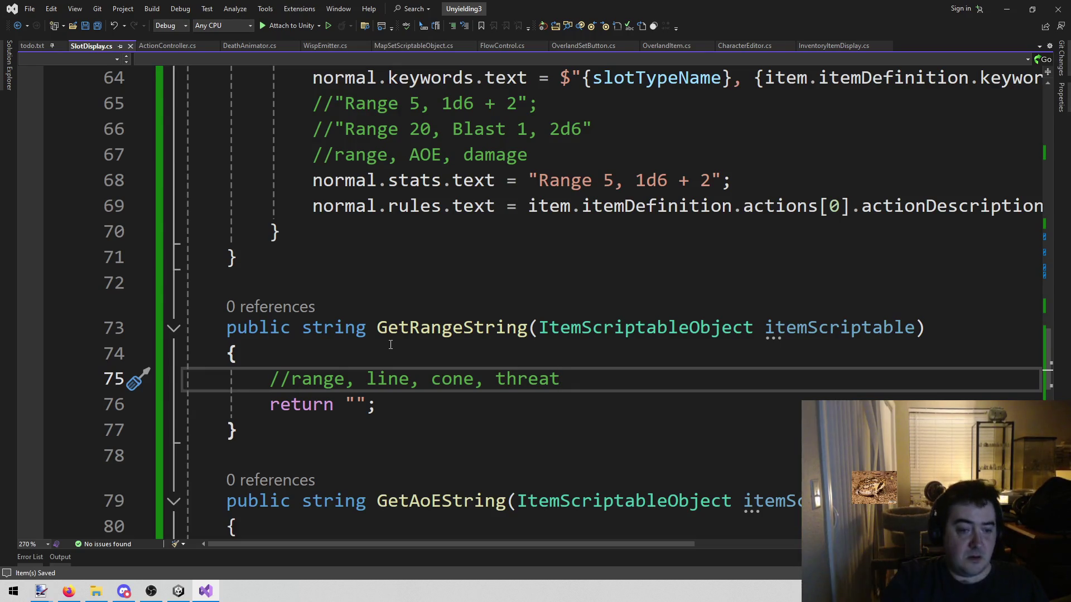
Step: Add an empty if block for itemScriptable.actions[0].aoeType == ActionPattern.AoEType.Cone in GetRangeString
key("Return")
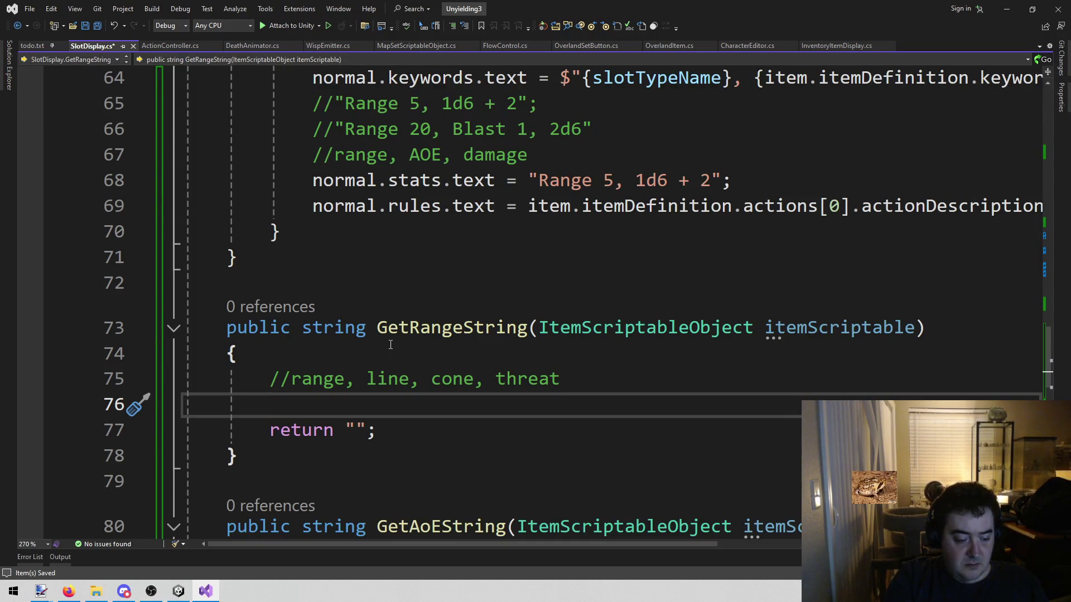
type("if (")
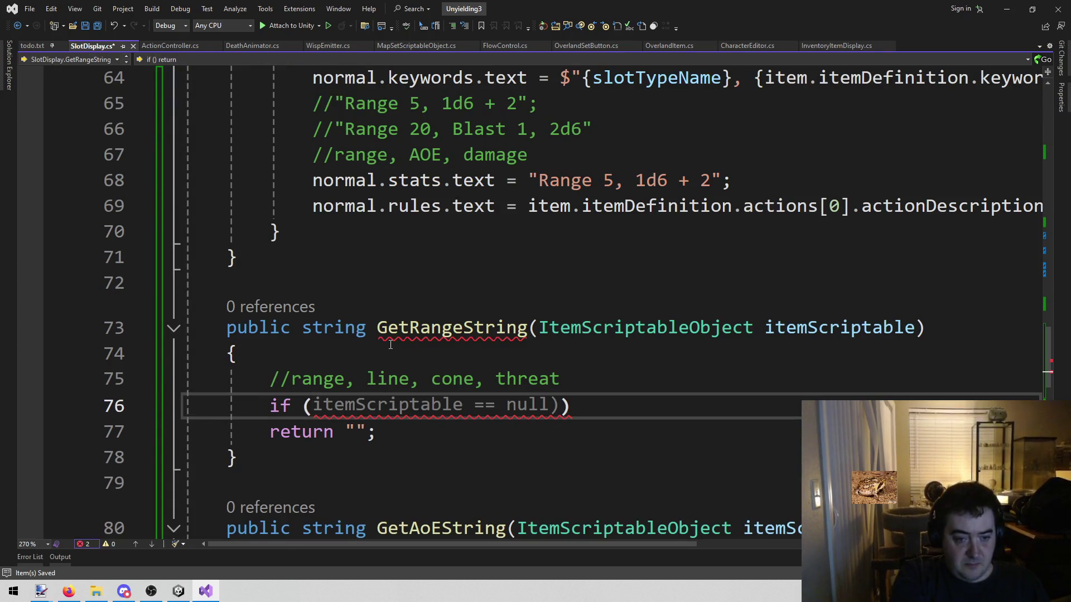
key("Tab")
key("ctrl+shift+Left")
key("ctrl+shift+Left")
key("ctrl+shift+Left")
key("BackSpace")
type(".a")
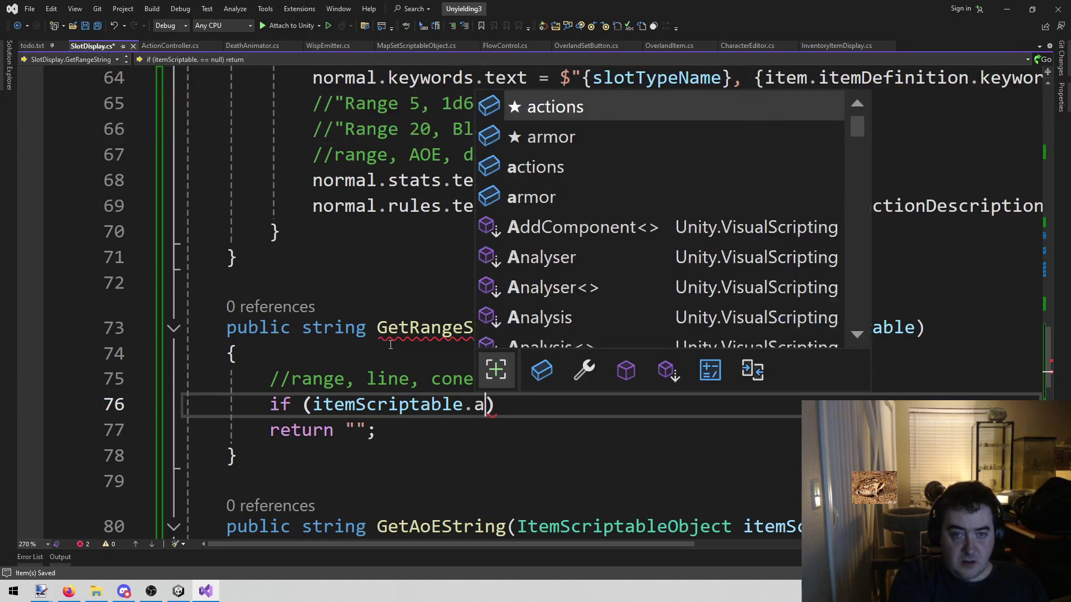
type("c")
key("Tab")
type("[")
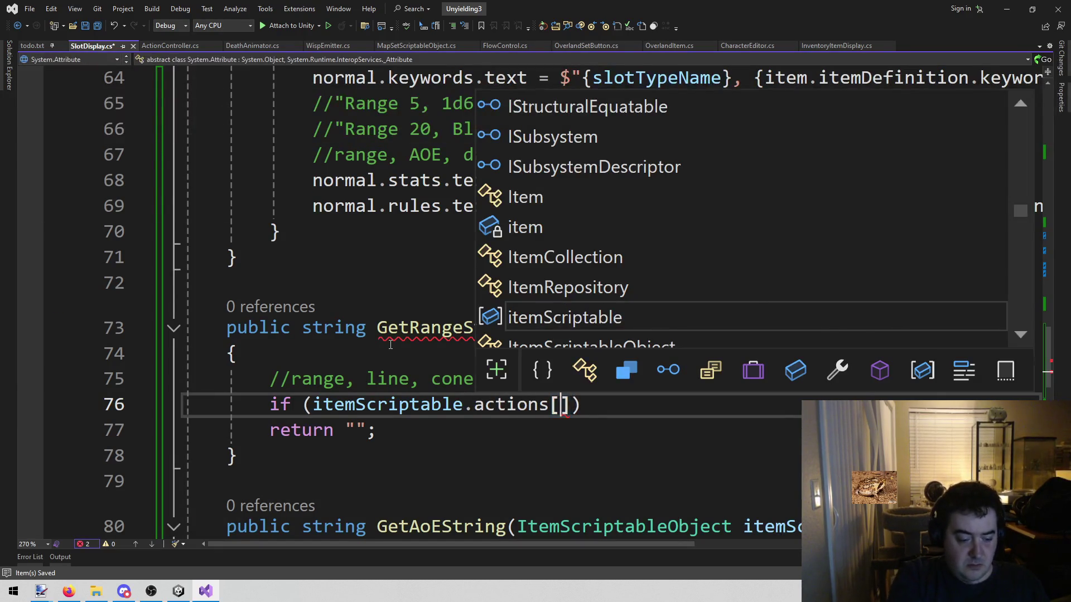
type("0].")
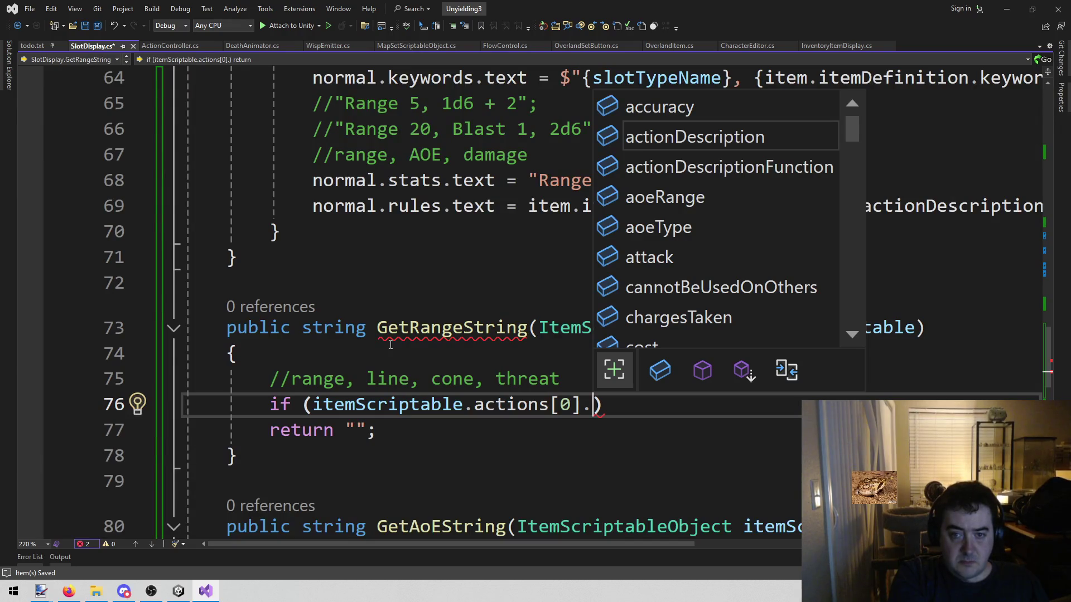
key("Down")
key("Down")
key("Down")
key("Tab")
type("==")
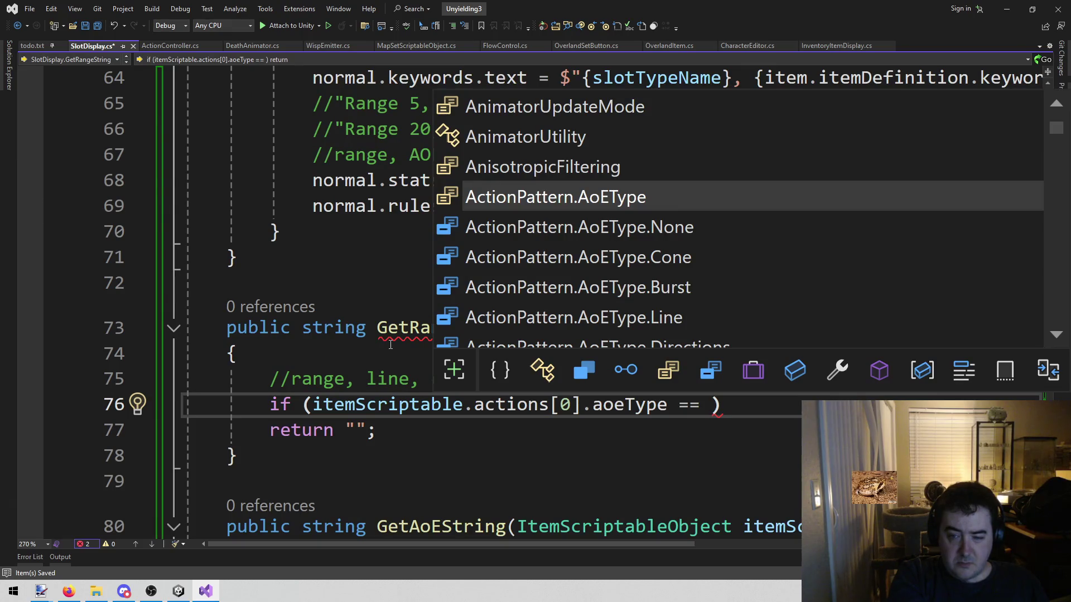
key("Down")
key("Down")
key("Tab")
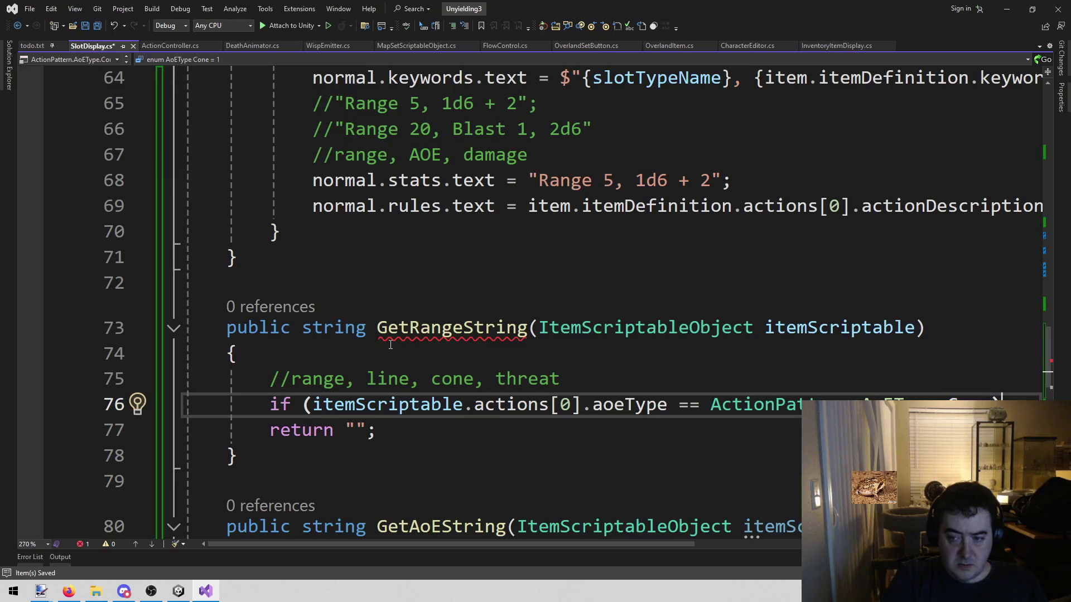
key("Return")
type("}")
type("{")
key("Return")
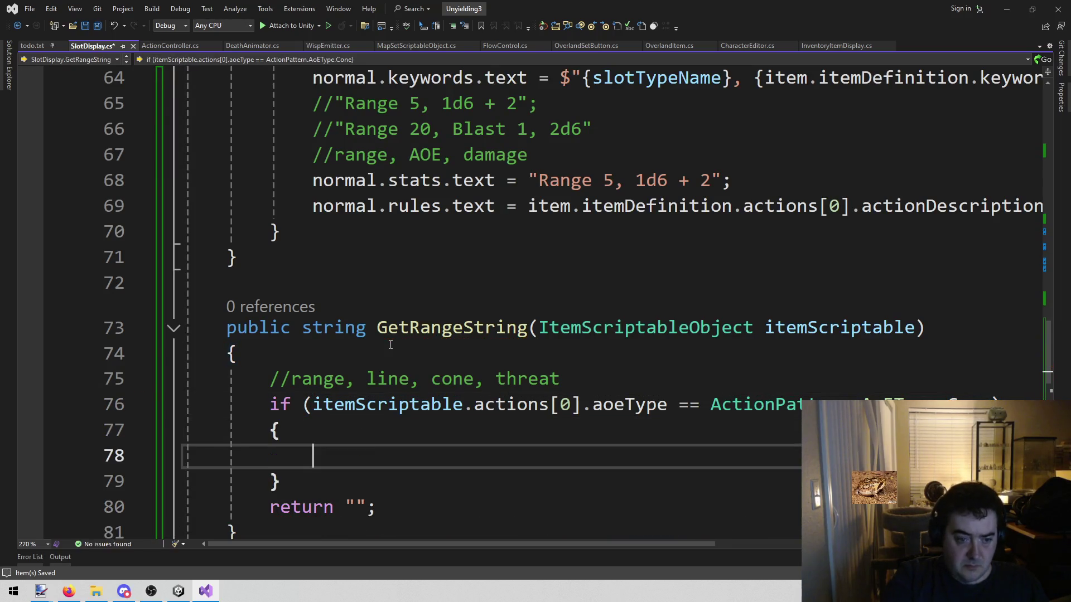
Step: Check the Sparks weapon asset's Aoe Range value in Unity, then return to the code
scroll(377, 343, "down", 1)
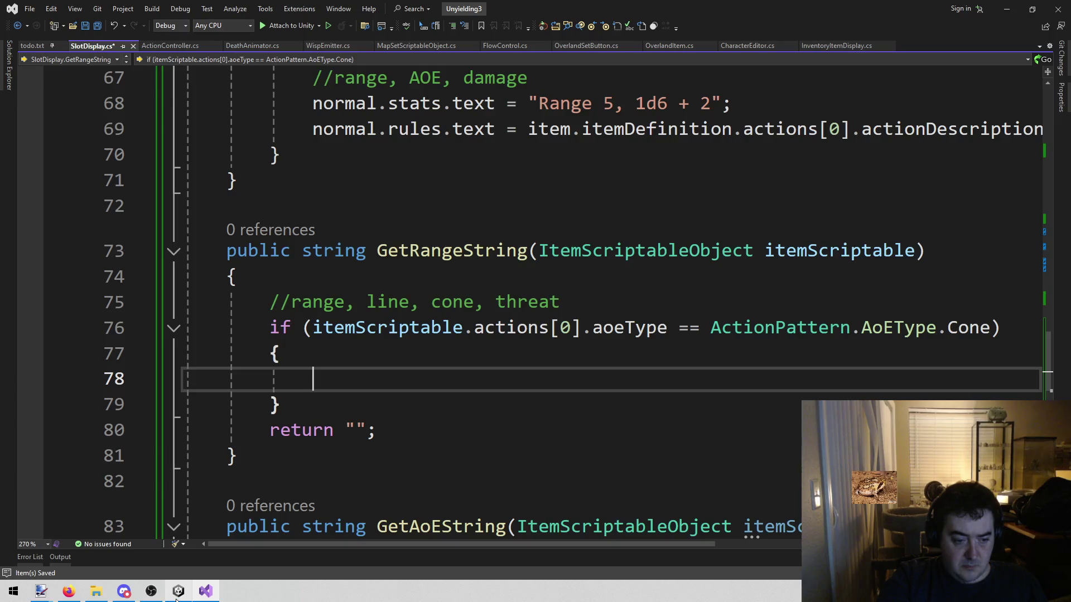
left_click(176, 599)
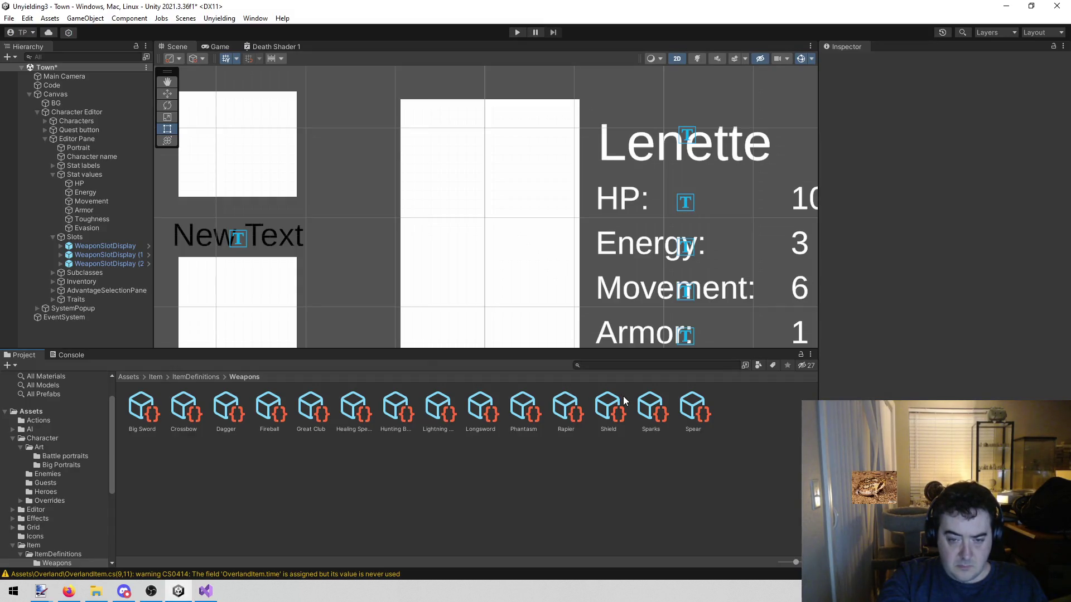
left_click(598, 410)
left_click(658, 415)
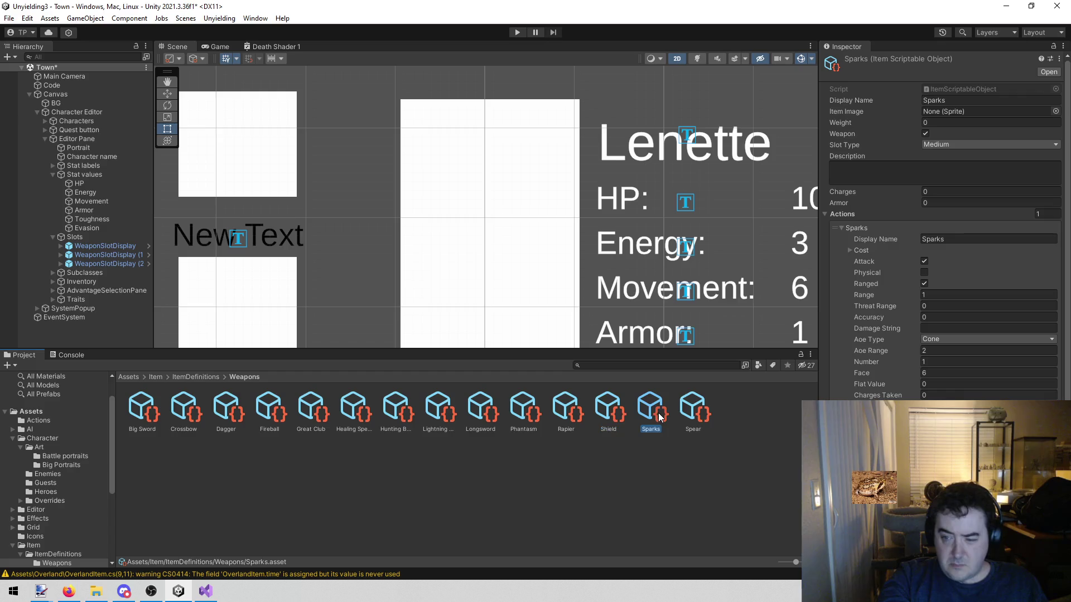
left_click(942, 351)
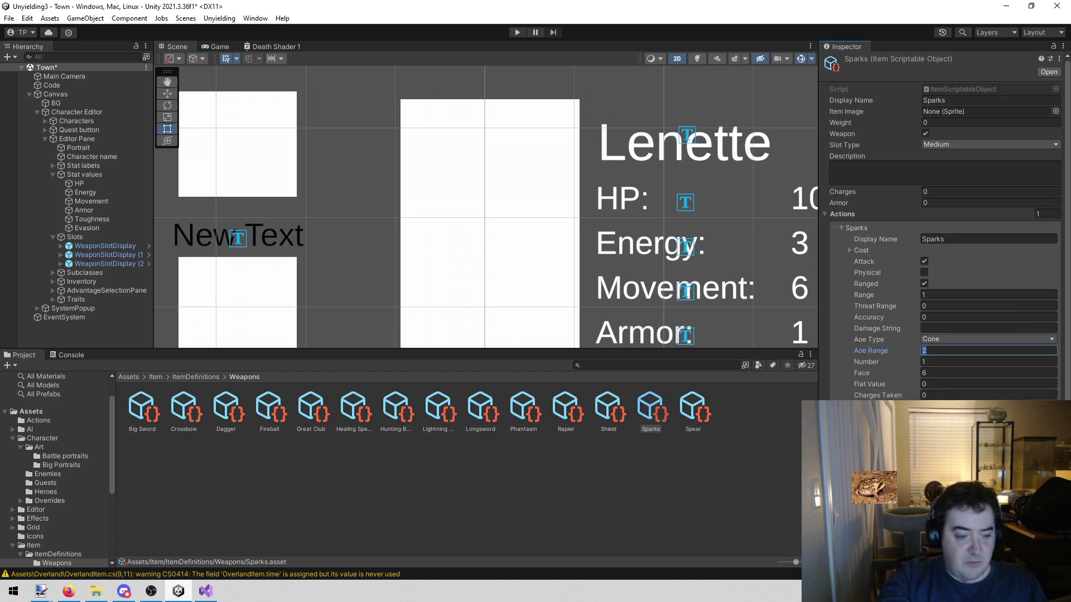
left_click(205, 591)
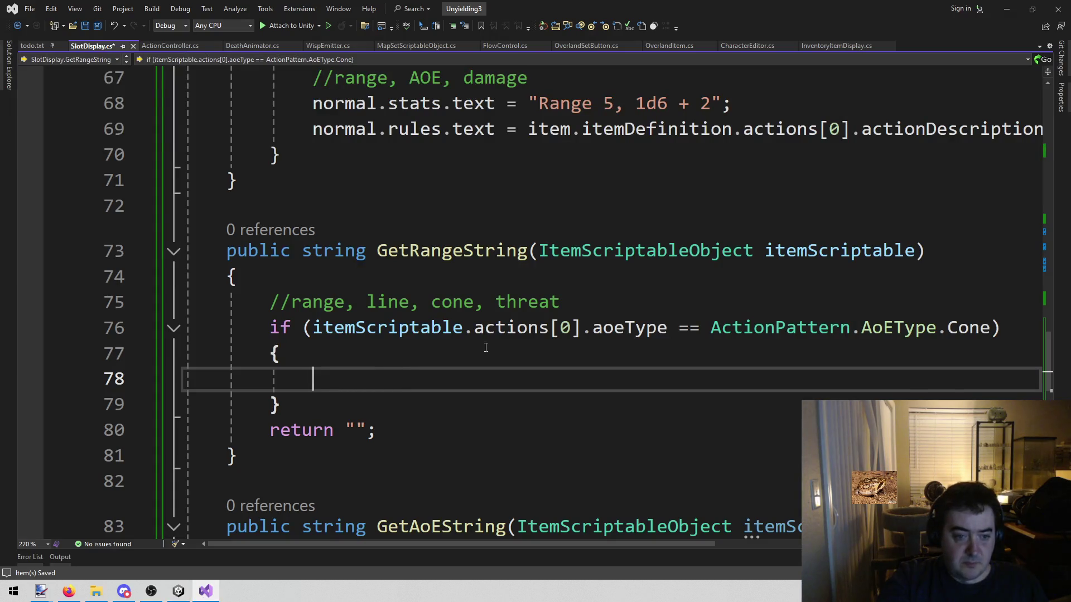
Step: Add a return statement with an empty string inside the Cone branch
type("retrun")
key("BackSpace")
key("BackSpace")
key("BackSpace")
type("urn ")
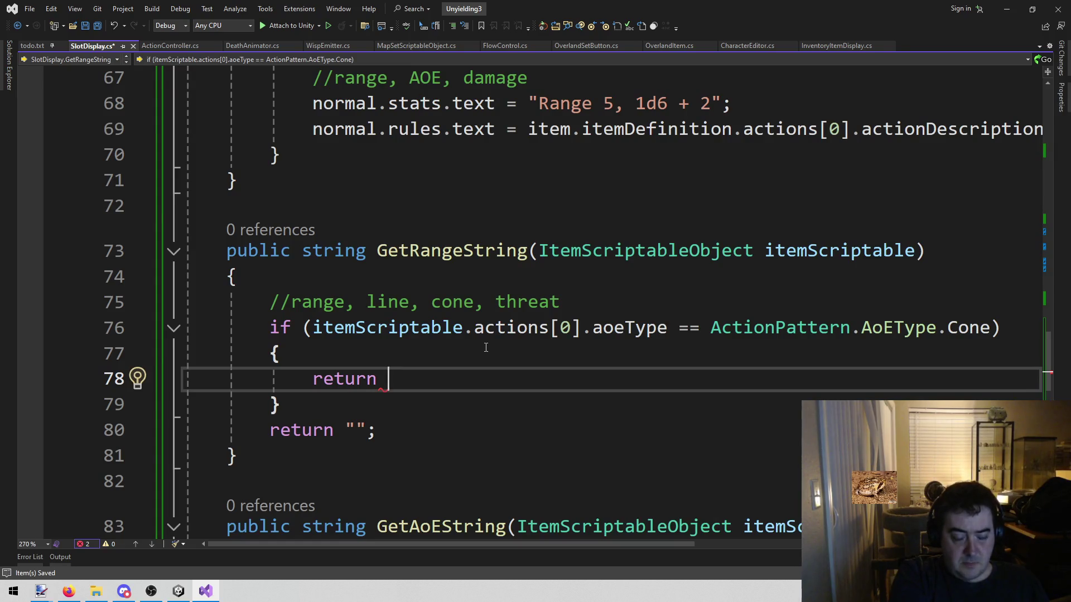
type("\"\";")
key("Left")
key("Left")
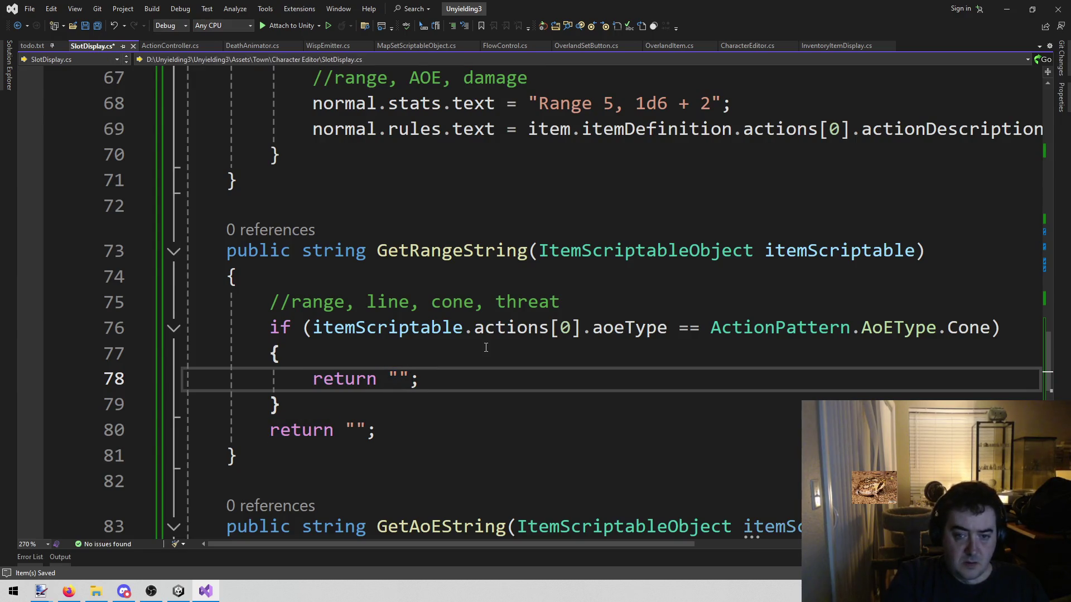
key("Up")
key("Up")
key("ctrl+Left")
key("ctrl+shift+Right")
key("ctrl+shift+Right")
key("ctrl+shift+Right")
key("shift+Right")
key("shift+Right")
key("Down")
key("Down")
key("Left")
key("Left")
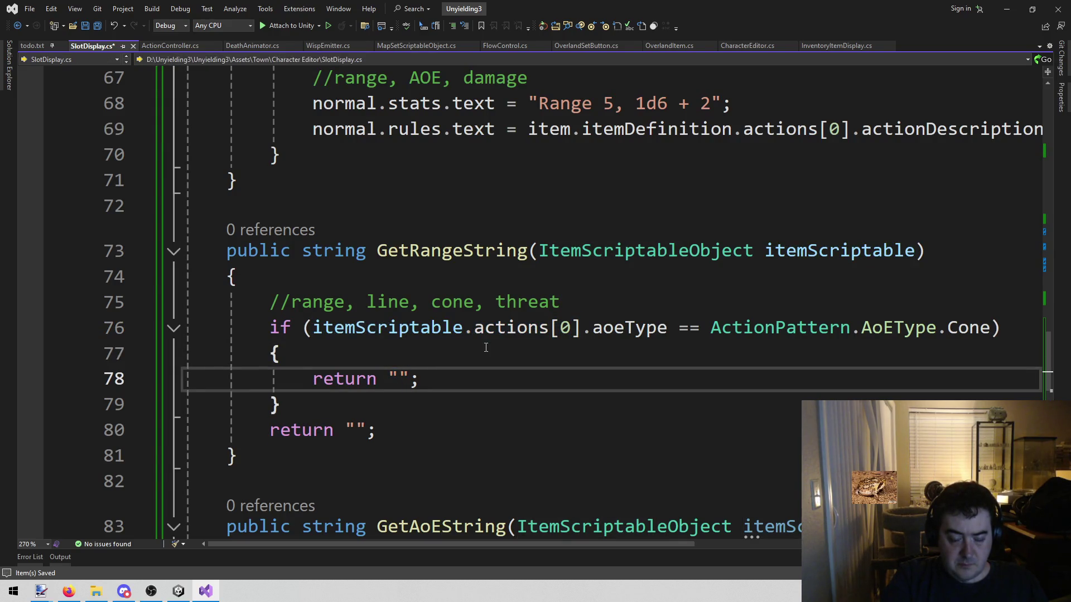
Step: Make the Cone branch return $"cone {itemScriptable.actions[0].aoeRange}"
type("cone ")
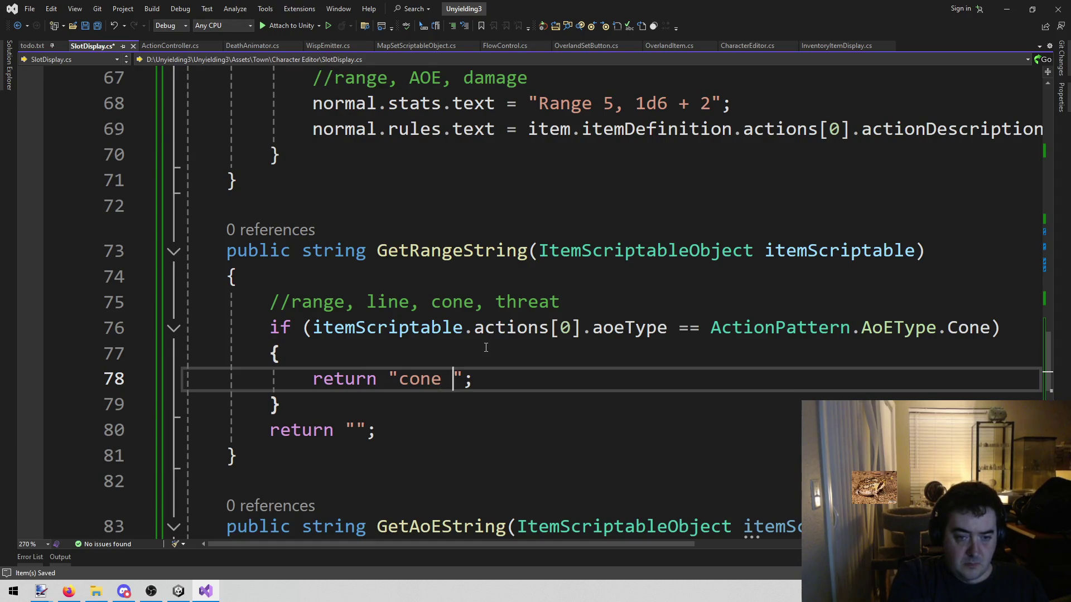
type("{}")
key("Left")
key("Left")
key("Left")
type("$")
key("End")
key("Left")
key("Left")
key("Left")
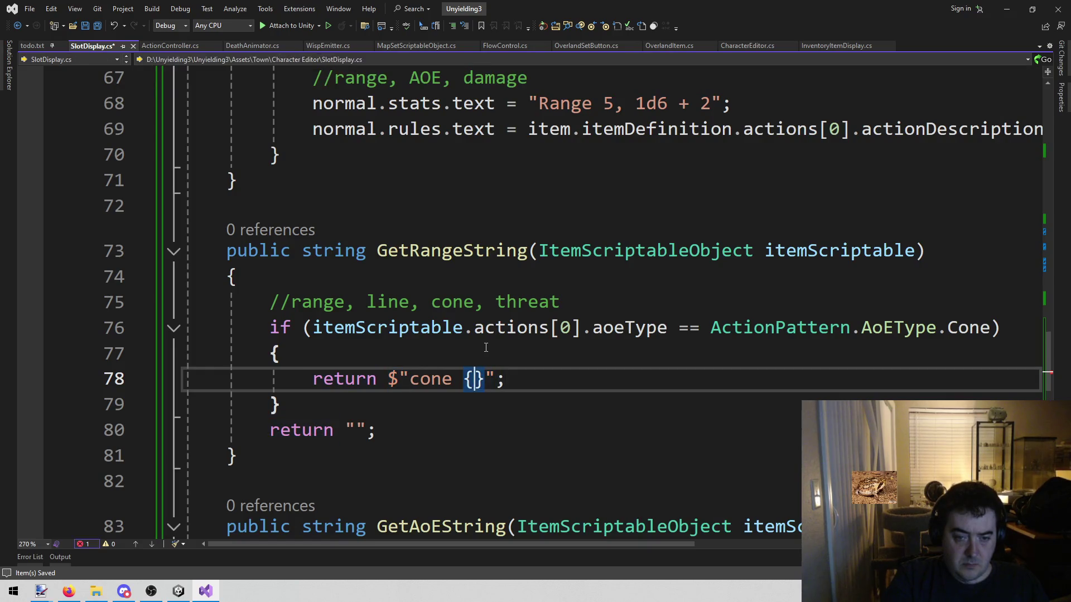
type("itemScriptable.actions[0].")
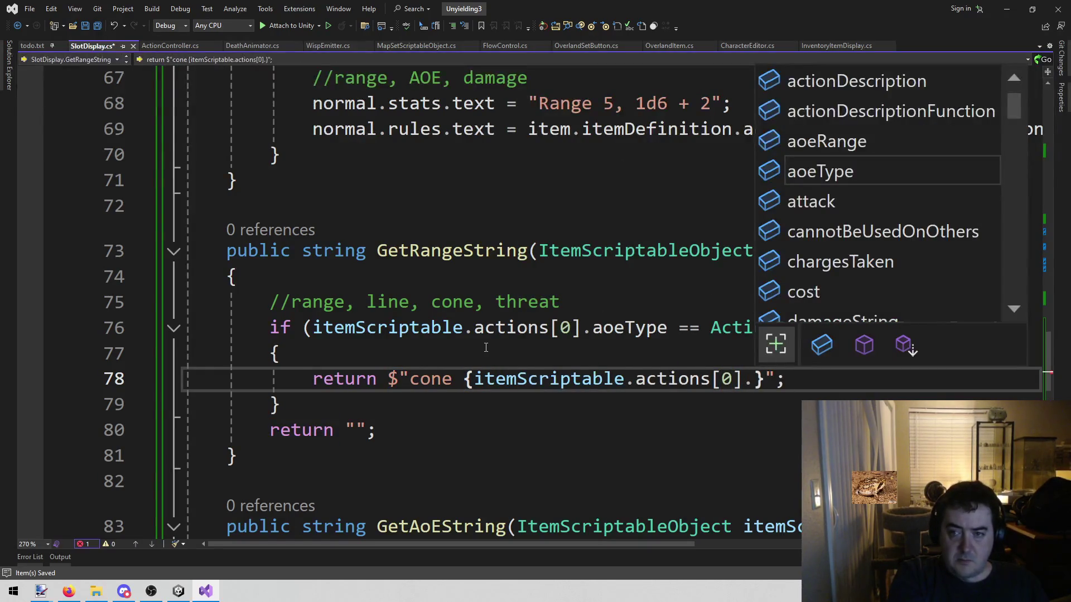
key("Up")
key("Tab")
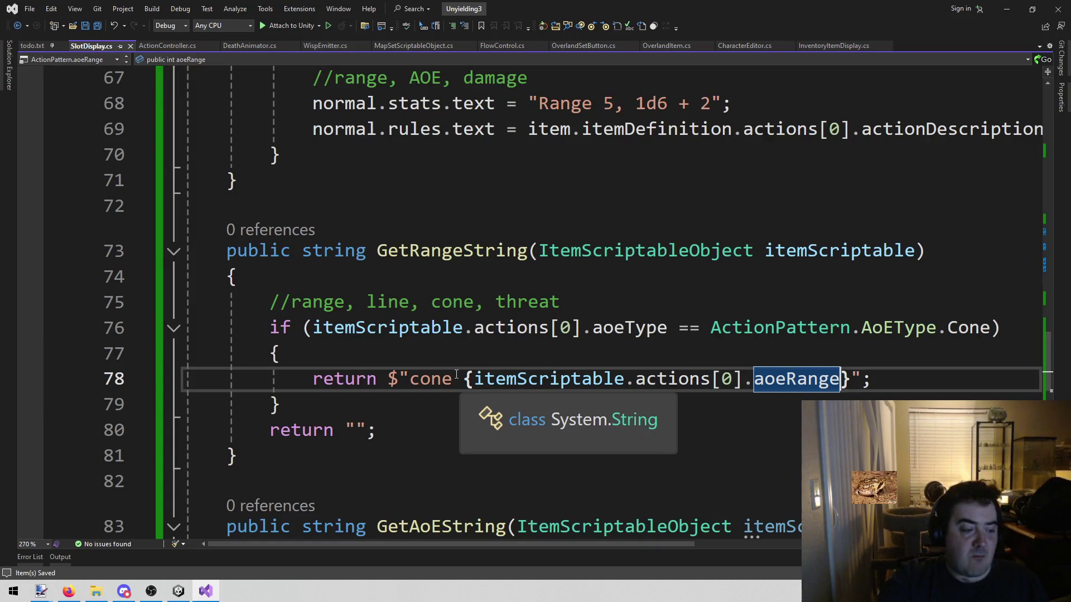
Step: Review where 'cone' and 'line' appear in GetRangeString
left_click(387, 411)
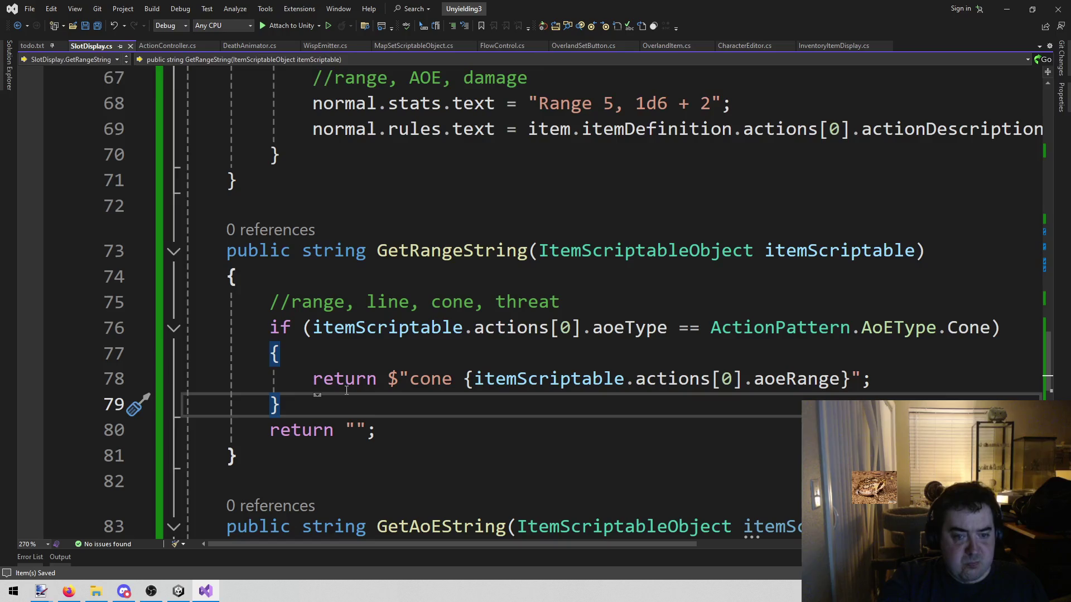
double_click(467, 302)
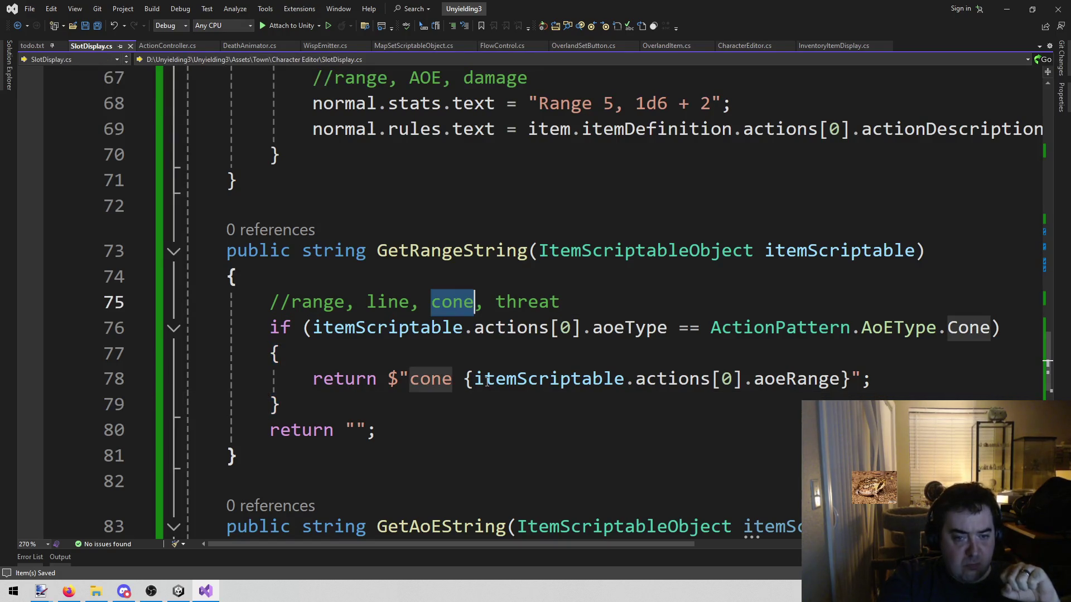
left_click(453, 411)
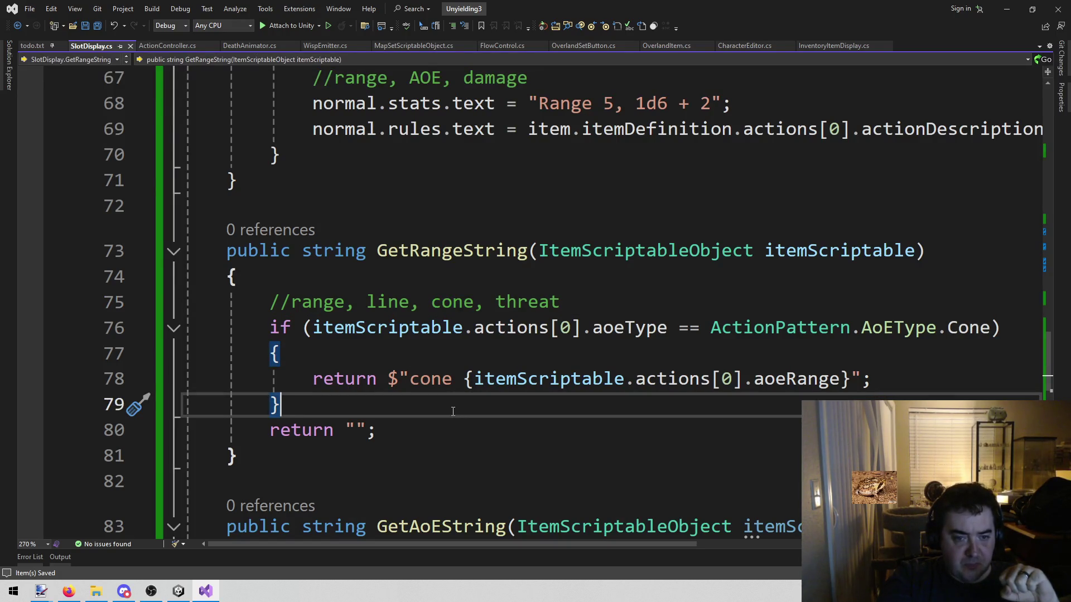
double_click(462, 292)
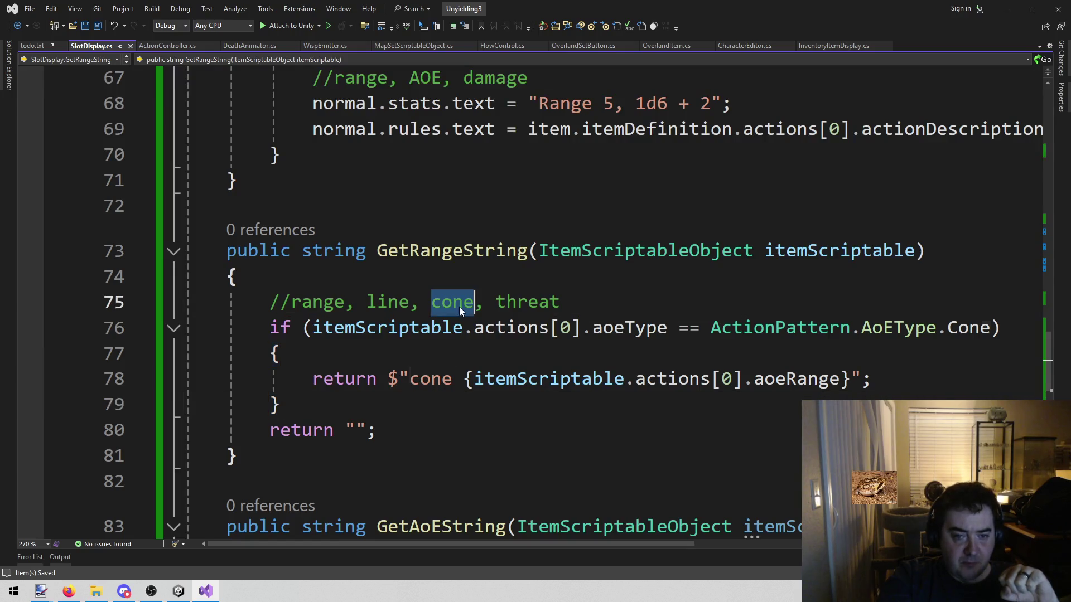
double_click(388, 302)
left_click(347, 378)
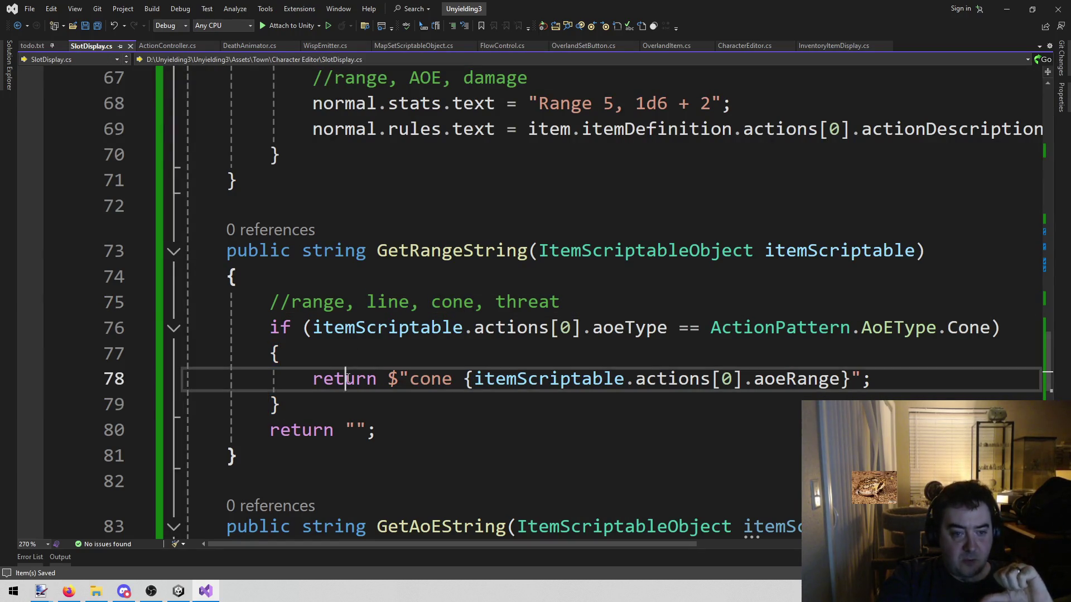
left_click(349, 393)
Step: Duplicate the Cone if-block directly below itself
key("shift+Up")
key("shift+Up")
key("shift+Up")
key("shift+Home")
key("ctrl+c")
key("Right")
key("Return")
key("ctrl+v")
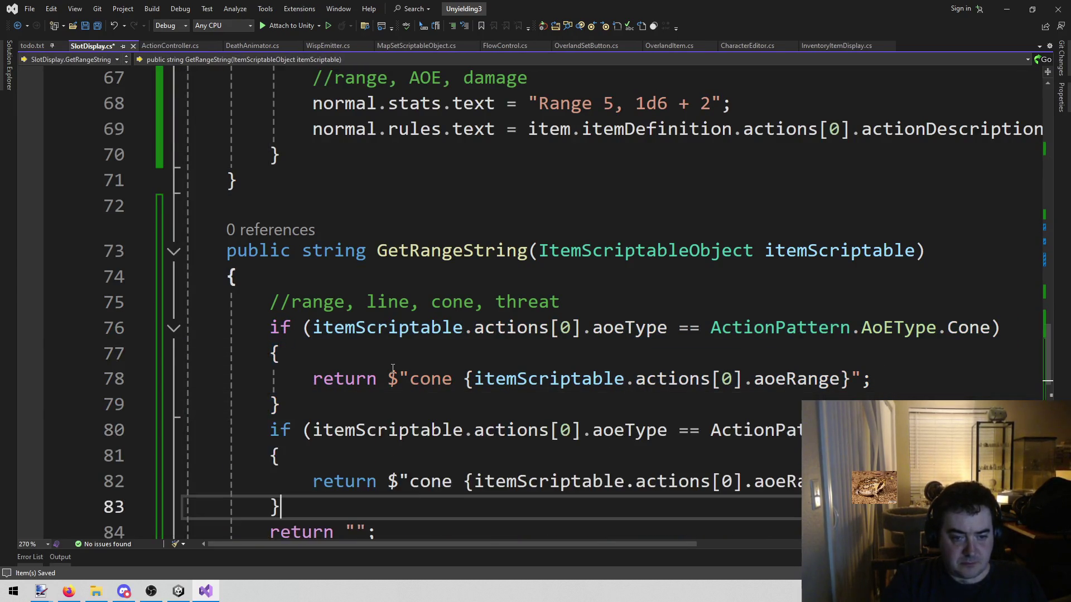
scroll(662, 371, "down", 1)
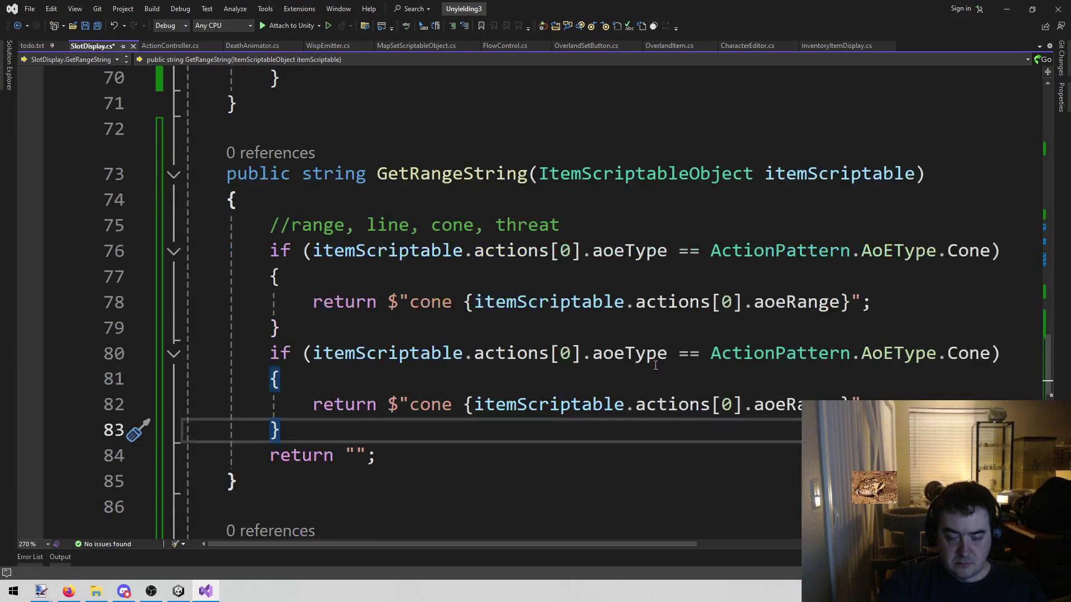
Step: Change the copy to check AoEType.Line and return "line" with aoeRange, then save
double_click(951, 346)
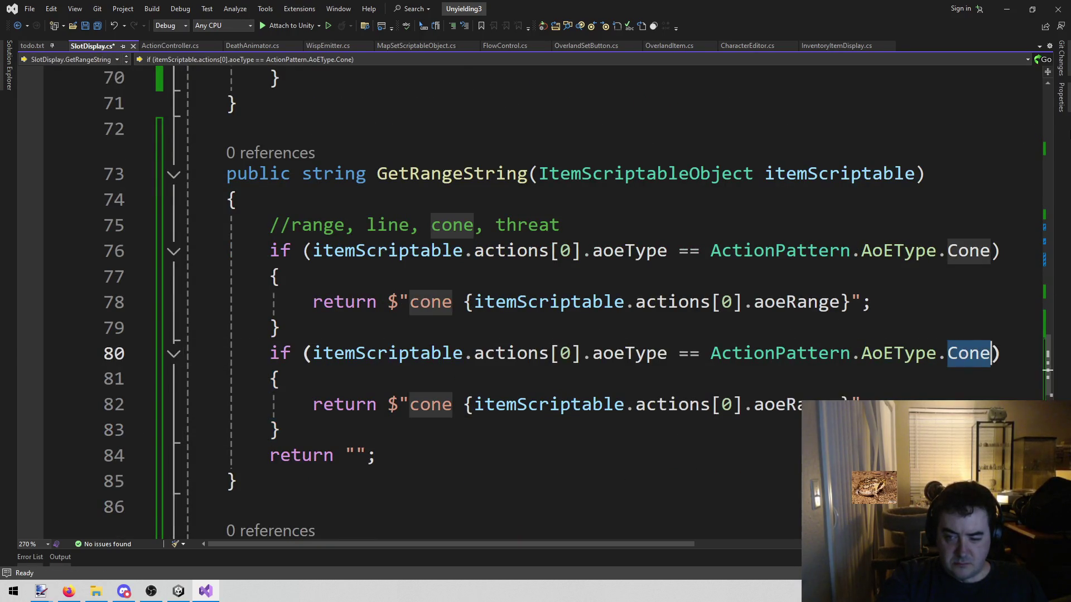
key("BackSpace")
type("l")
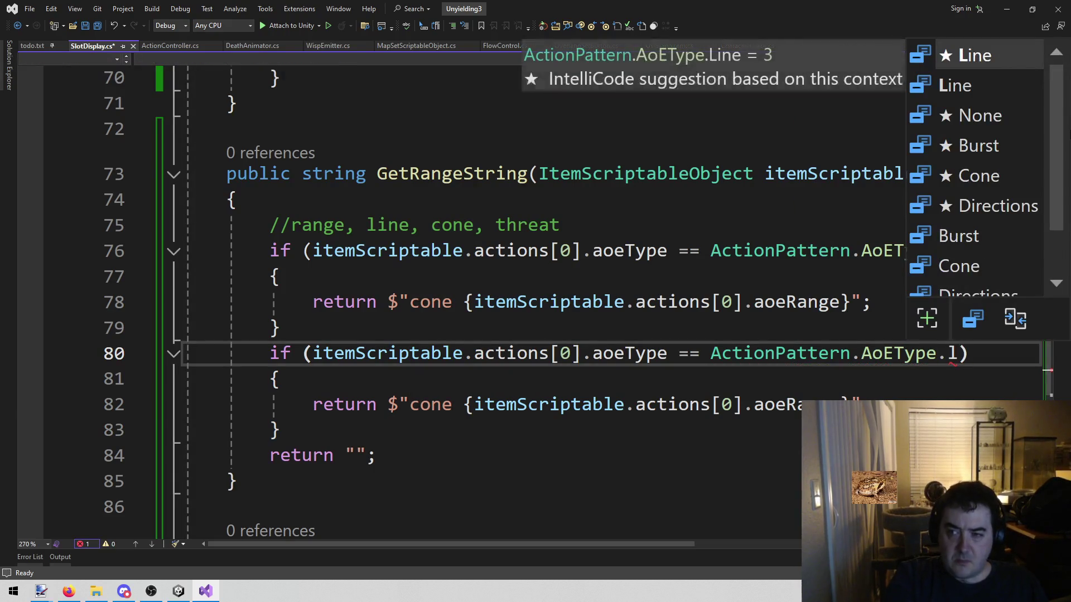
key("Tab")
key("ctrl+s")
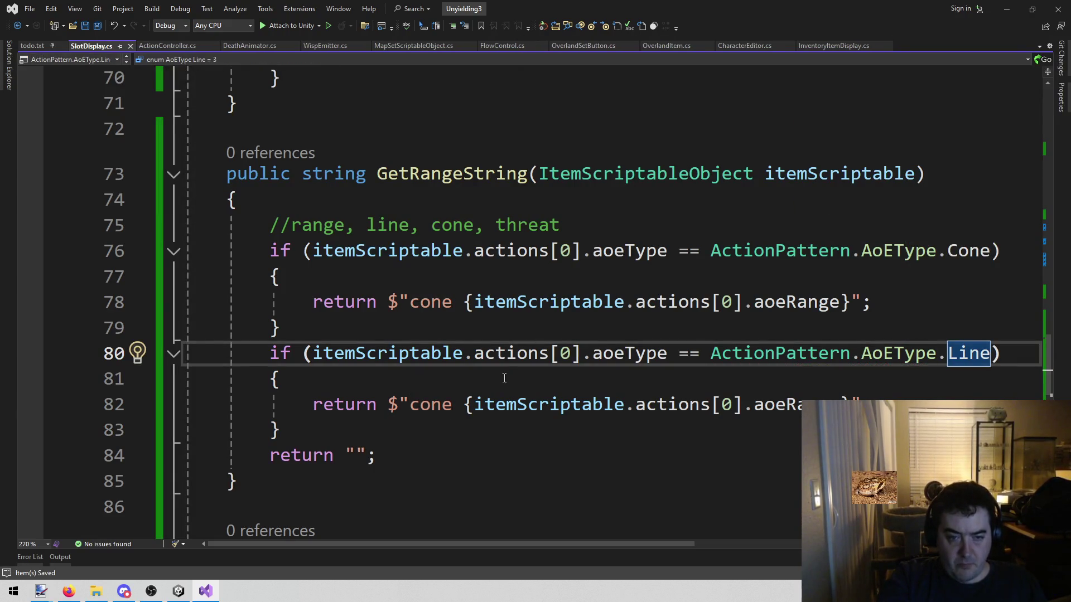
double_click(431, 404)
type("line")
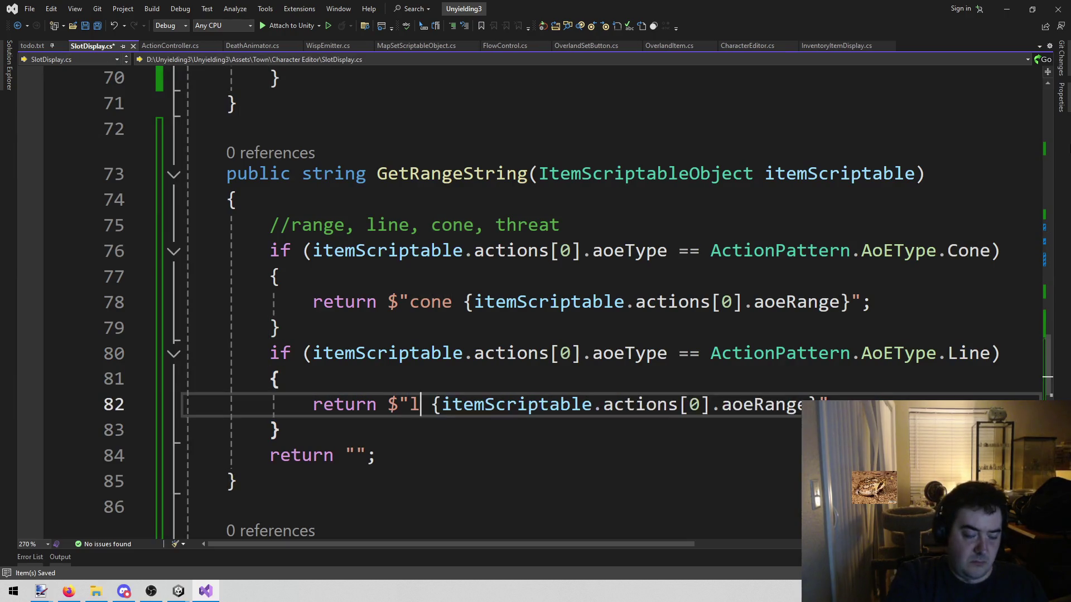
key("ctrl+s")
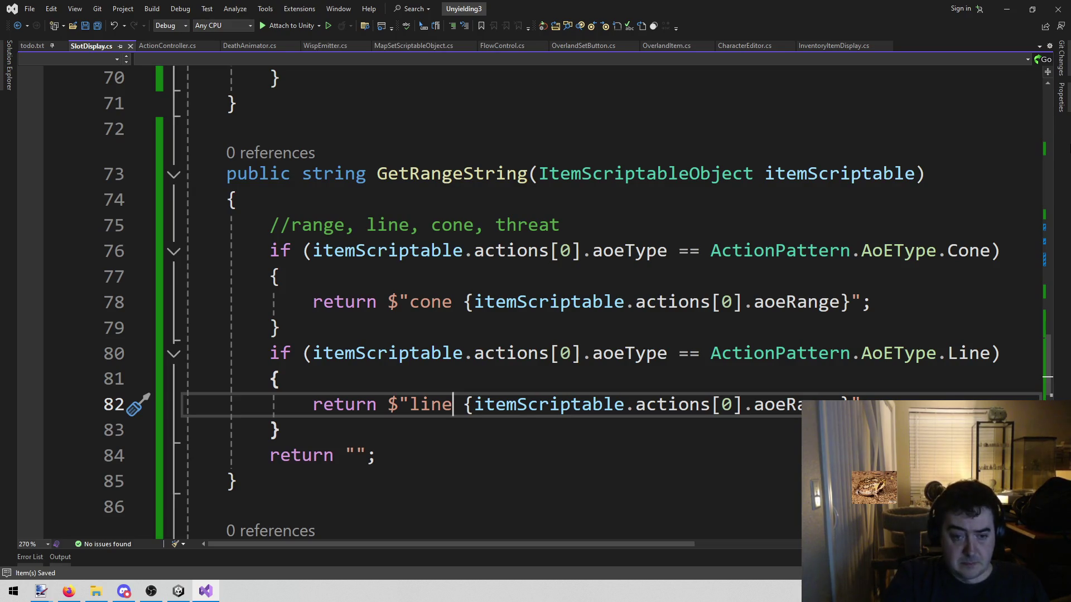
Step: Review the words range and threat in GetRangeString's comment
key("Down")
key("Down")
key("Up")
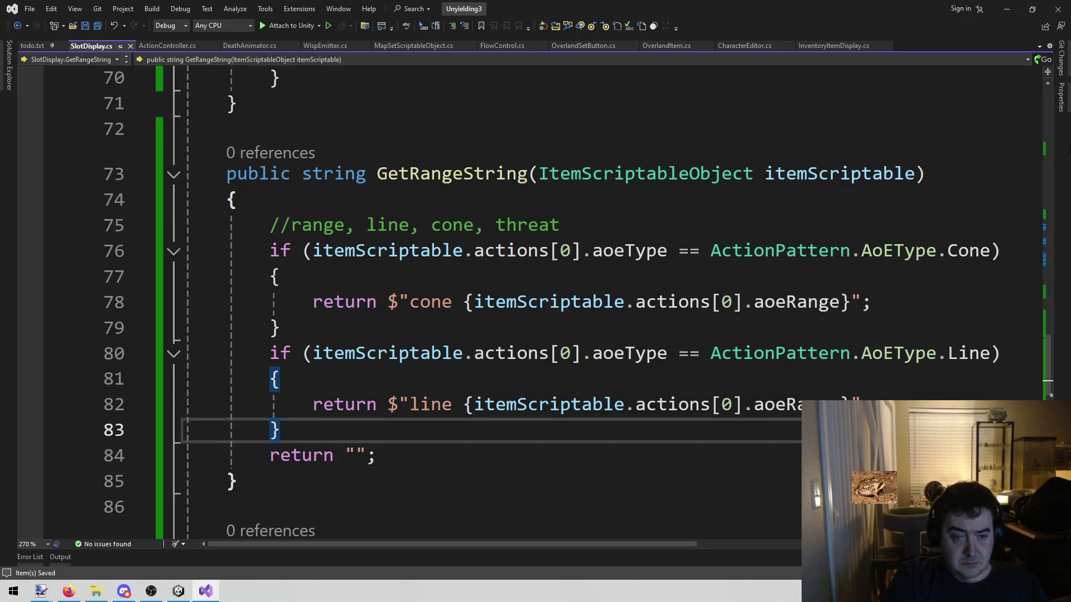
double_click(323, 219)
double_click(514, 225)
key("ctrl+minus")
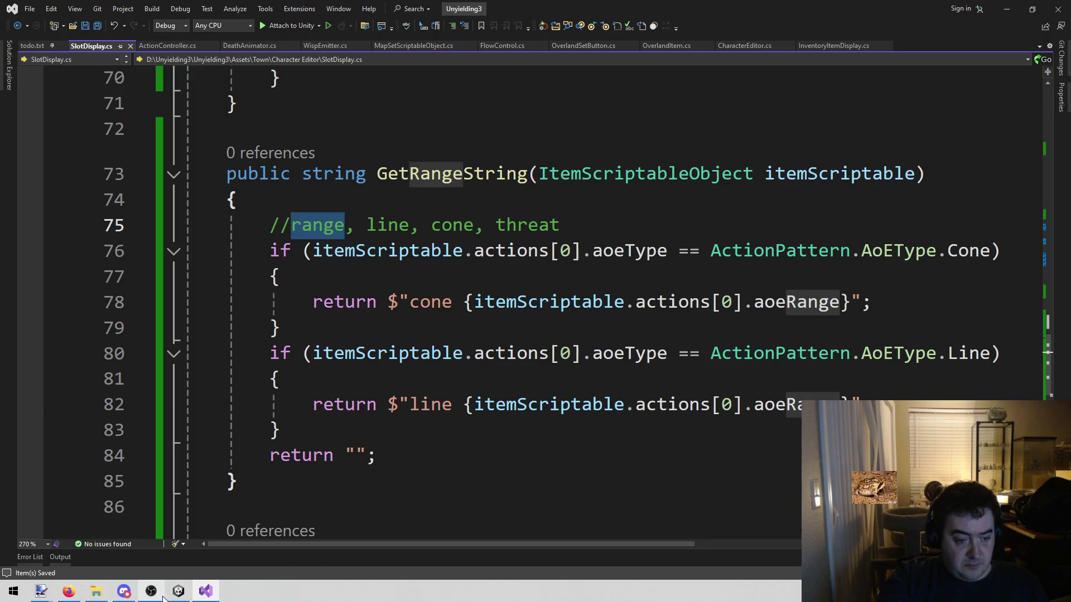
left_click(178, 591)
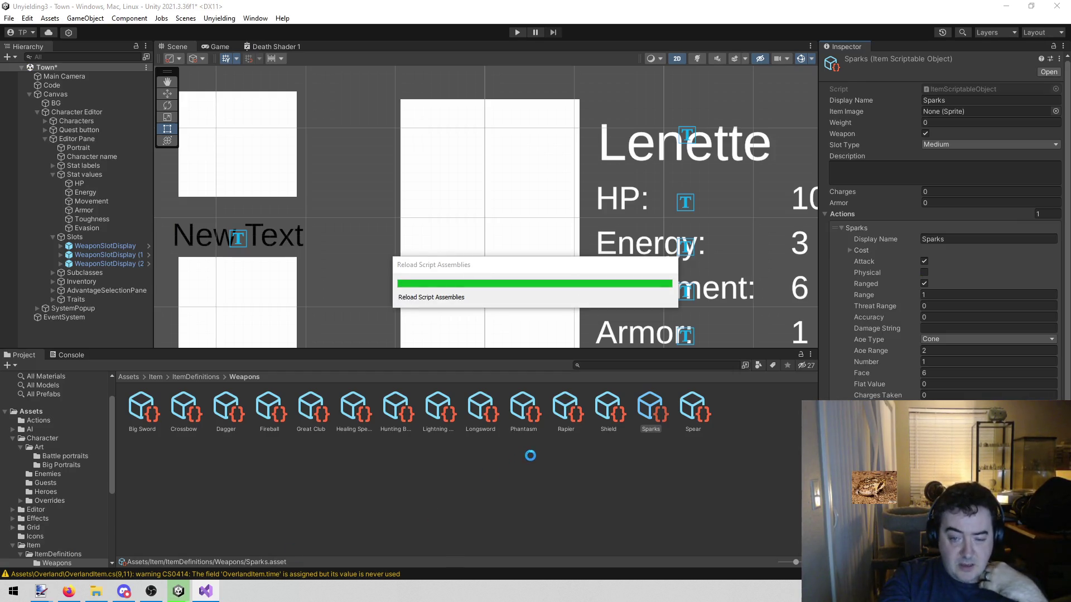
left_click(691, 407)
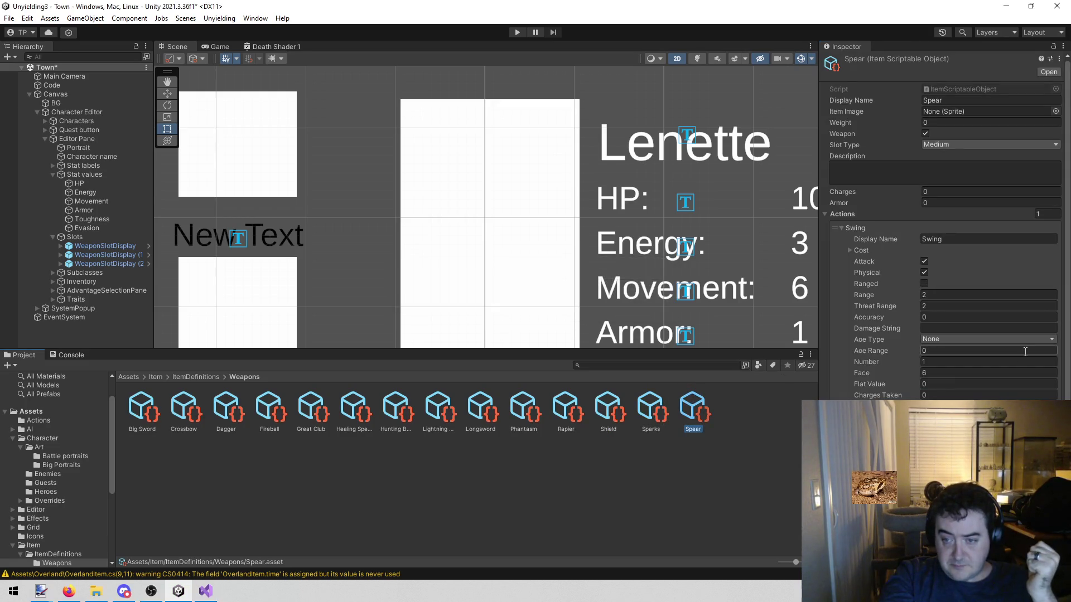
left_click(940, 304)
left_click(210, 594)
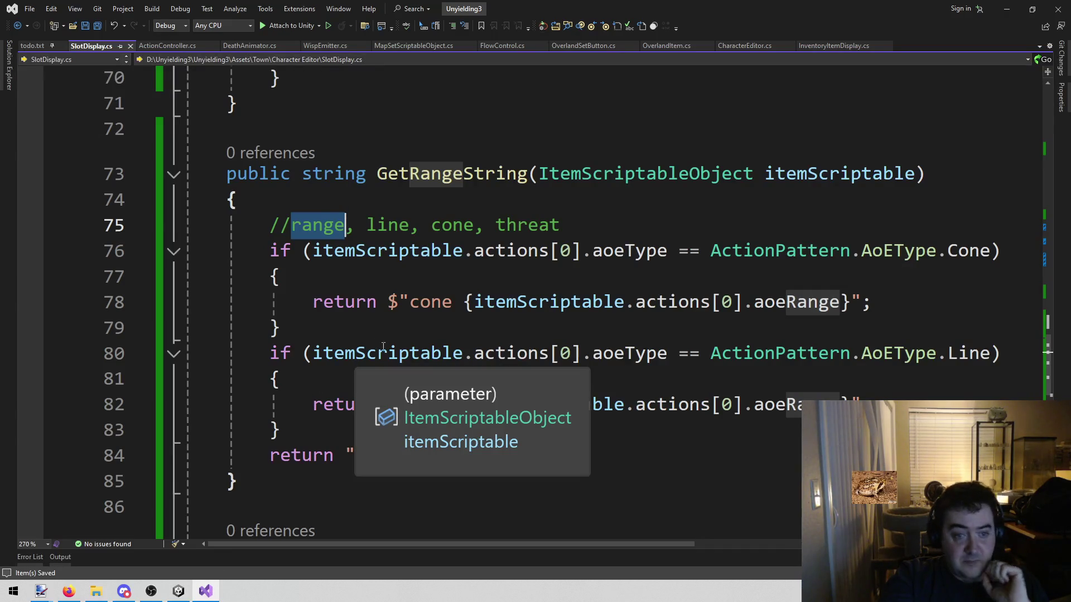
Step: Paste the copied if-block as a third branch after the Line block
left_click(407, 425)
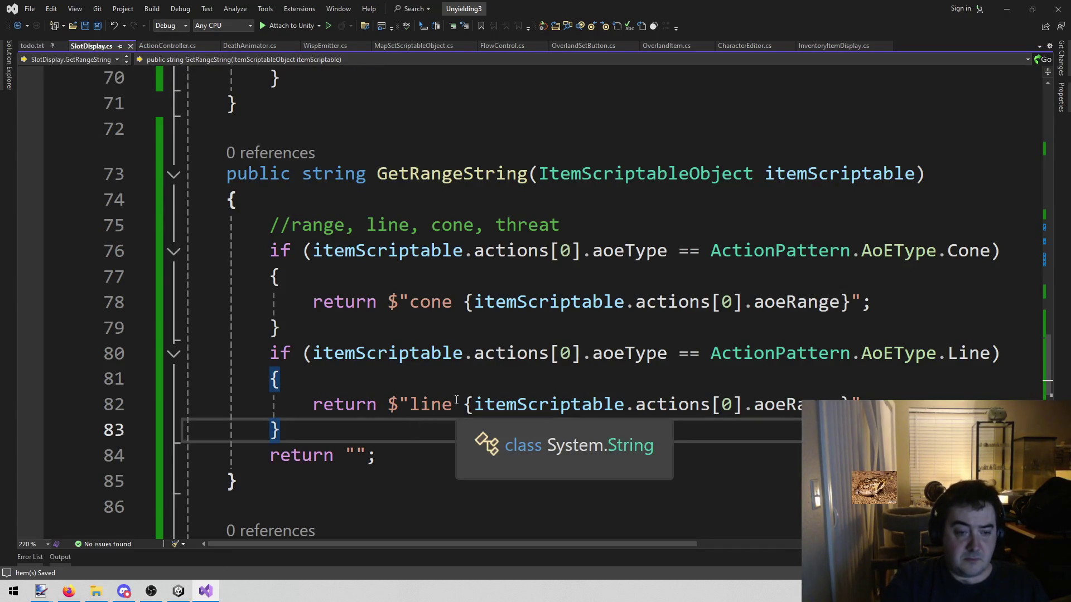
key("Return")
type("if (")
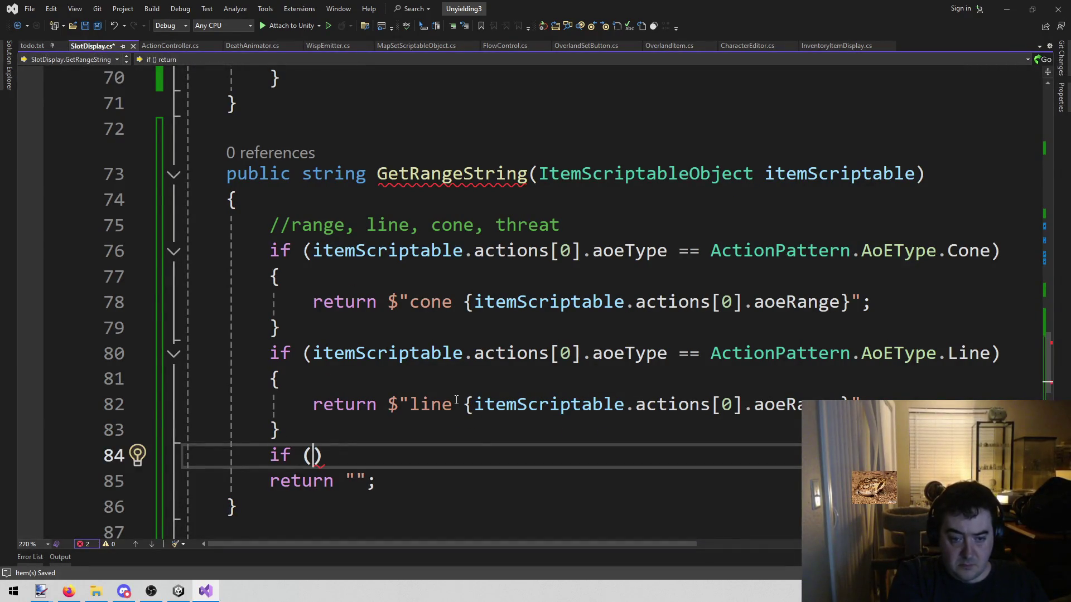
key("ctrl+v")
key("ctrl+z")
key("BackSpace")
key("BackSpace")
key("BackSpace")
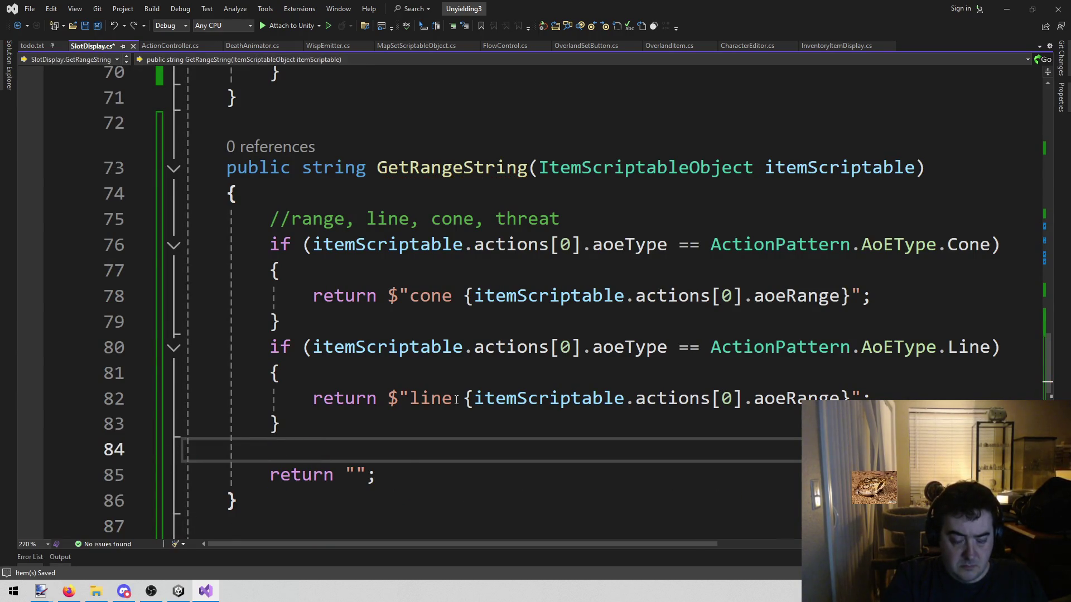
key("ctrl+v")
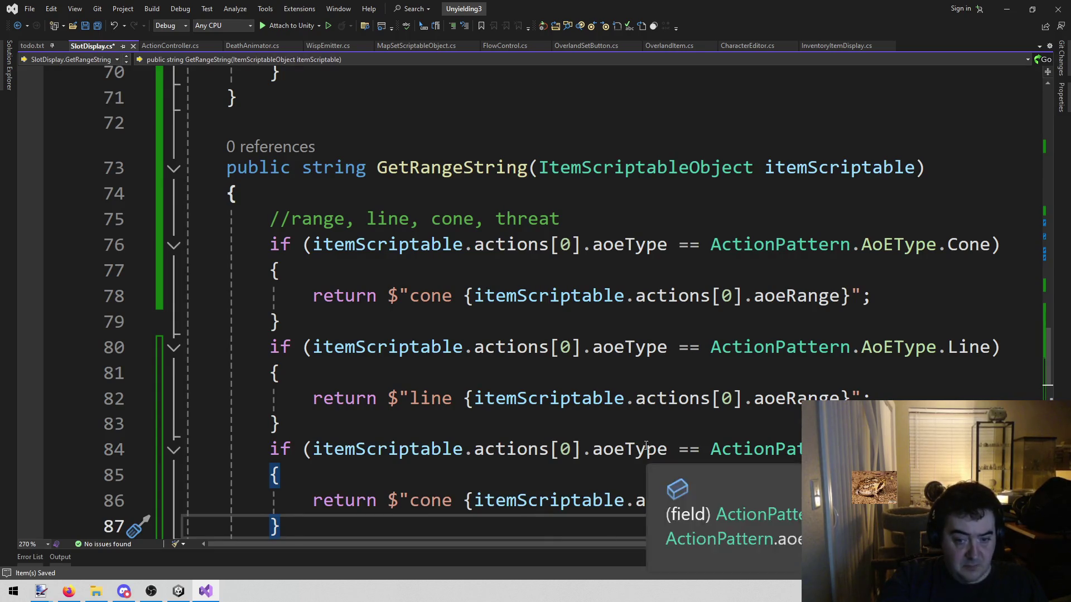
Step: Change the third branch's condition to threatRange > 1, removing the Cone comparison
double_click(629, 449)
key("BackSpace")
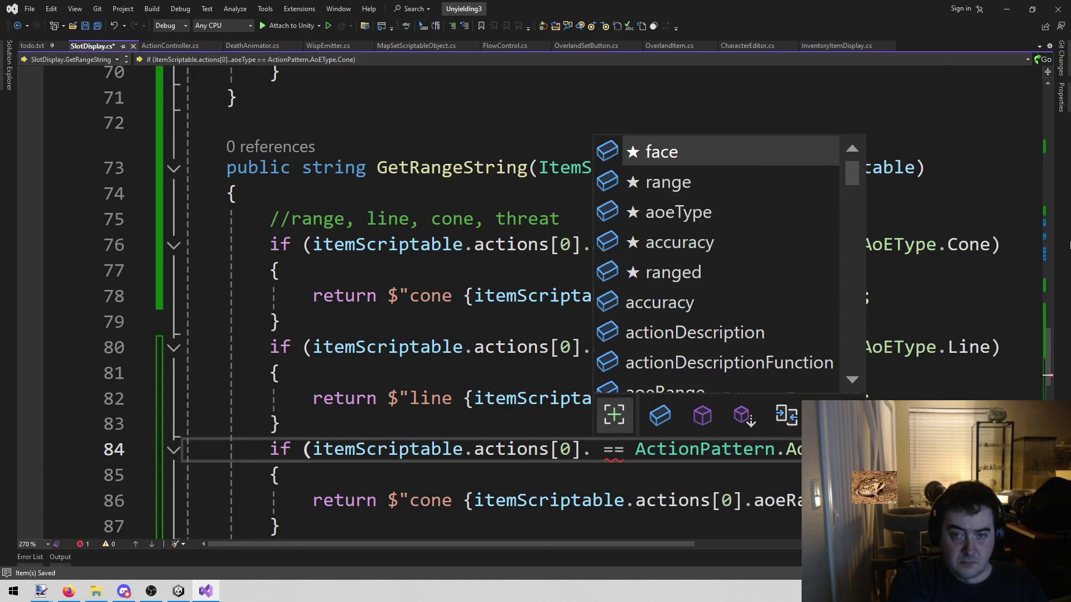
type("threatRange > 1")
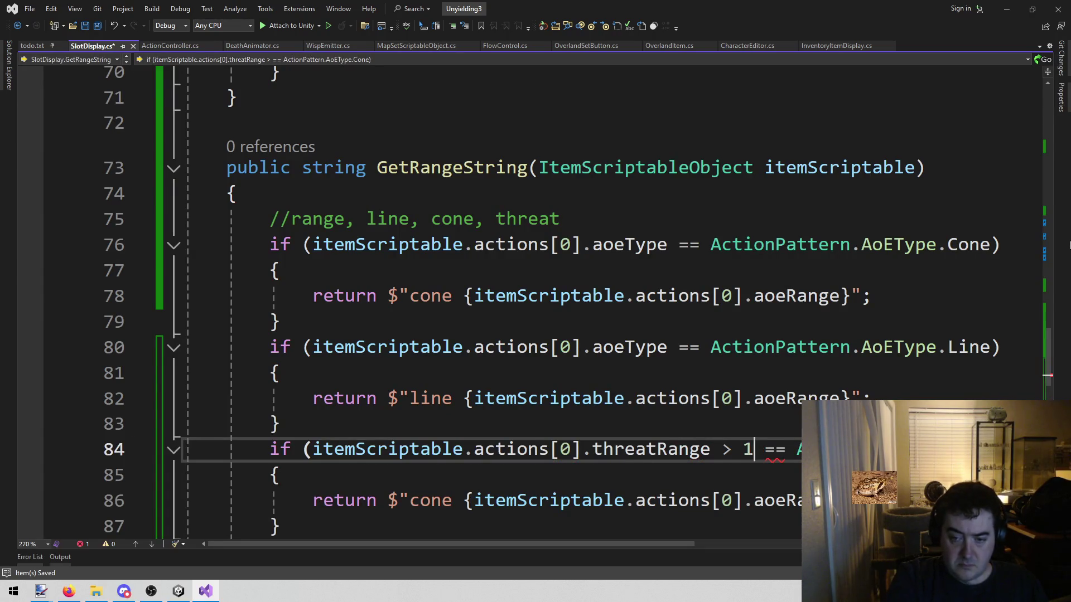
key("shift+End")
key("Delete")
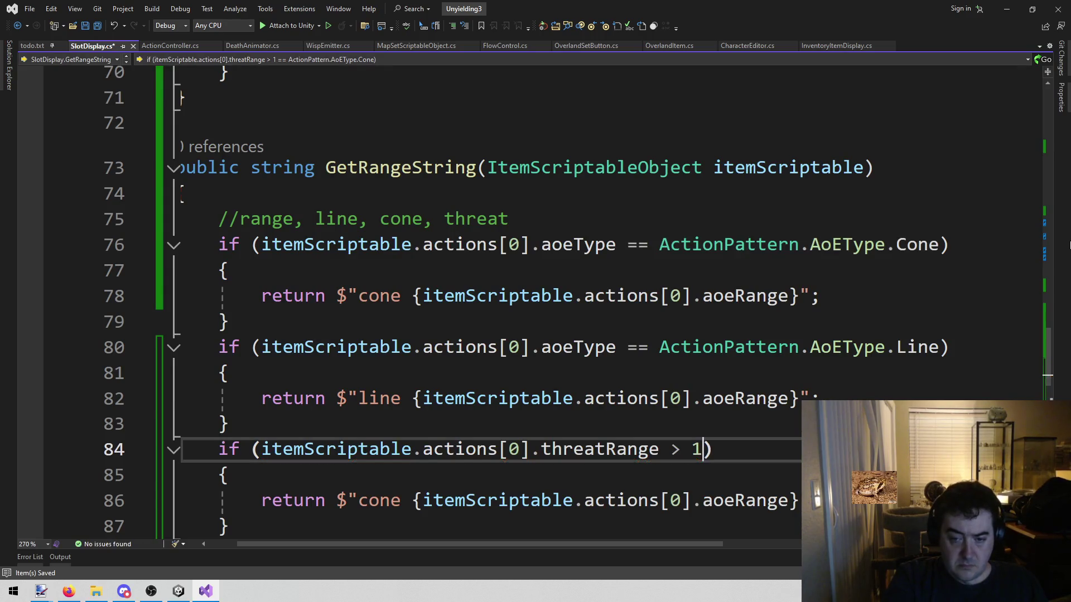
Step: Make the third branch return "threat" with the first action's threatRange
left_click(702, 500)
key("ctrl+Left")
key("ctrl+Left")
key("ctrl+Left")
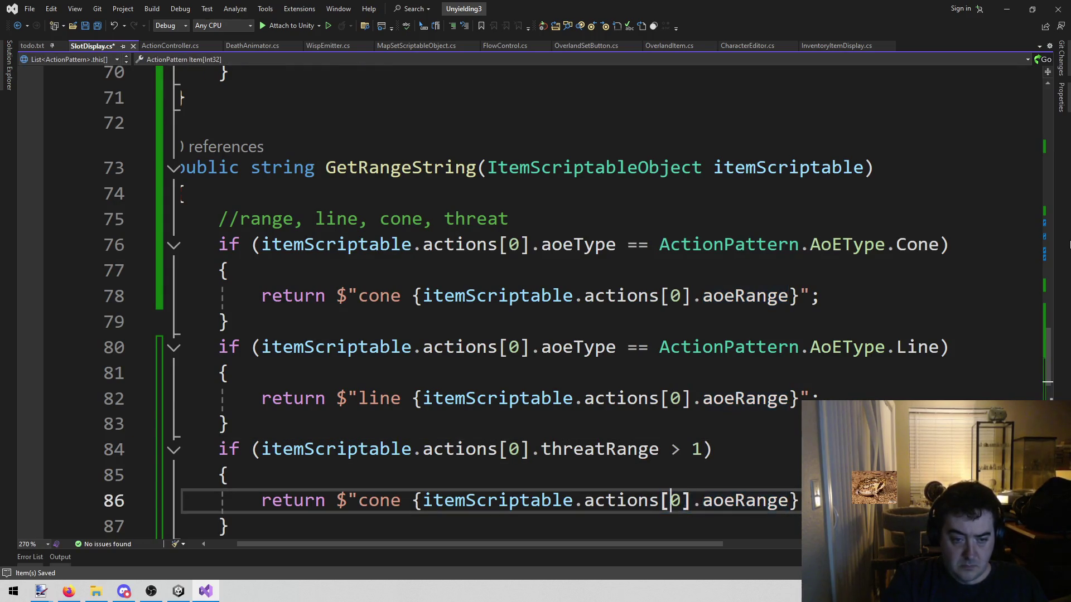
key("Left")
key("ctrl+shift+Left")
type("threa")
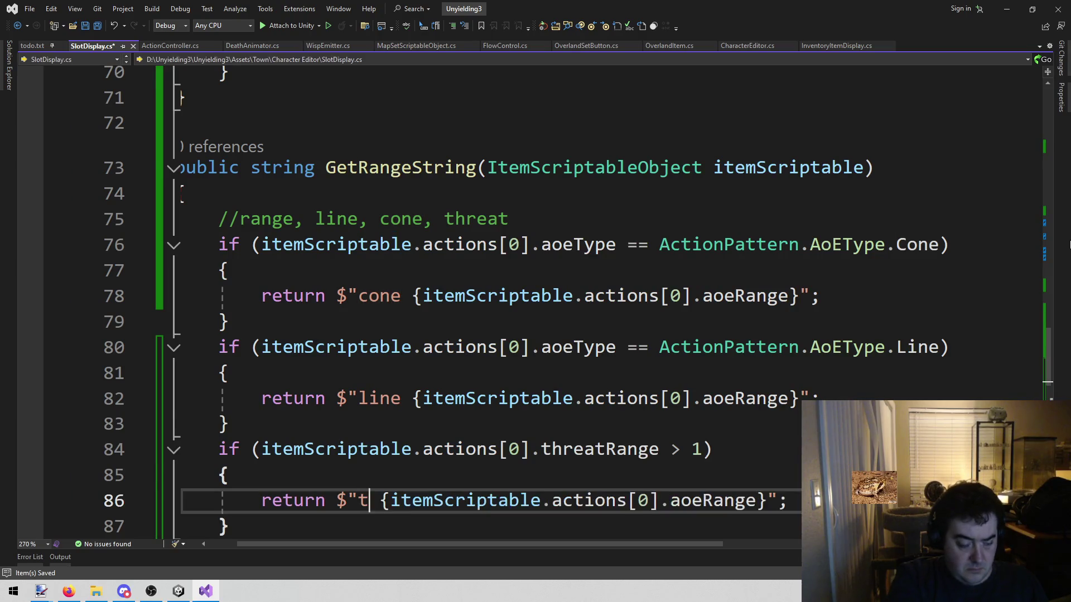
type("t")
key("Home")
key("ctrl+Right")
key("ctrl+Right")
key("ctrl+Right")
key("ctrl+shift+Right")
key("BackSpace")
key("BackSpace")
type(".")
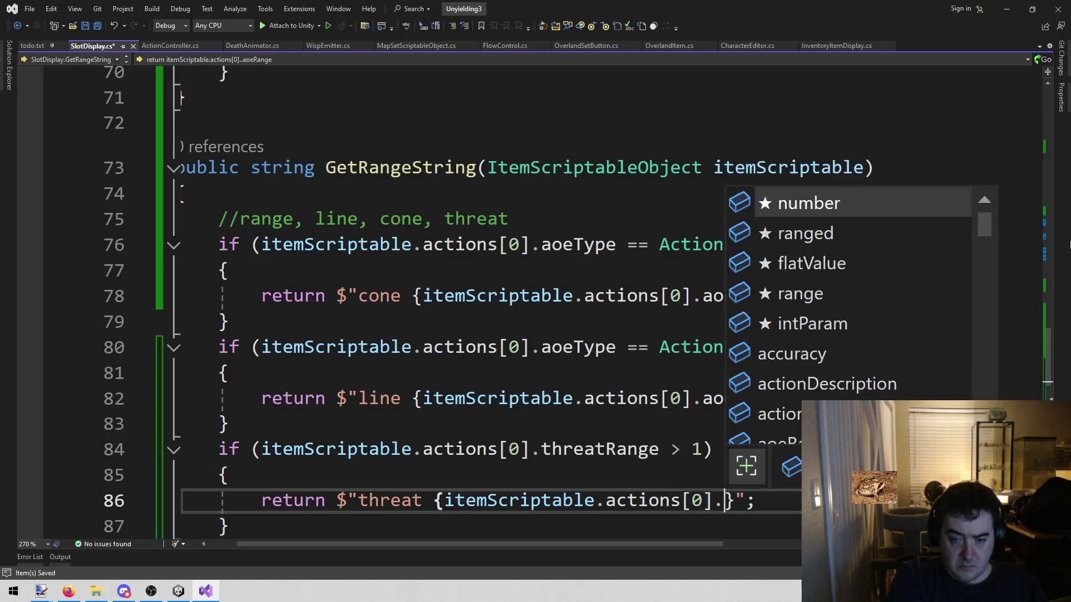
type("th")
key("Tab")
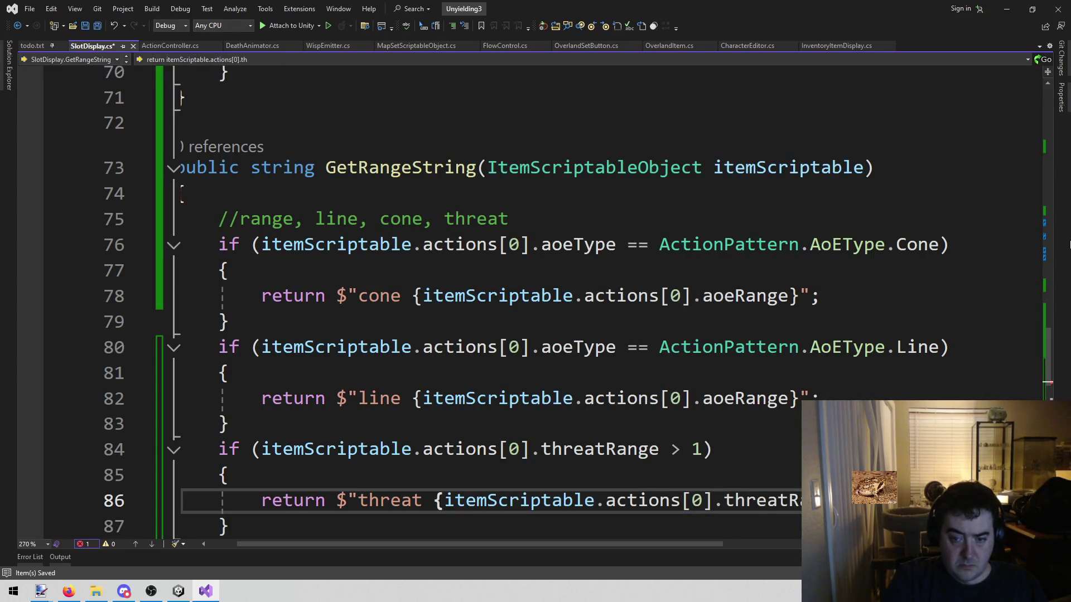
scroll(821, 286, "down", 2)
Step: Paste a copy of the Cone block after the threat branch and strip its if condition and braces
key("Home")
key("Down")
key("Return")
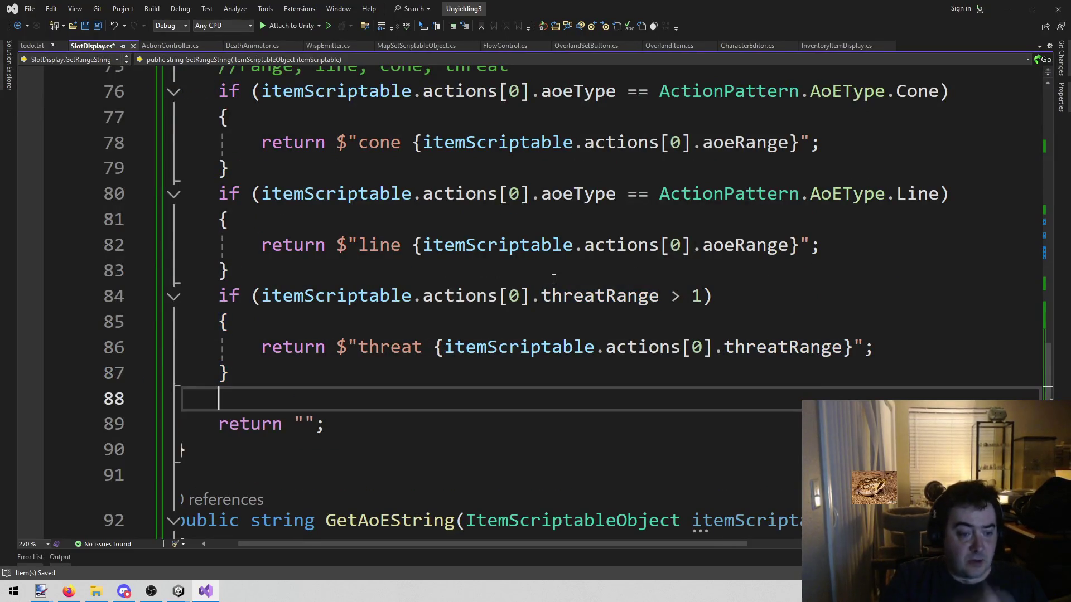
key("ctrl+v")
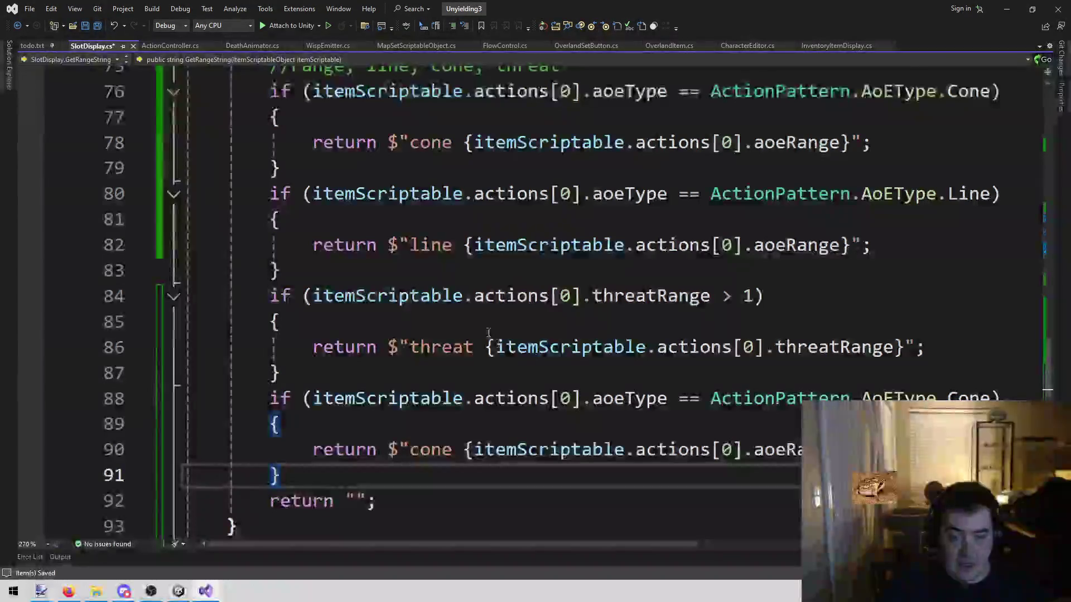
double_click(629, 398)
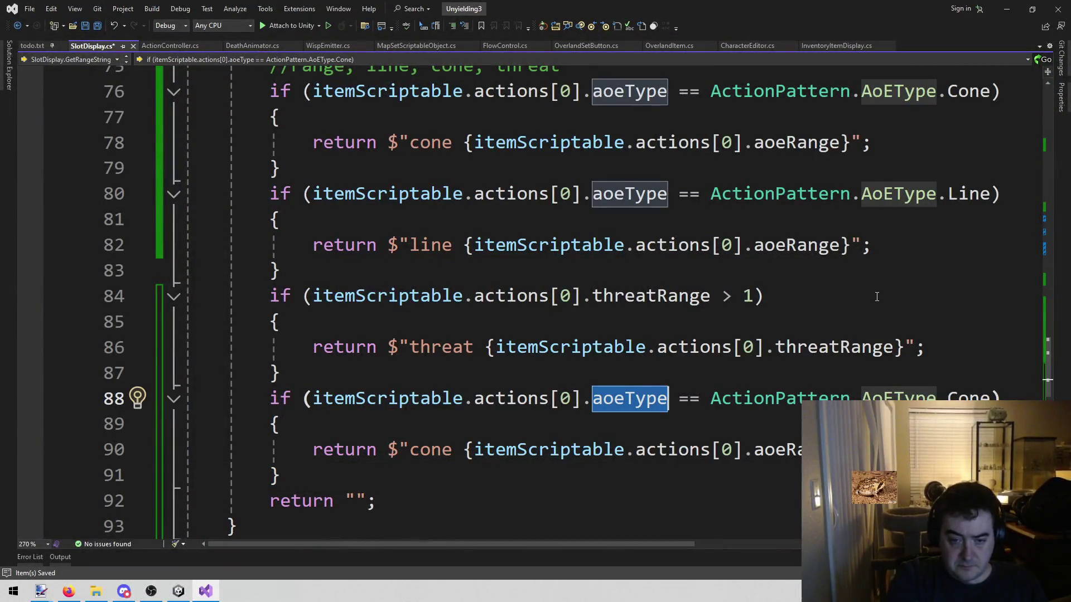
key("BackSpace")
key("BackSpace")
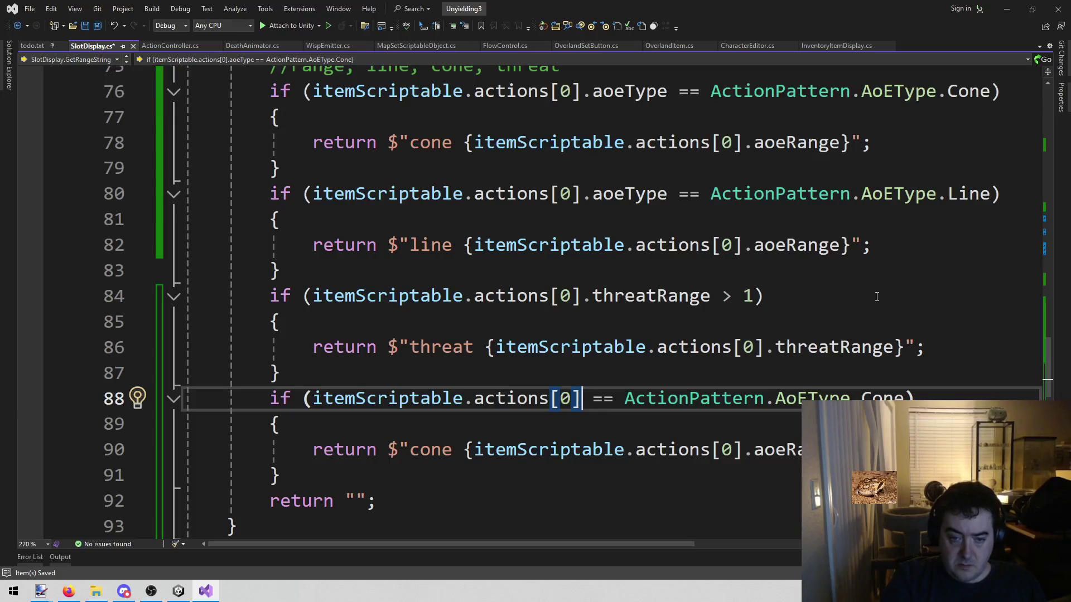
key("Home")
key("ctrl+shift+Right")
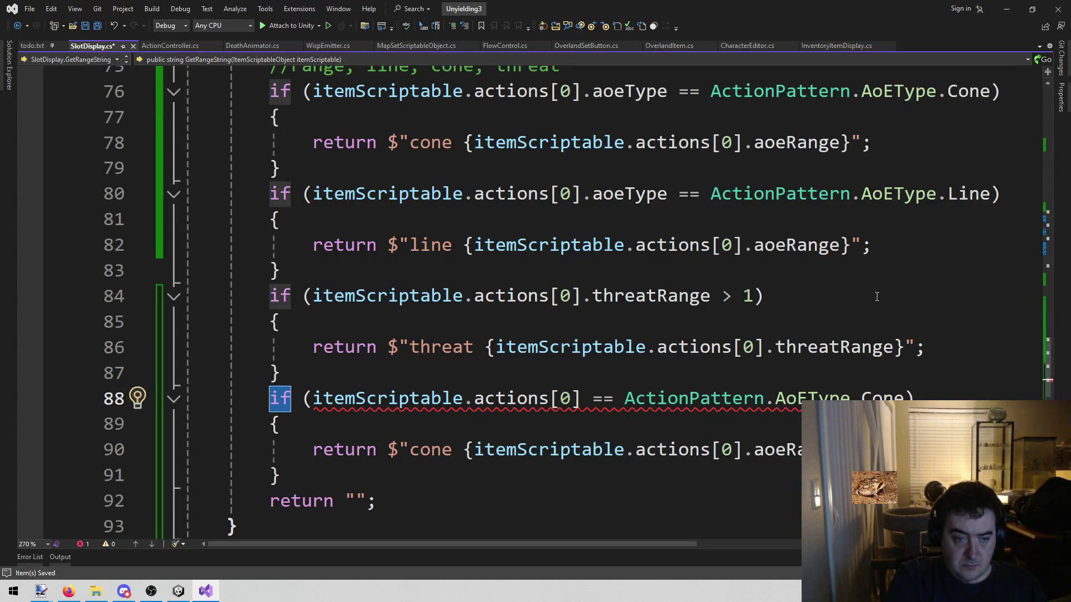
key("Down")
key("Down")
key("Down")
key("BackSpace")
type("\\")
key("Up")
key("Up")
key("Down")
key("Down")
key("Up")
key("Up")
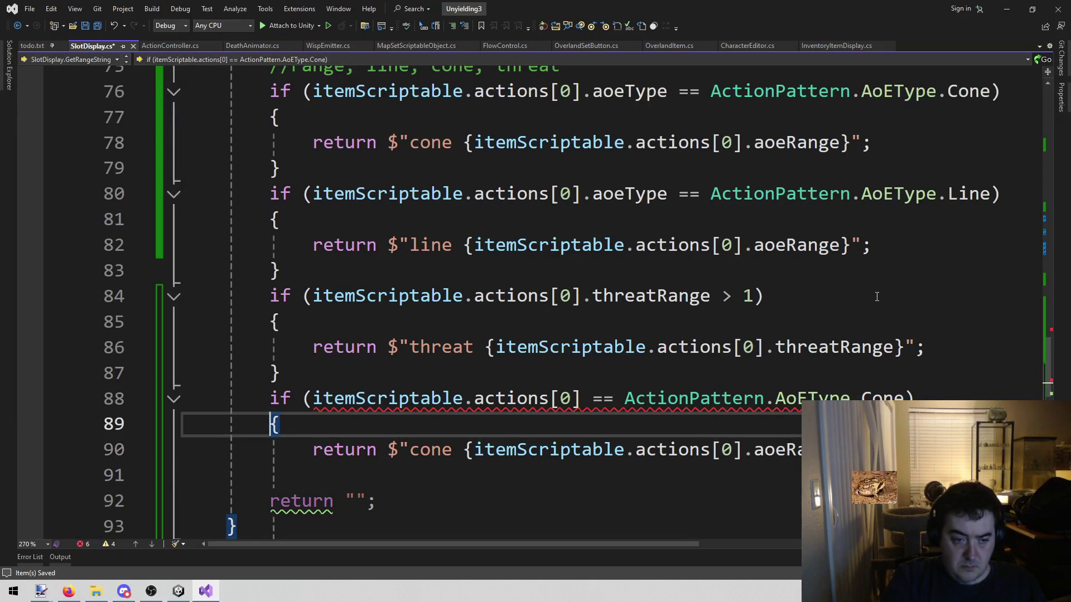
key("shift+Up")
key("shift+Up")
key("BackSpace")
Step: Delete the old return "" line and the leftover empty lines around it
key("Down")
key("Down")
key("Down")
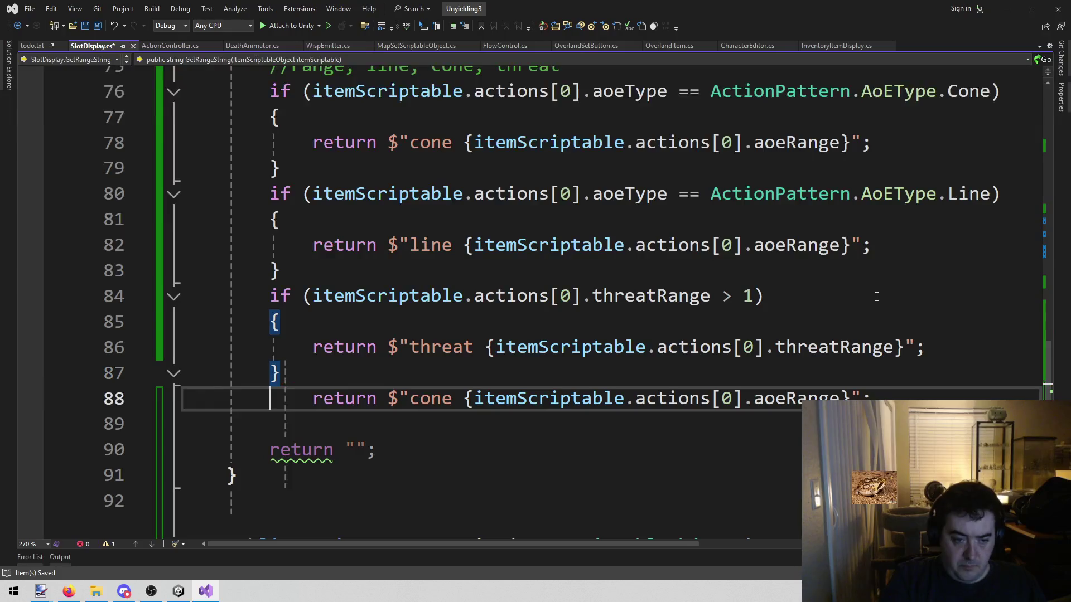
key("Home")
key("shift+End")
key("BackSpace")
key("BackSpace")
key("Up")
key("Down")
key("BackSpace")
Step: Outdent the final return and change aoeRange to range and "cone" to "range"
key("Home")
key("shift+Tab")
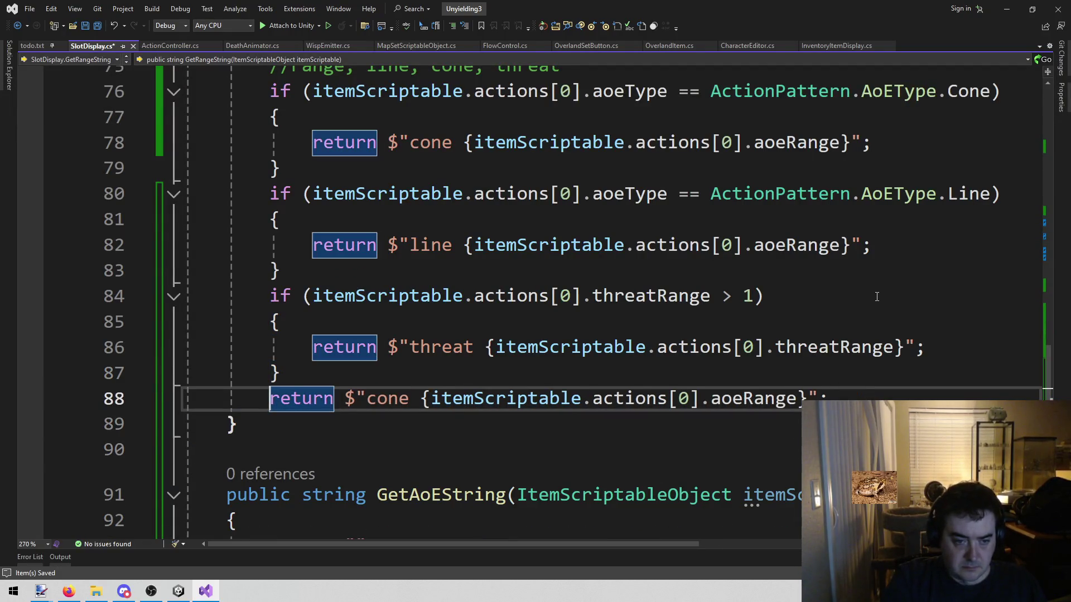
key("Left")
key("Left")
key("Left")
key("ctrl+shift+Left")
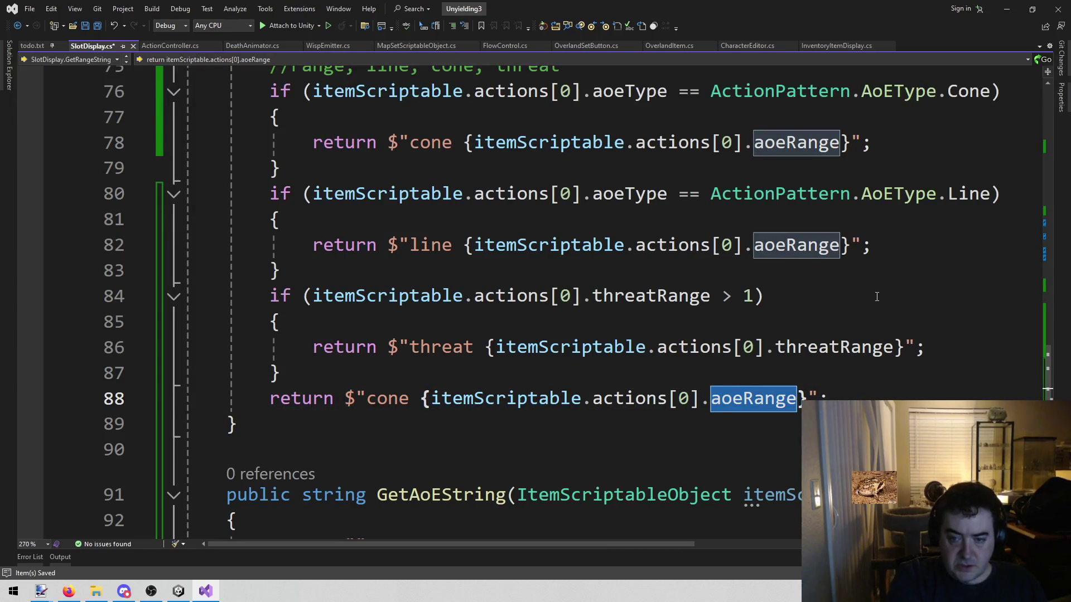
key("BackSpace")
key("BackSpace")
type(".ran")
key("Down")
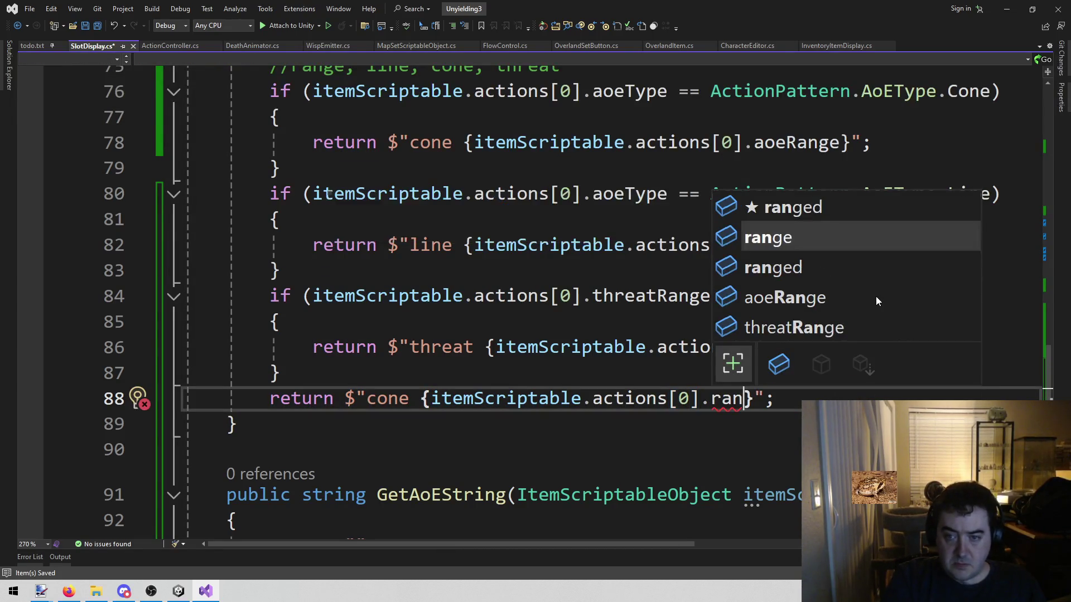
key("Tab")
key("Home")
key("ctrl+Right")
key("ctrl+Right")
key("ctrl+Right")
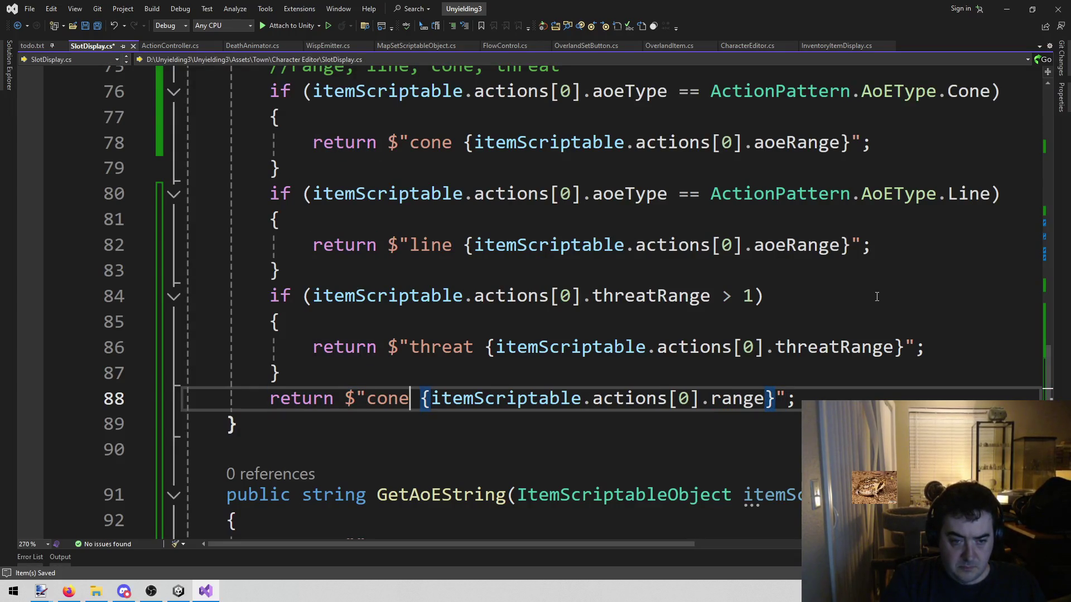
key("ctrl+shift+Left")
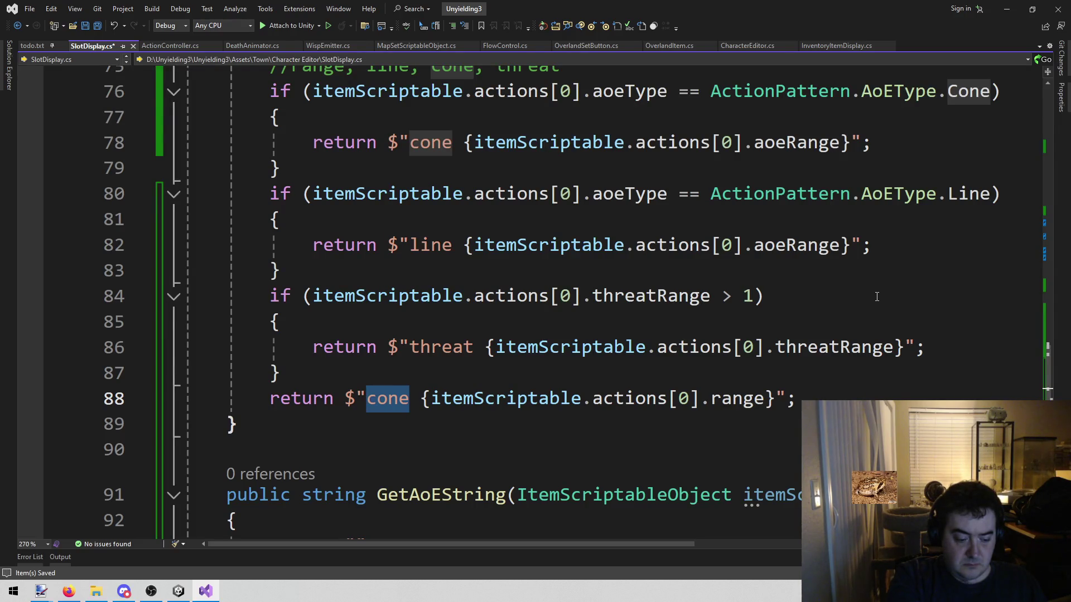
type("range")
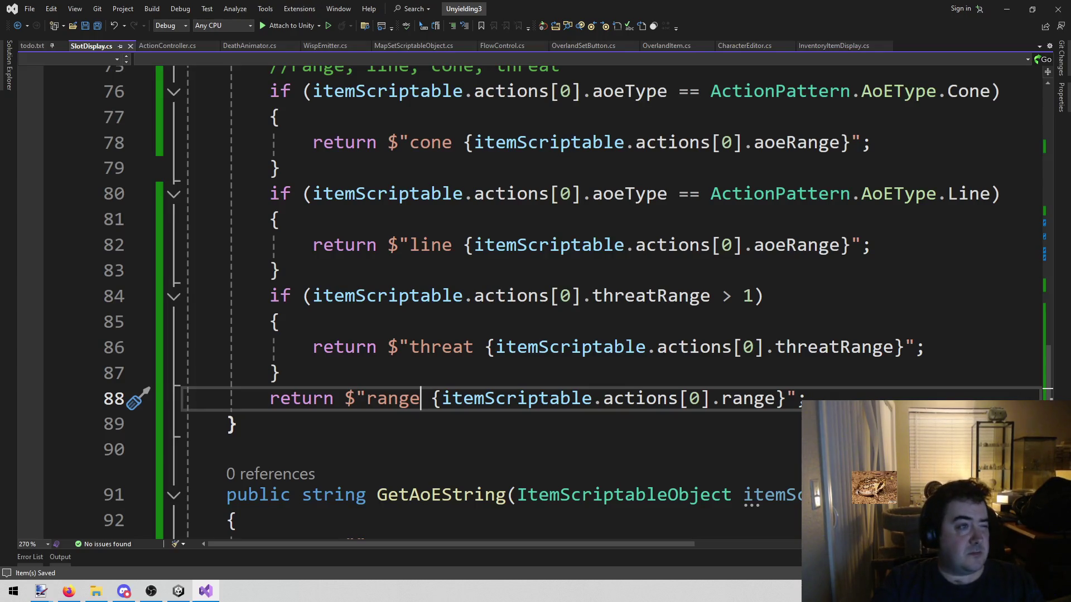
Step: Zoom in on the Chain Axe card mock-up, zoom back out one step, then minimize paint.net
left_click(946, 269)
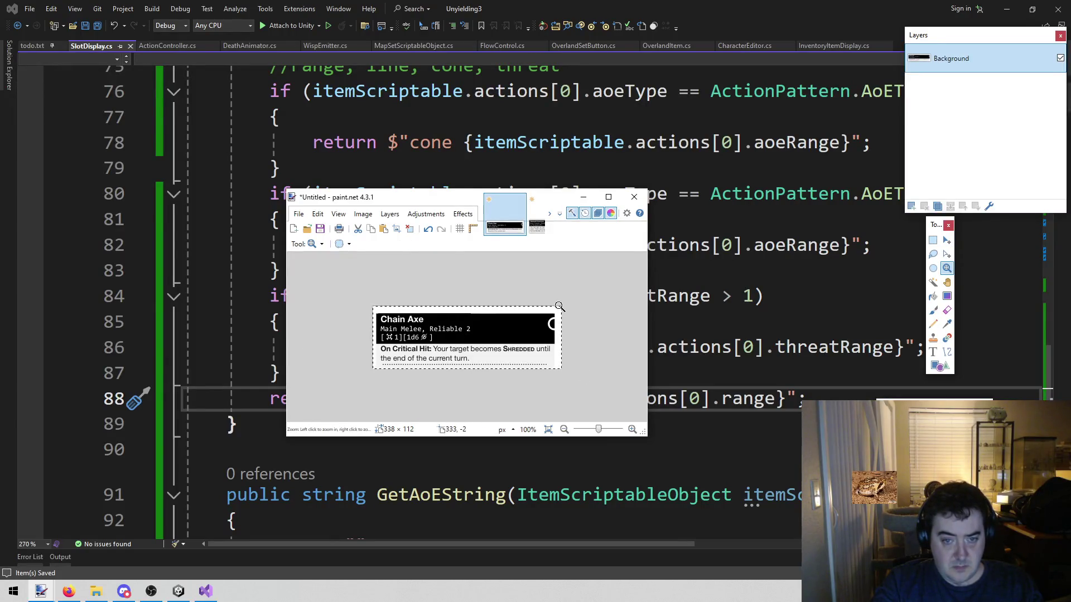
left_click(446, 321)
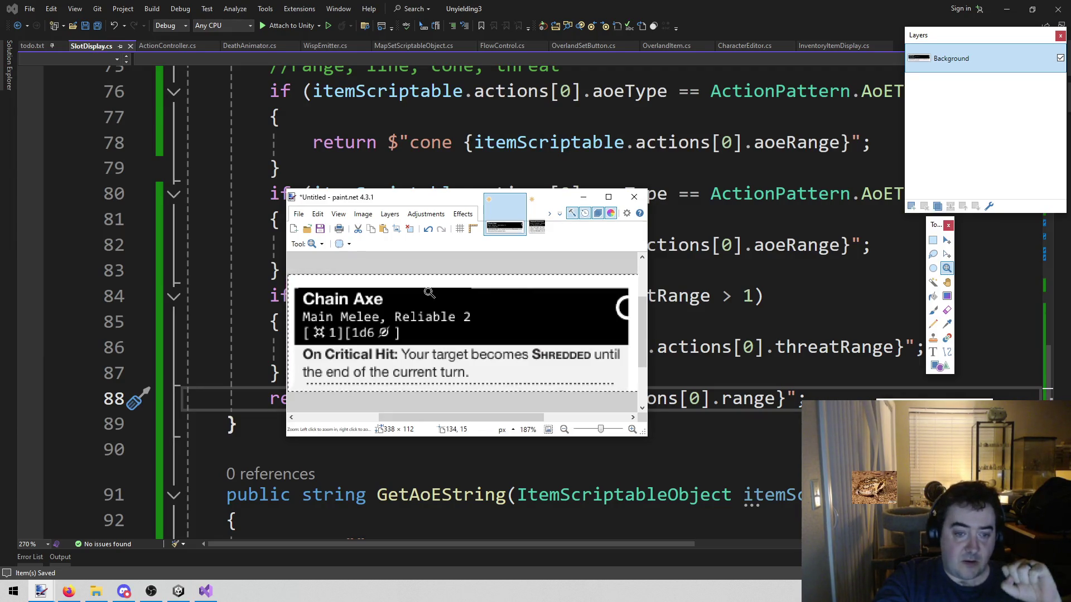
right_click(429, 293)
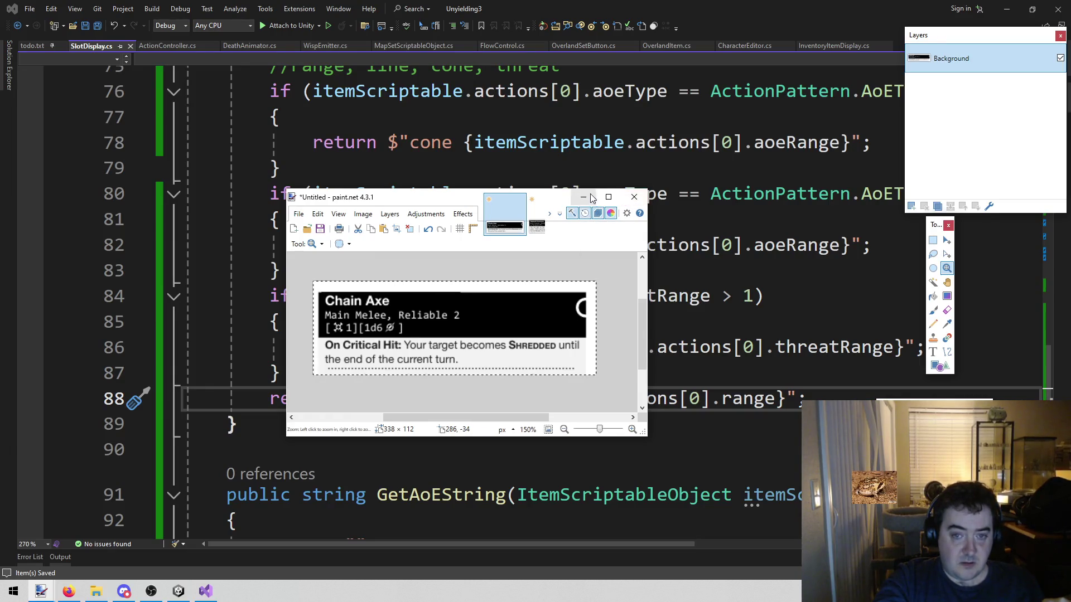
left_click(591, 199)
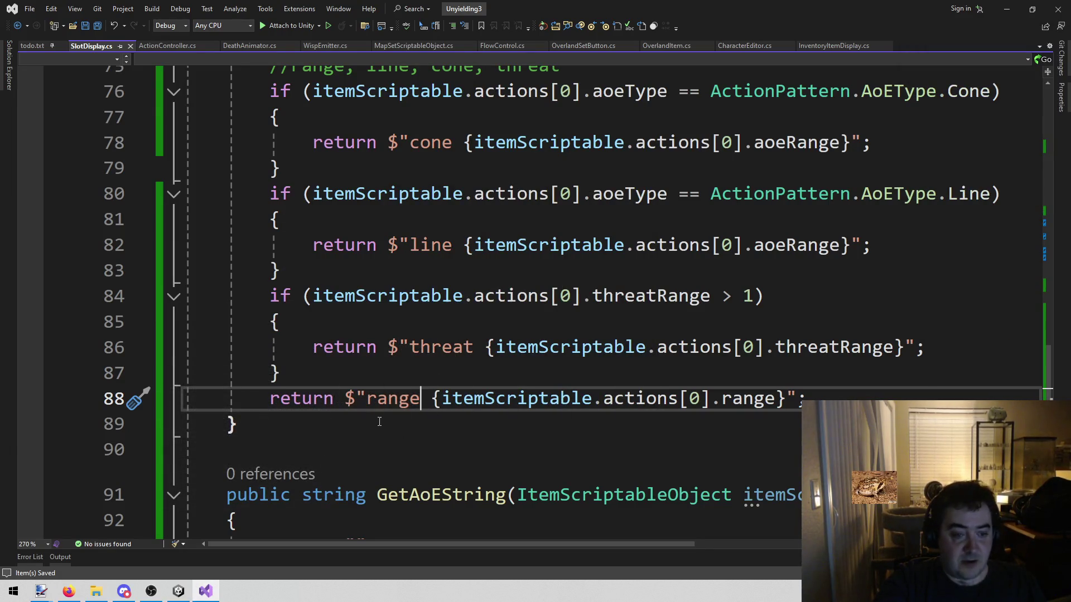
left_click(379, 423)
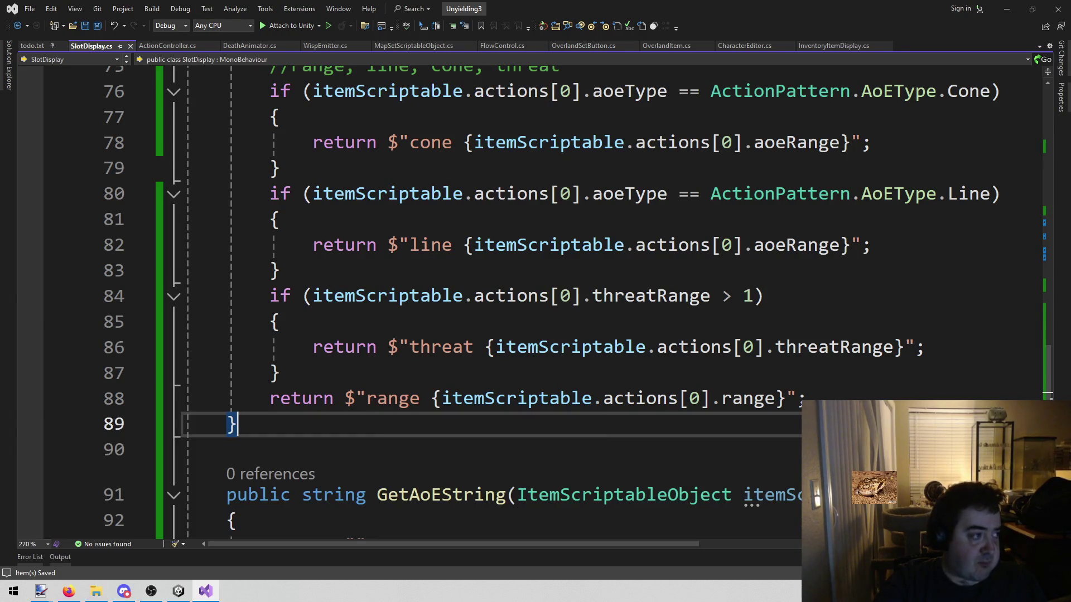
key("alt+Tab")
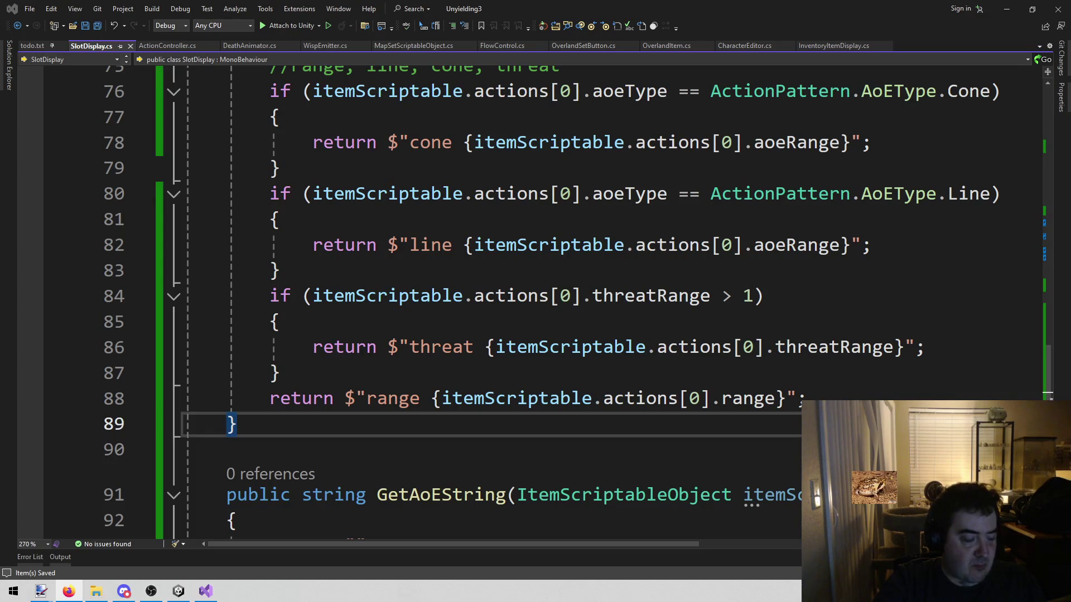
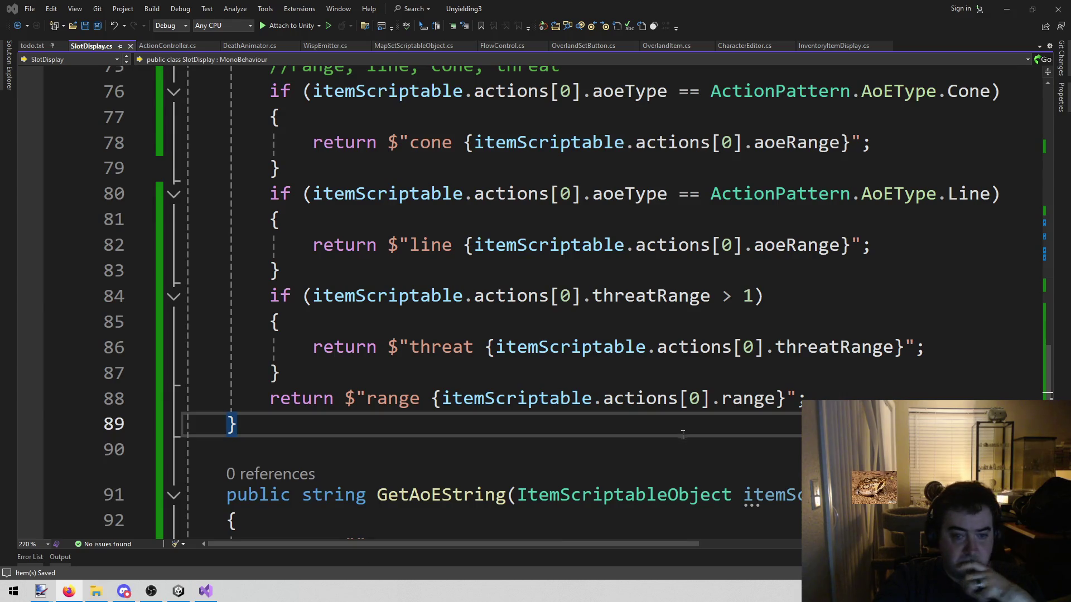
Step: Start a new if statement right after GetAoEString's opening brace
scroll(417, 420, "up", 2)
key("ctrl+bracketright")
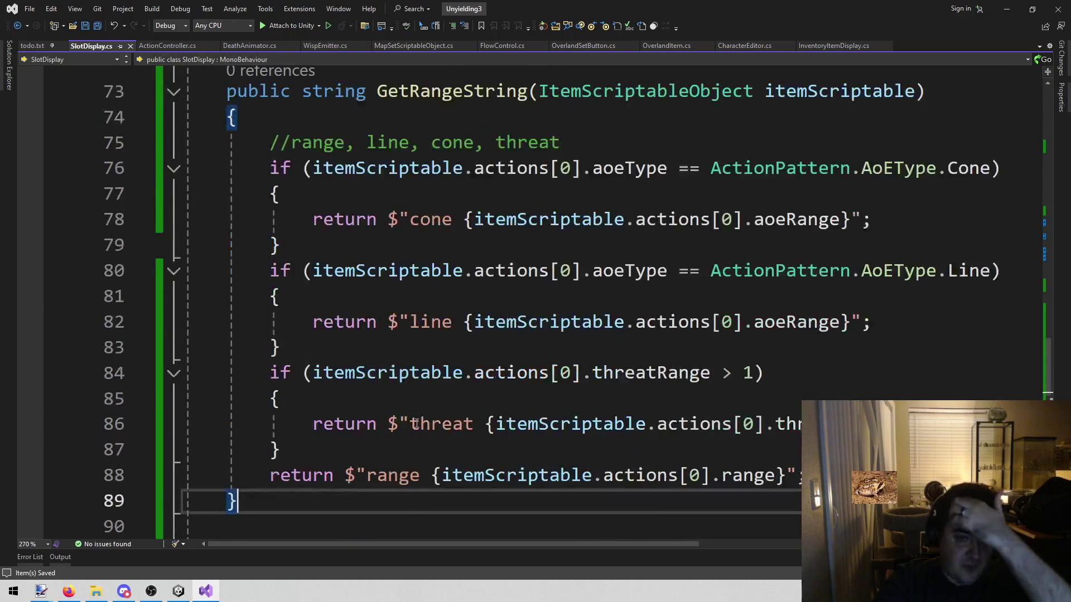
scroll(416, 409, "down", 3)
left_click(419, 412)
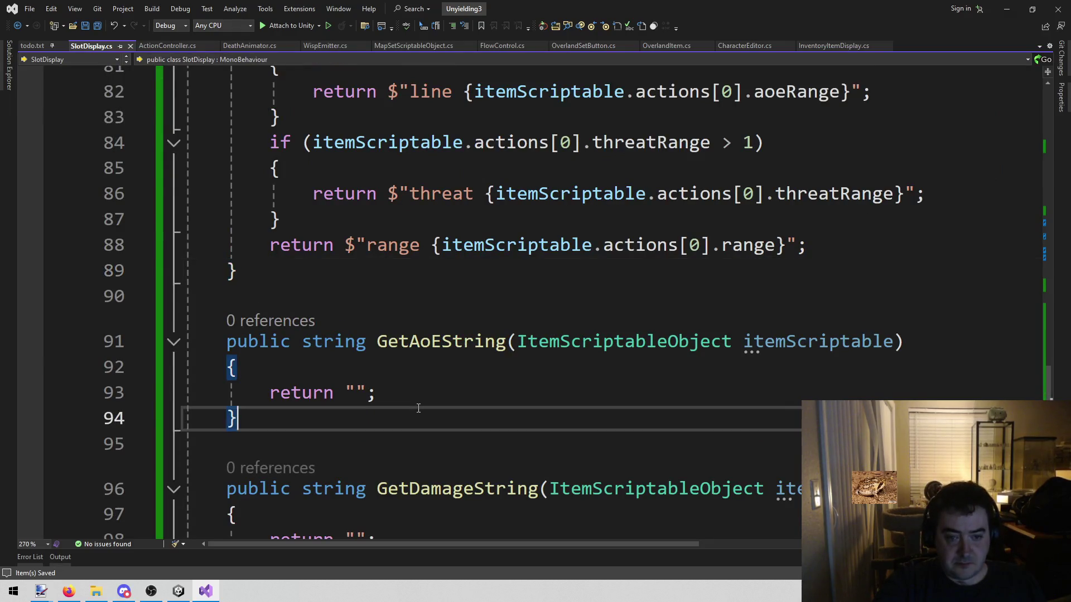
left_click_drag(270, 393, 406, 380)
left_click(390, 375)
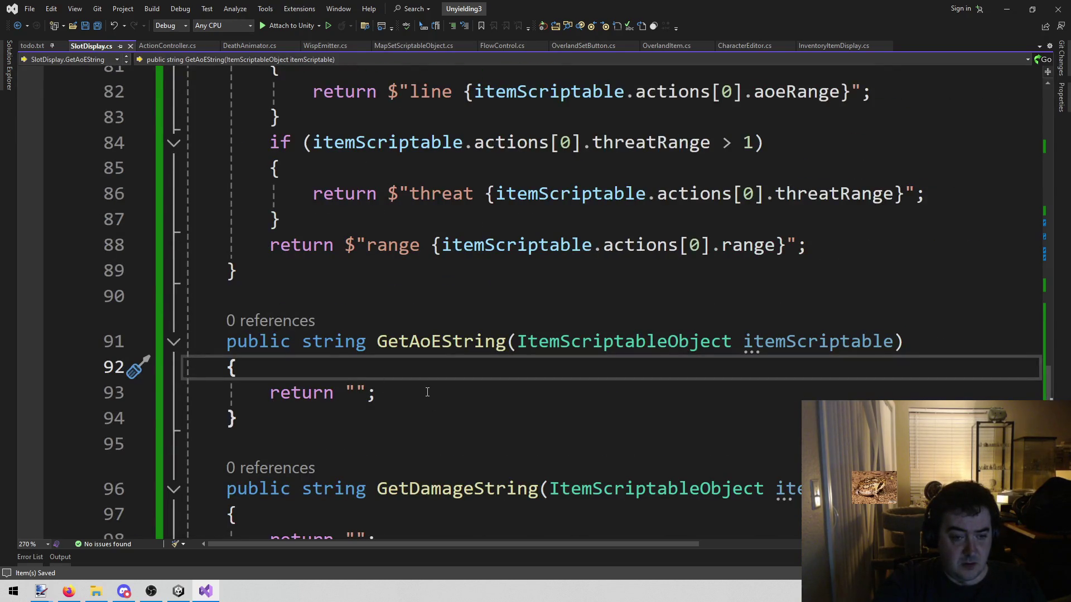
scroll(427, 392, "up", 2)
scroll(282, 437, "down", 3)
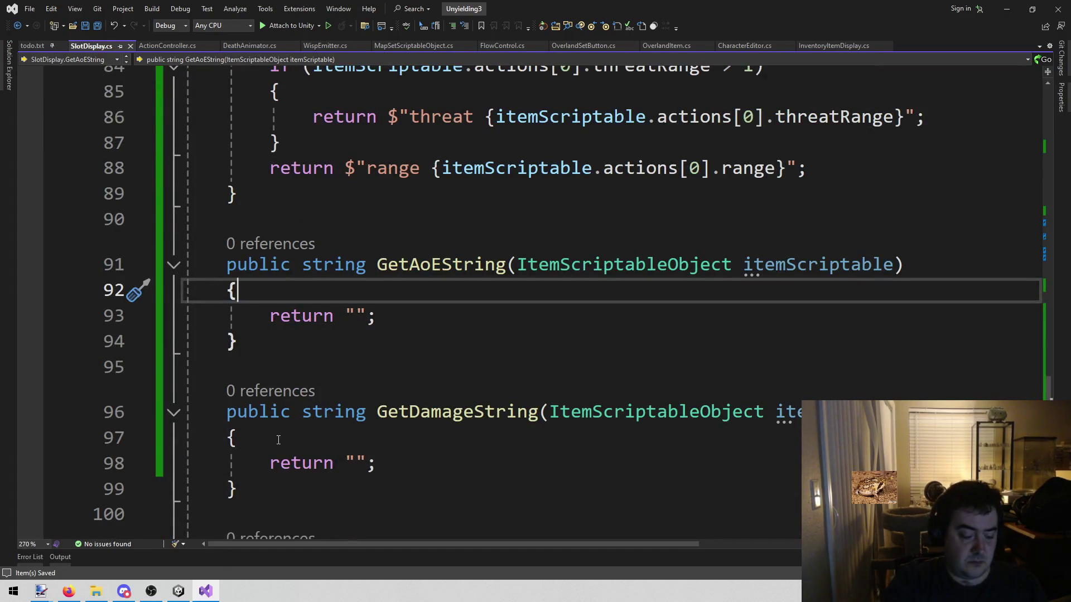
key("Return")
type("if (")
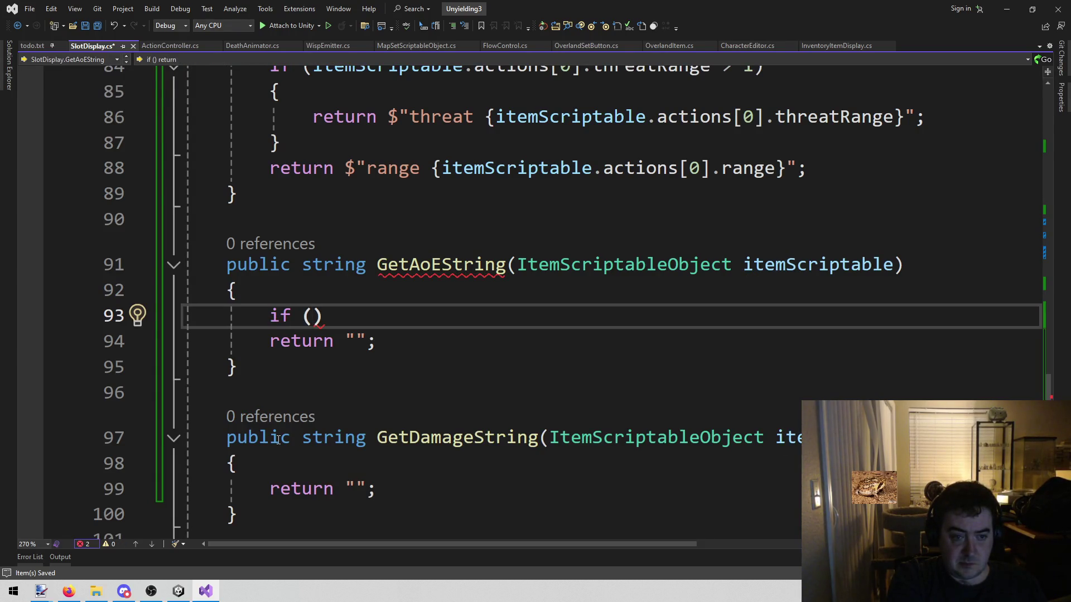
Step: Replace the empty if with the Cone condition copied from GetRangeString
scroll(278, 440, "up", 4)
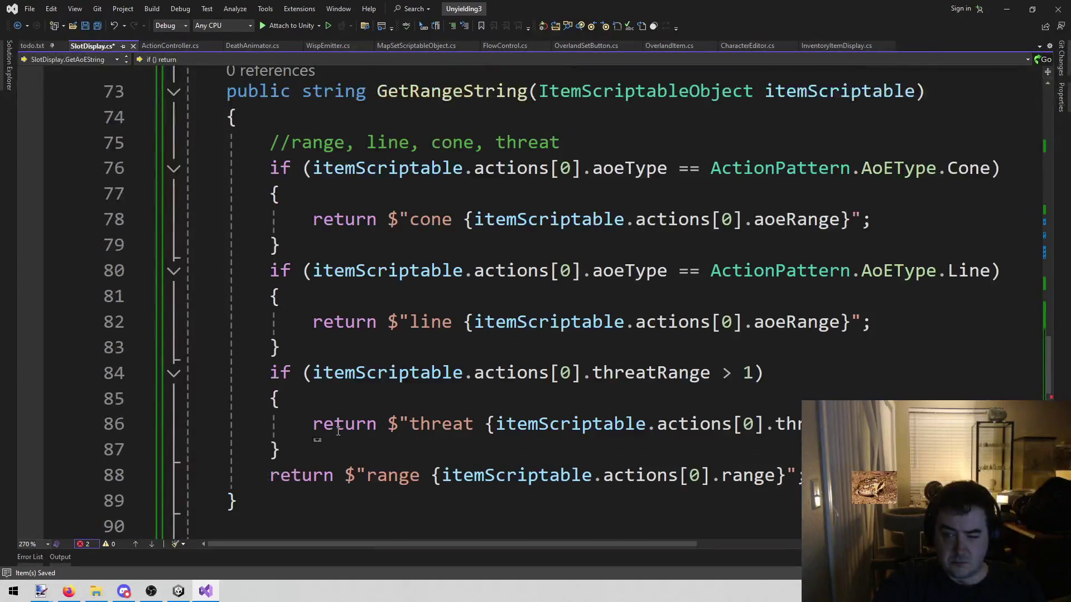
left_click(261, 169)
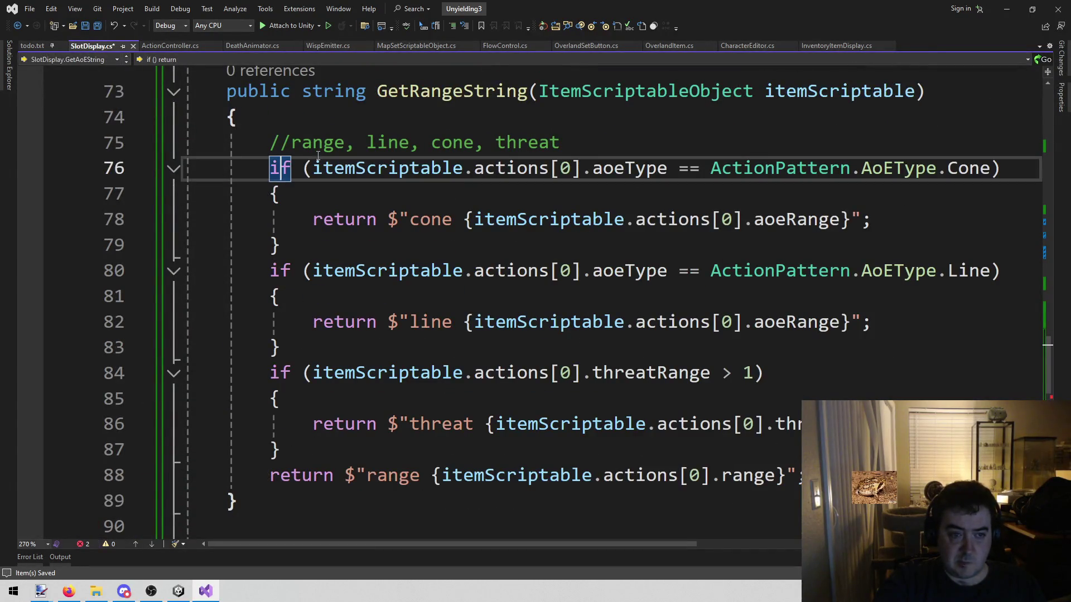
key("shift+End")
key("ctrl+c")
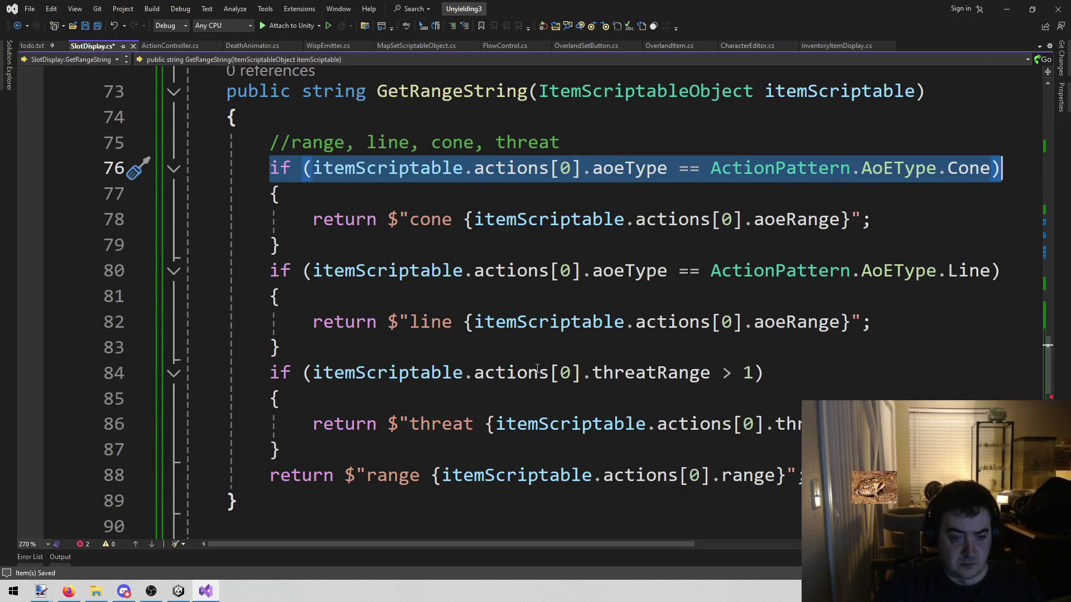
scroll(31, 262, "down", 5)
double_click(279, 239)
key("shift+End")
key("ctrl+v")
Step: Add braces under the condition, unindent the fallback return, and delete Cone to list AoEType values
key("Return")
type("{")
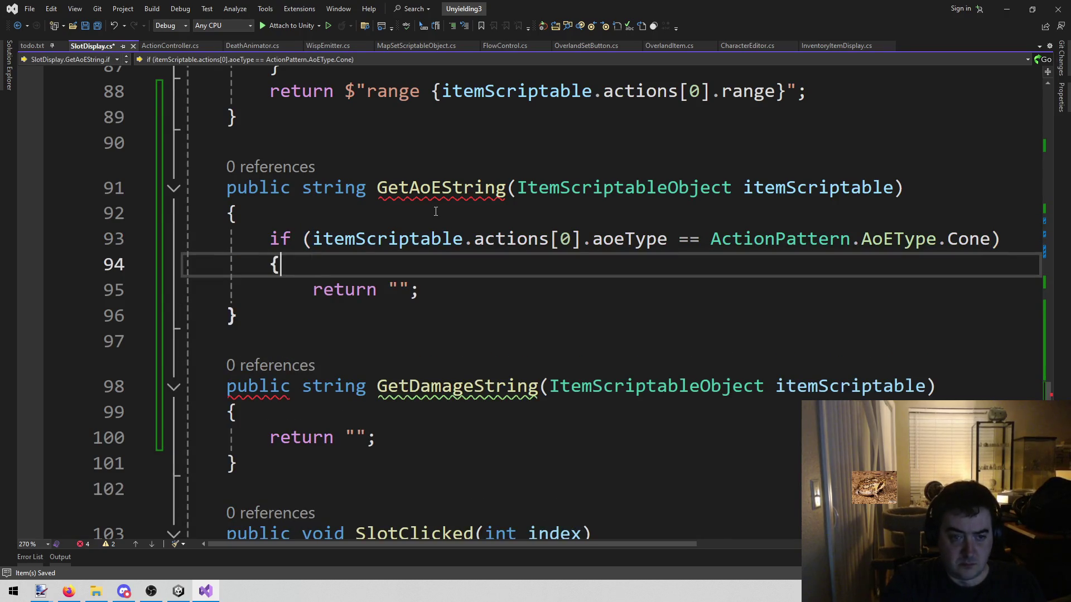
key("Return")
type("}")
key("Down")
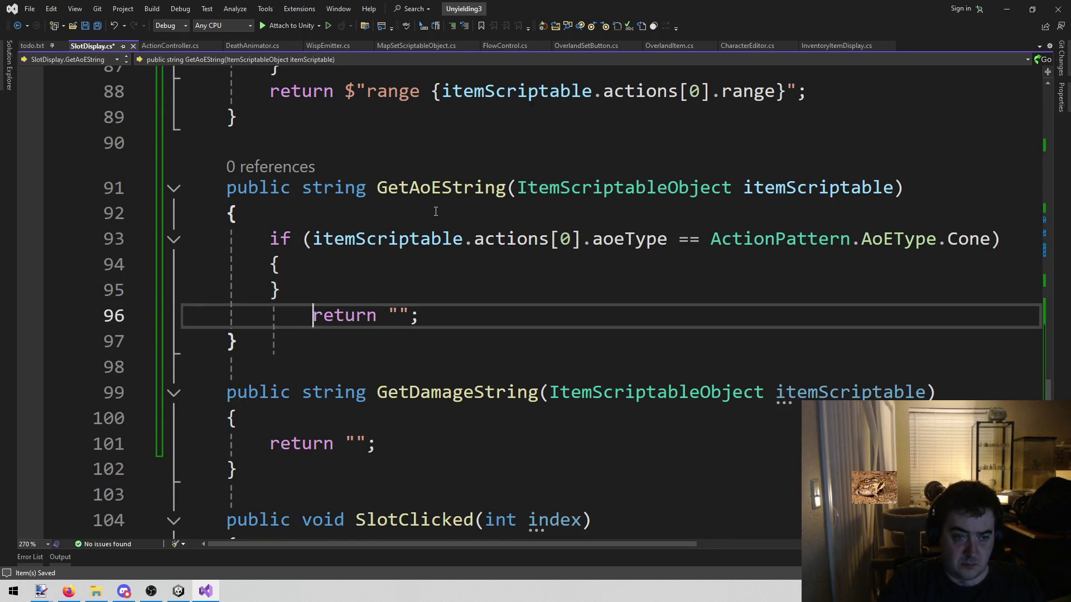
key("BackSpace")
key("Up")
key("Up")
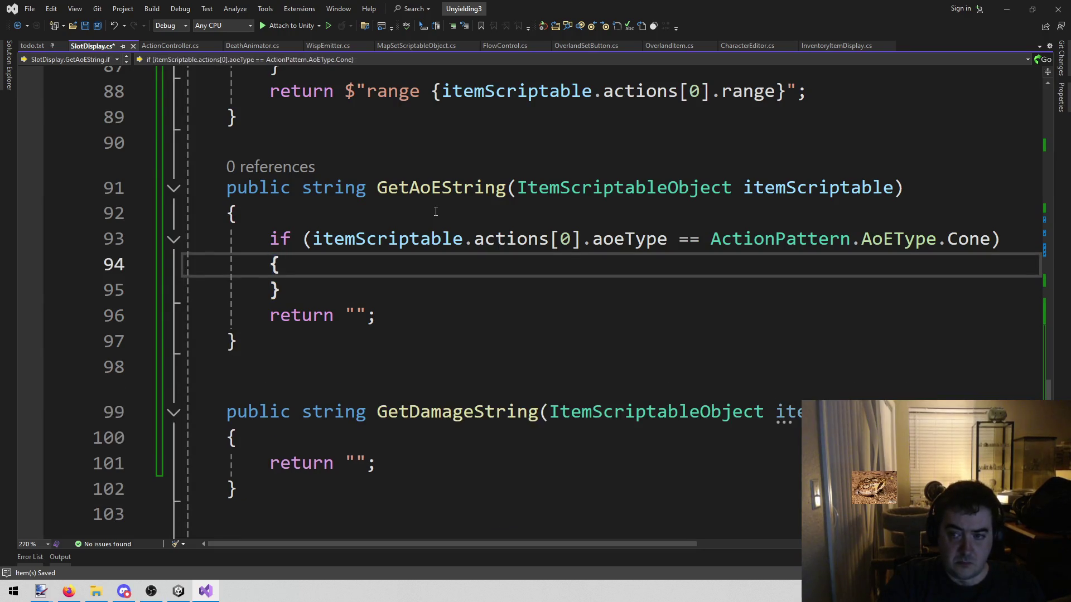
key("Up")
key("End")
key("Left")
key("ctrl+shift+Left")
key("BackSpace")
key("ctrl+space")
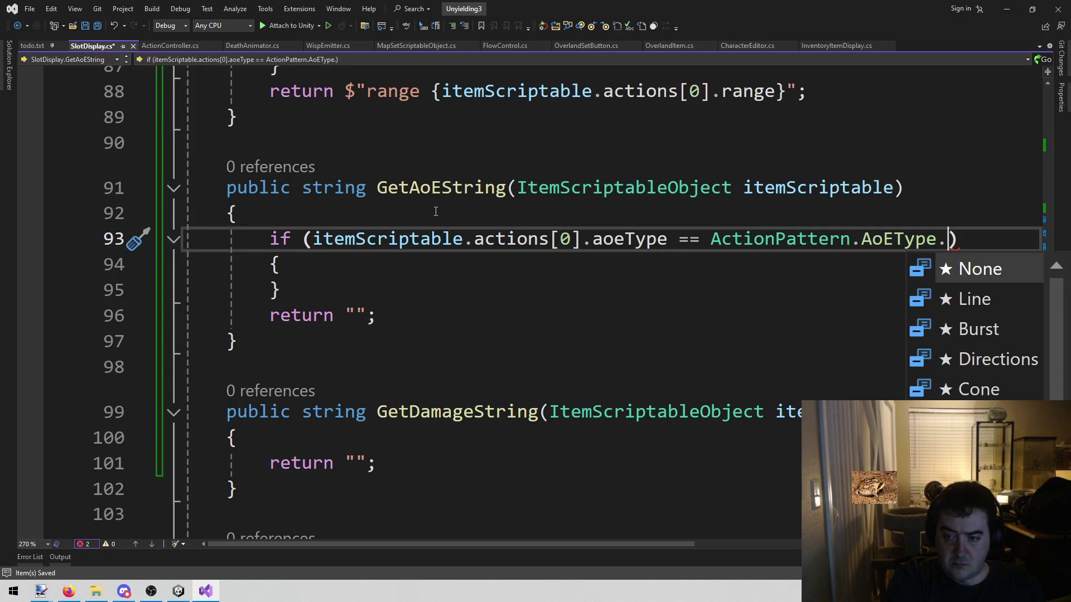
Step: Complete the condition with AoEType.Burst and add an interpolated return "blast {}" inside the block
type("bu")
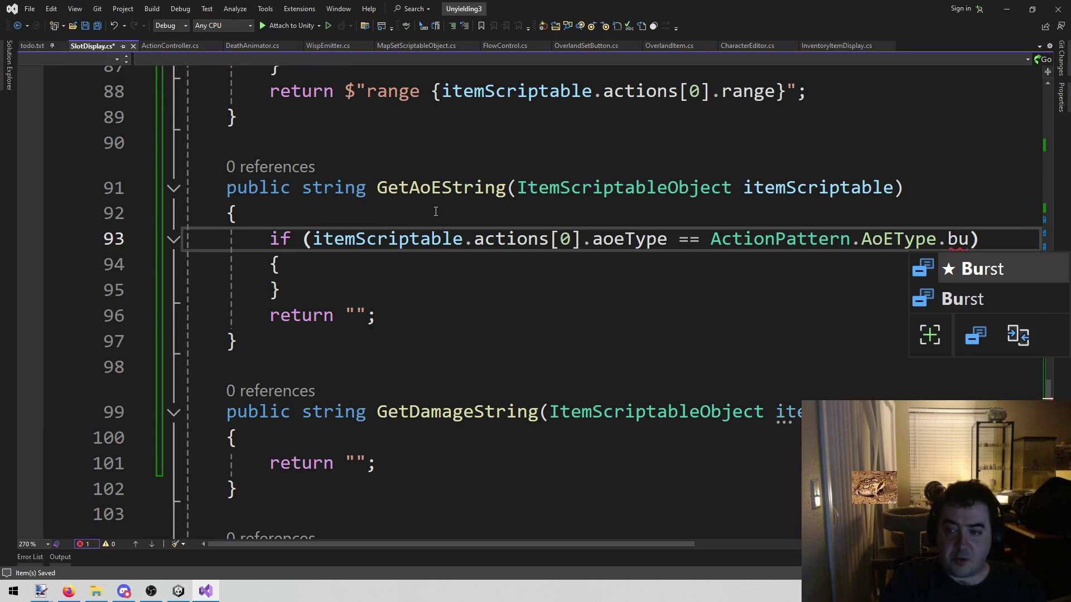
key("Tab")
key("Down")
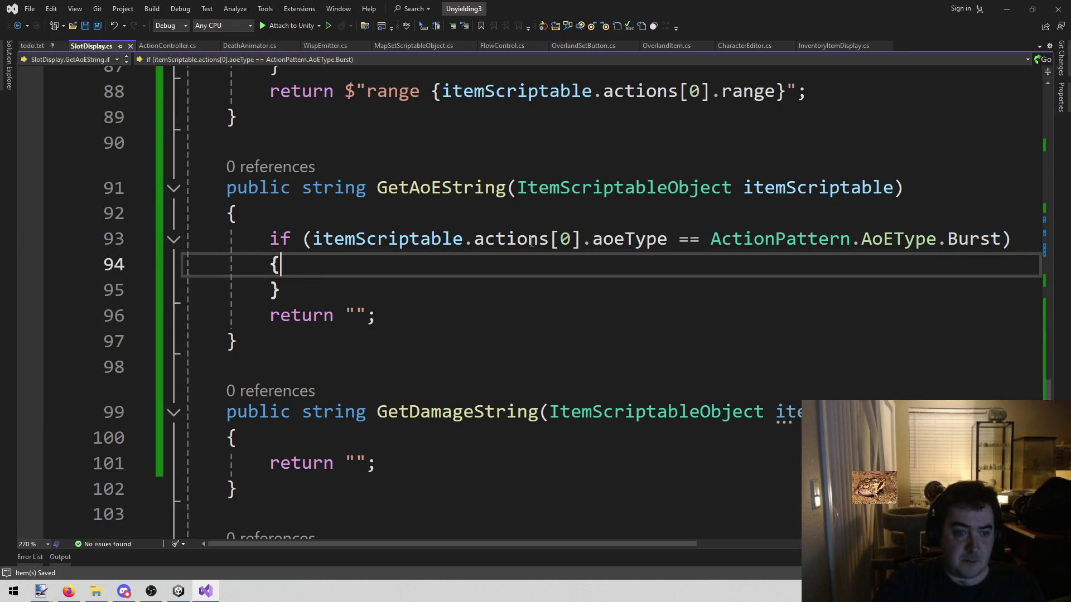
key("Return")
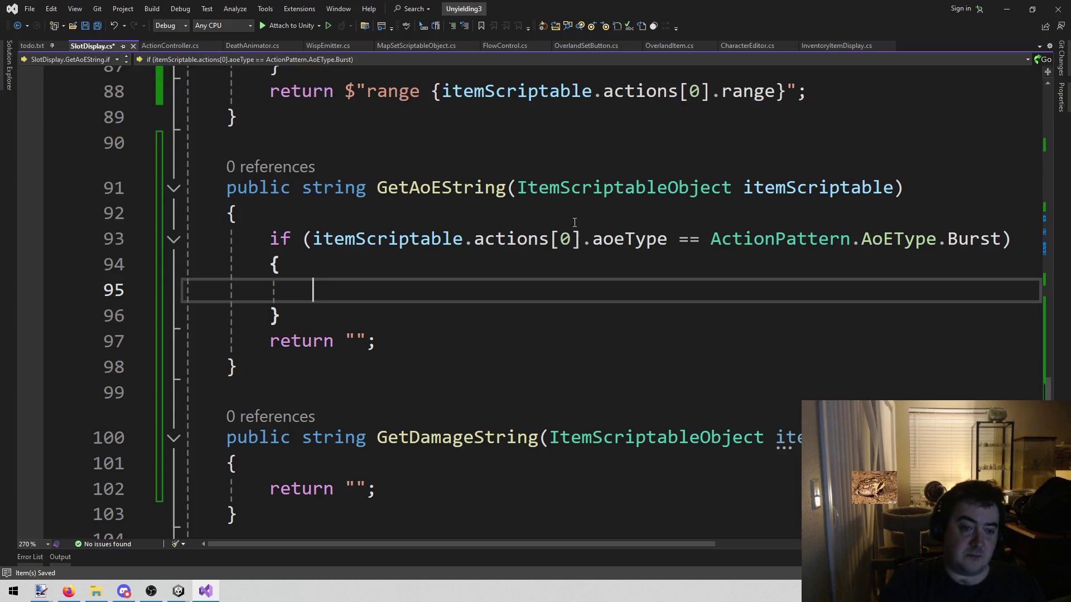
type("return ")
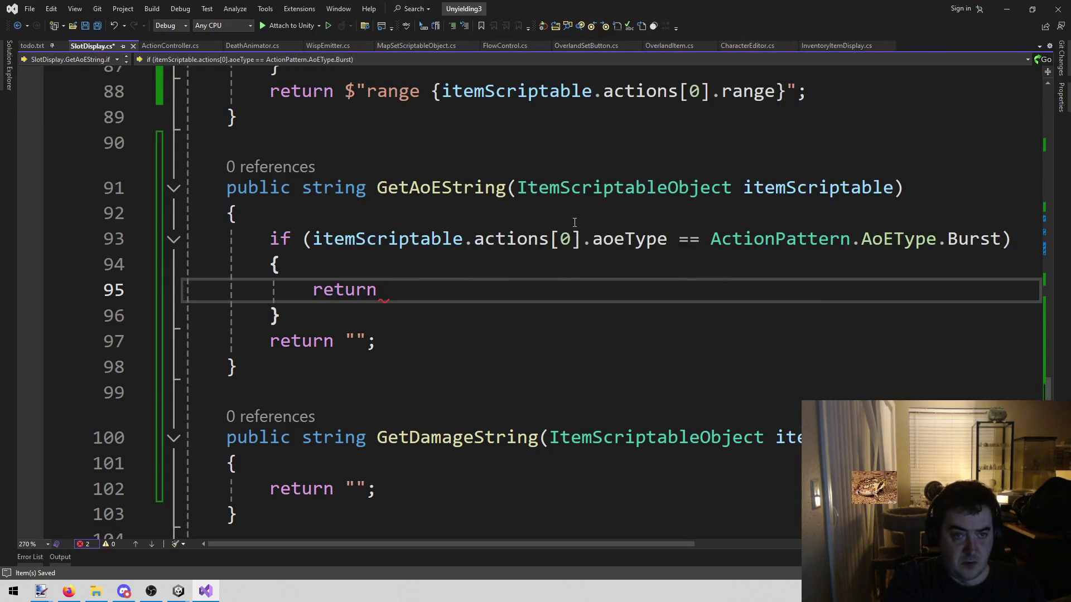
type("\"blast ")
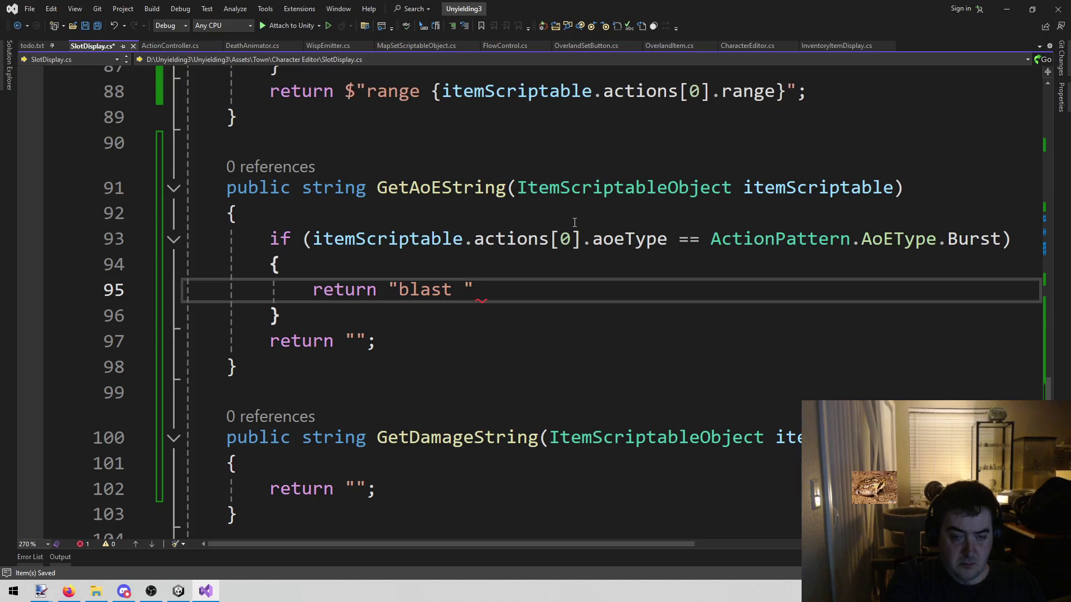
type("{}")
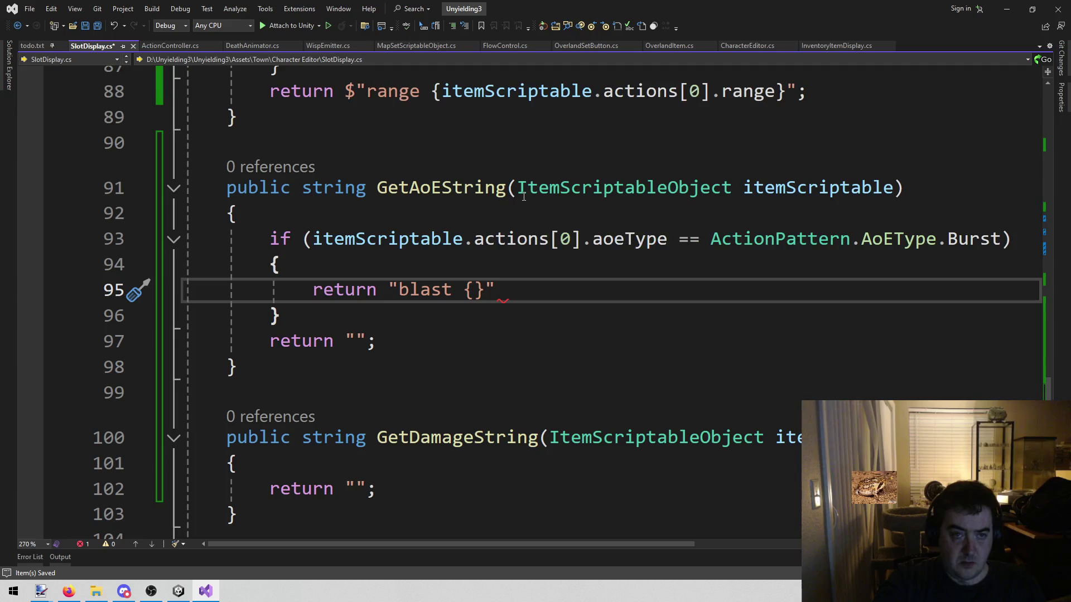
key("ctrl+Left")
key("ctrl+Left")
key("ctrl+Left")
type("$")
Step: Fill the blast string's braces with itemScriptable.actions[0].aoeRange and end the line with a semicolon
key("End")
key("Left")
key("Left")
key("Up")
key("Up")
key("Up")
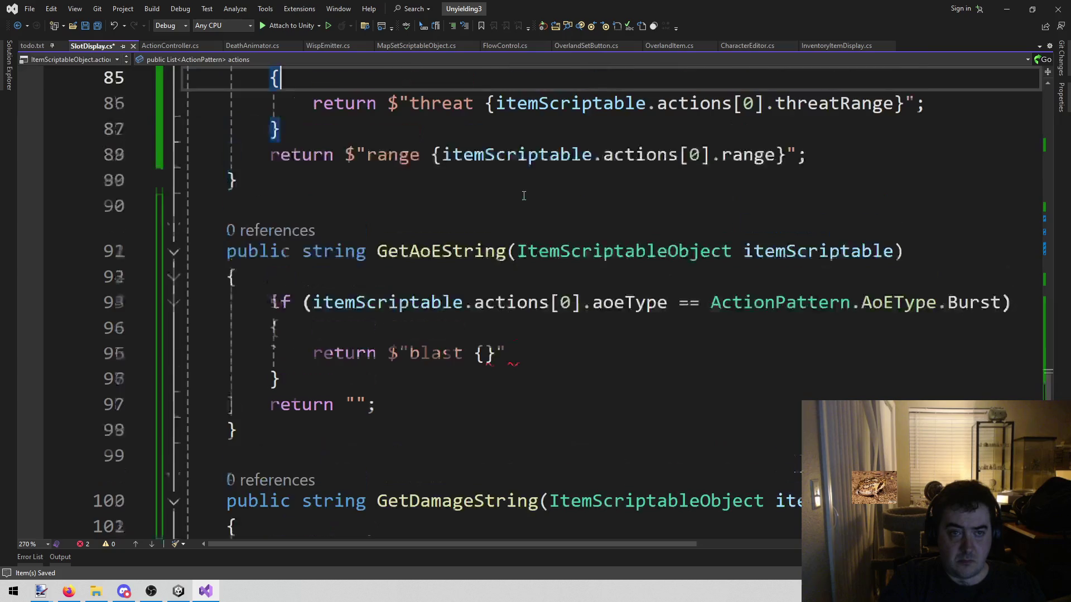
key("ctrl+Left")
key("ctrl+Left")
key("ctrl+Left")
key("ctrl+Right")
key("ctrl+Right")
key("ctrl+Right")
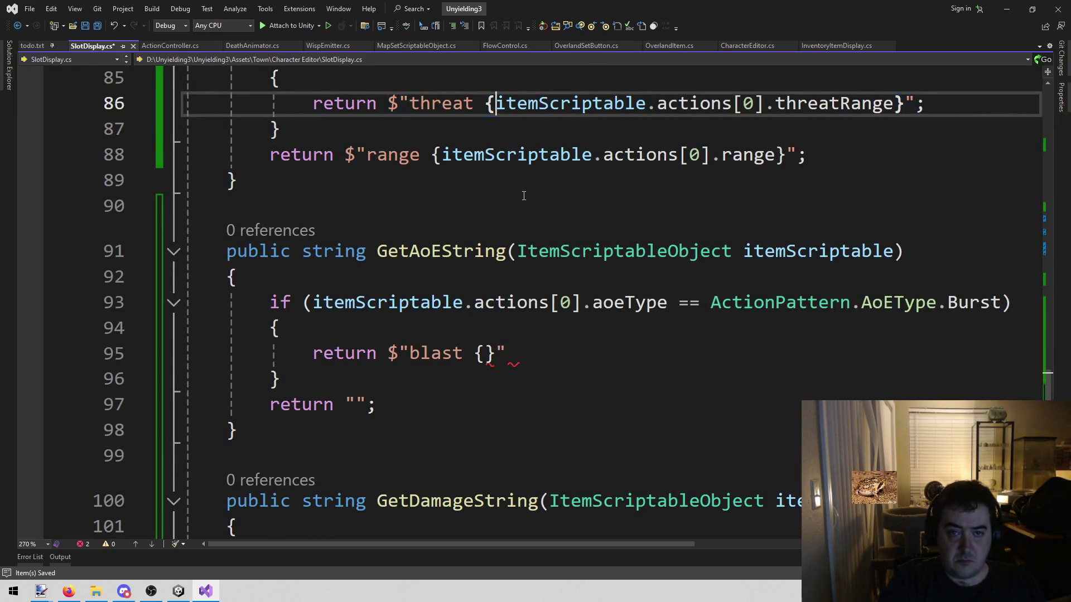
key("Down")
key("Down")
key("Down")
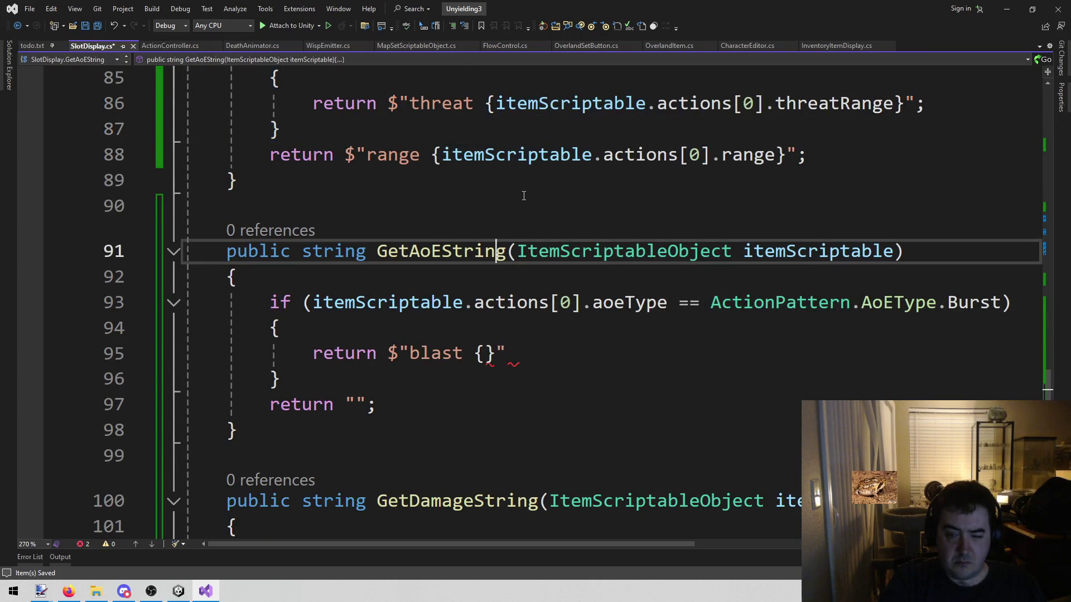
key("ctrl+Left")
key("ctrl+Left")
key("ctrl+Left")
key("ctrl+shift+Right")
key("ctrl+shift+Right")
key("ctrl+shift+Right")
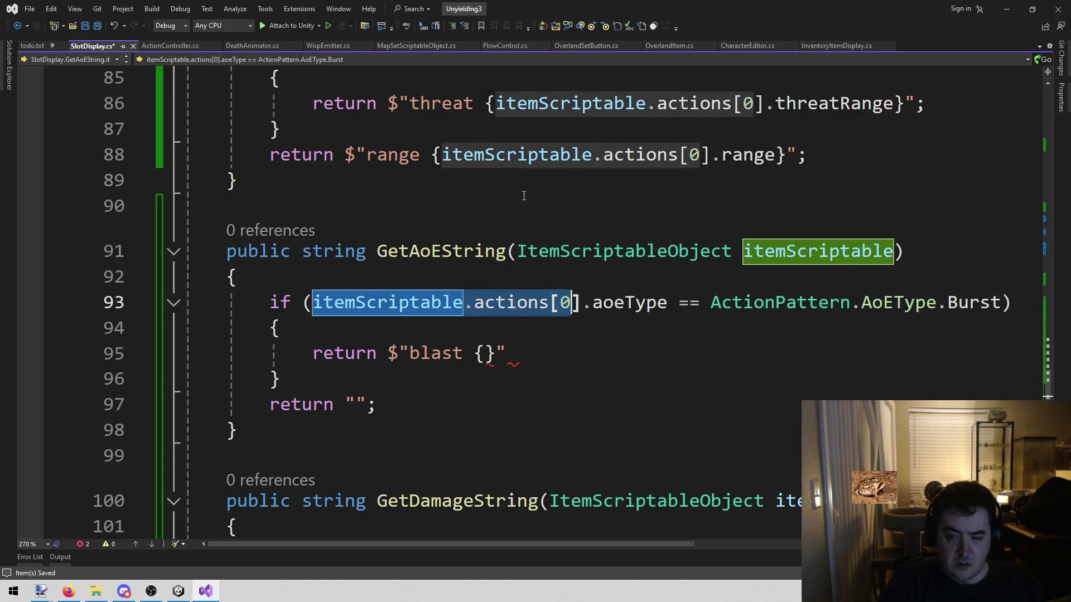
key("ctrl+shift+Right")
key("ctrl+c")
key("Down")
key("Down")
key("End")
key("Left")
key("Left")
key("ctrl+v")
type(".")
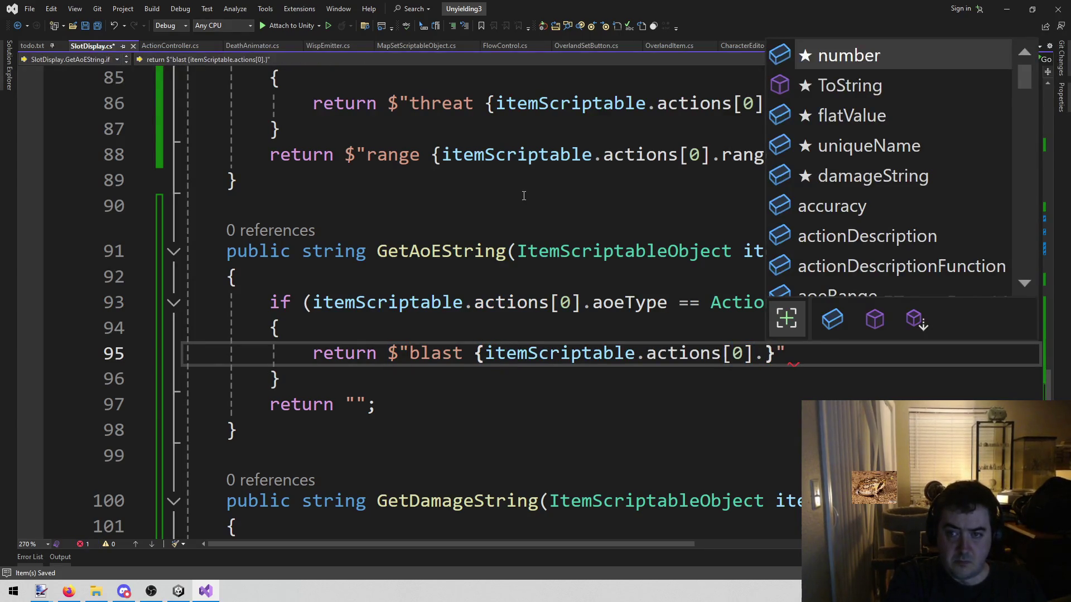
type("aoe")
key("Tab")
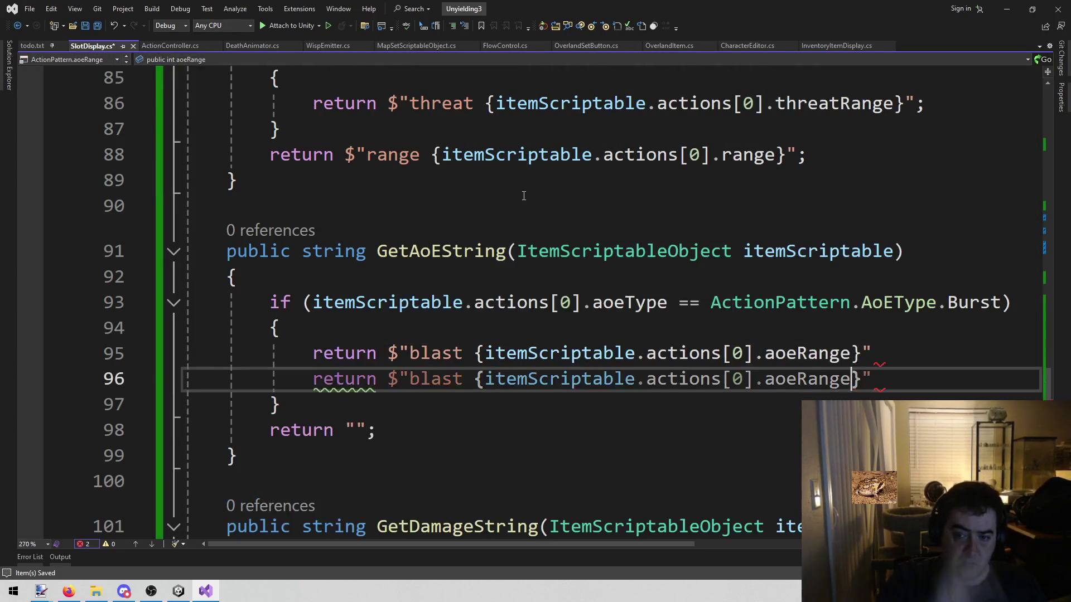
key("End")
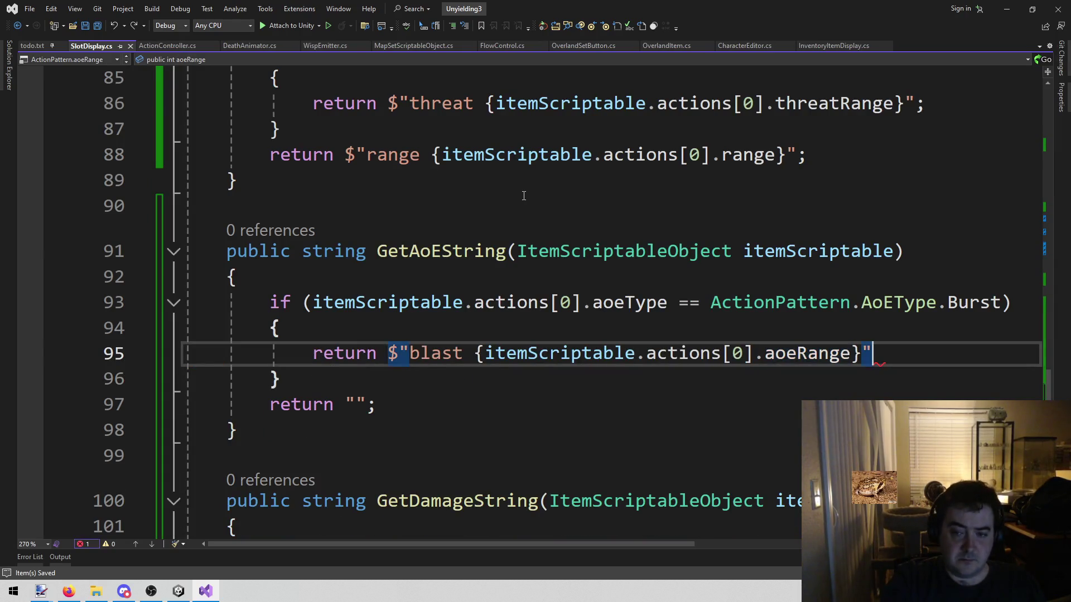
type(";")
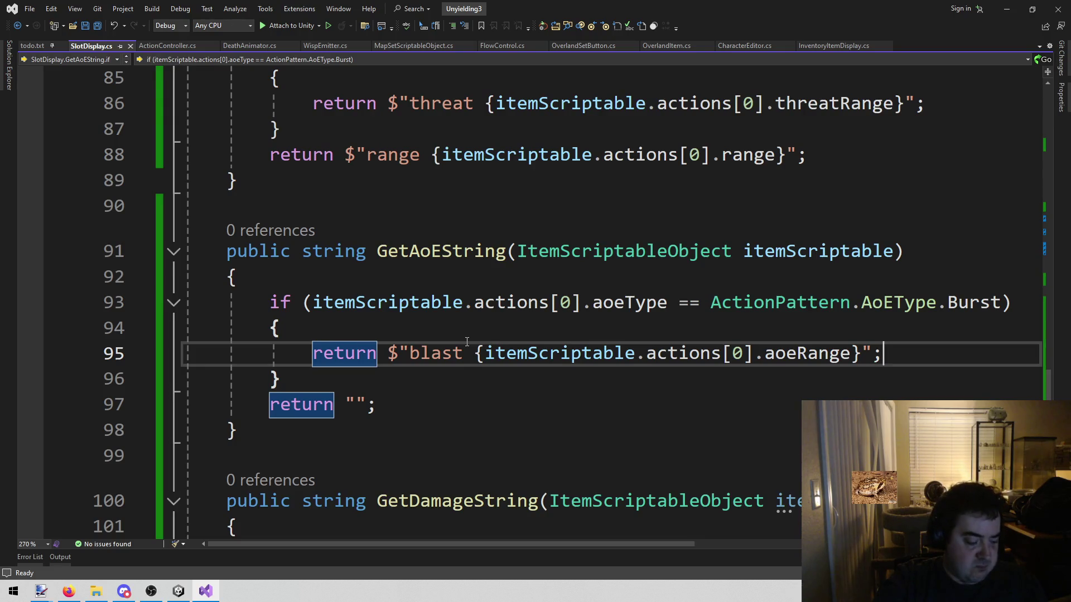
left_click(447, 384)
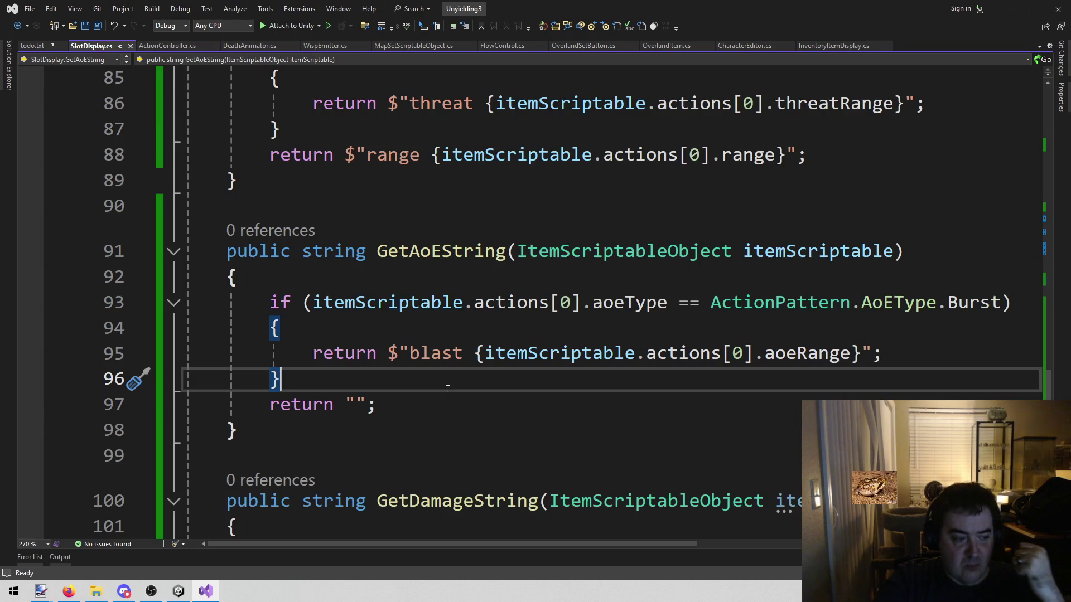
scroll(488, 407, "up", 3)
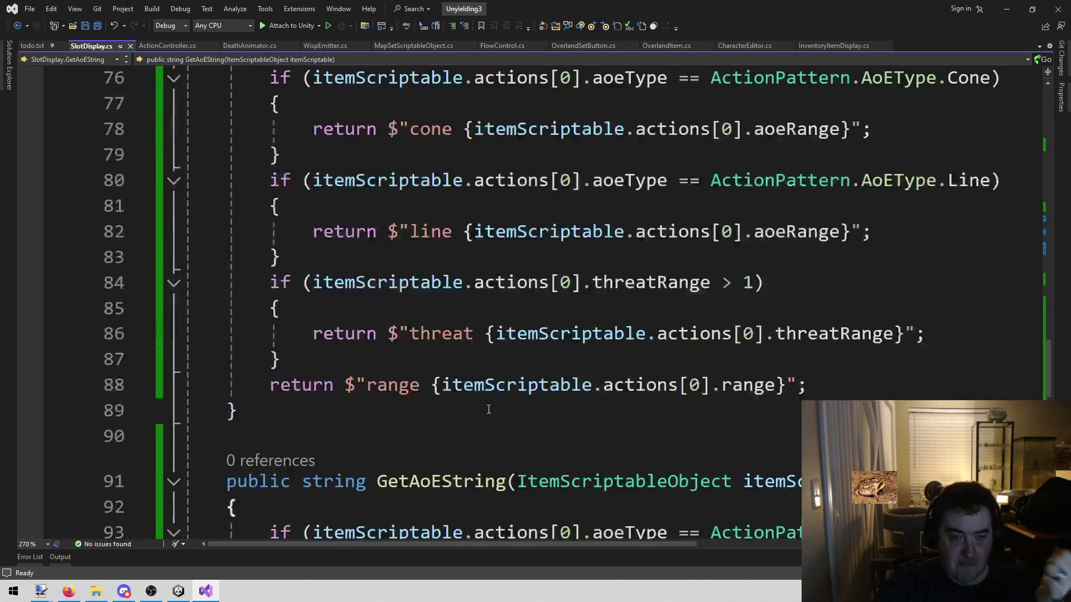
scroll(487, 410, "down", 3)
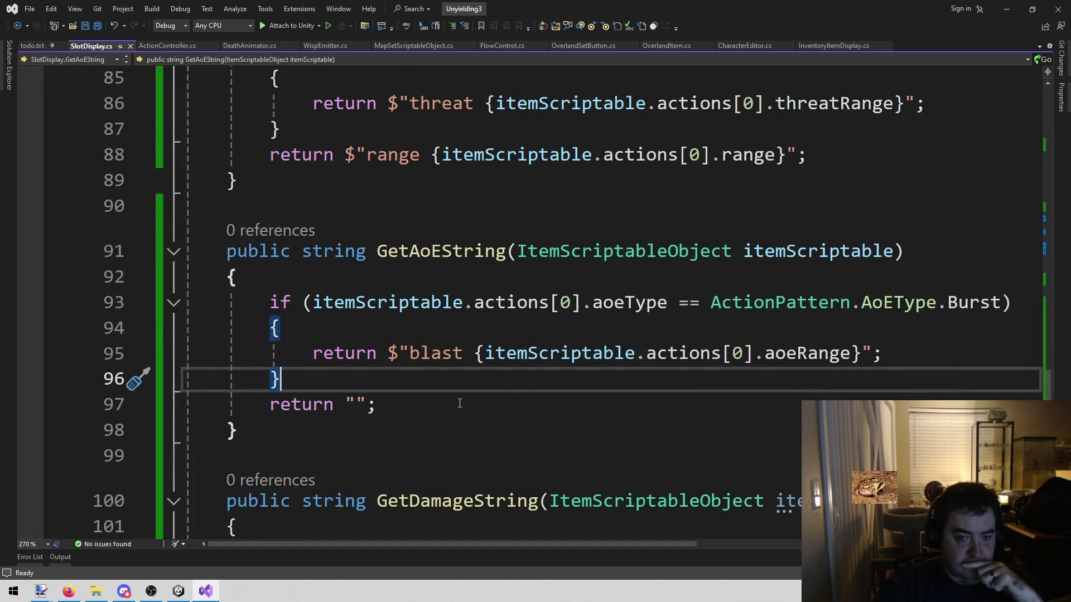
scroll(460, 403, "up", 5)
scroll(412, 408, "down", 4)
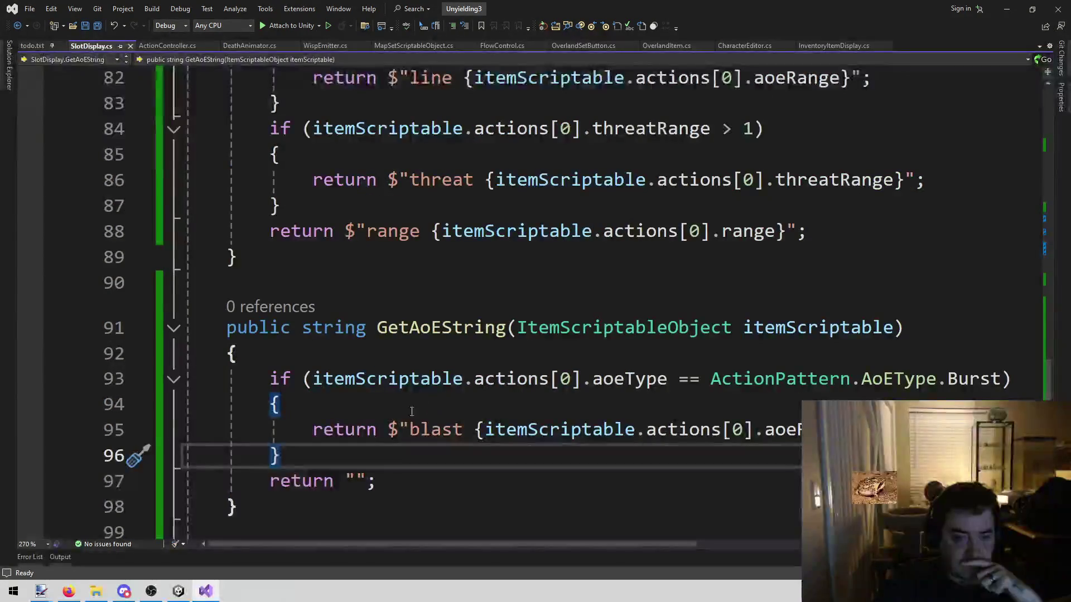
scroll(390, 454, "down", 3)
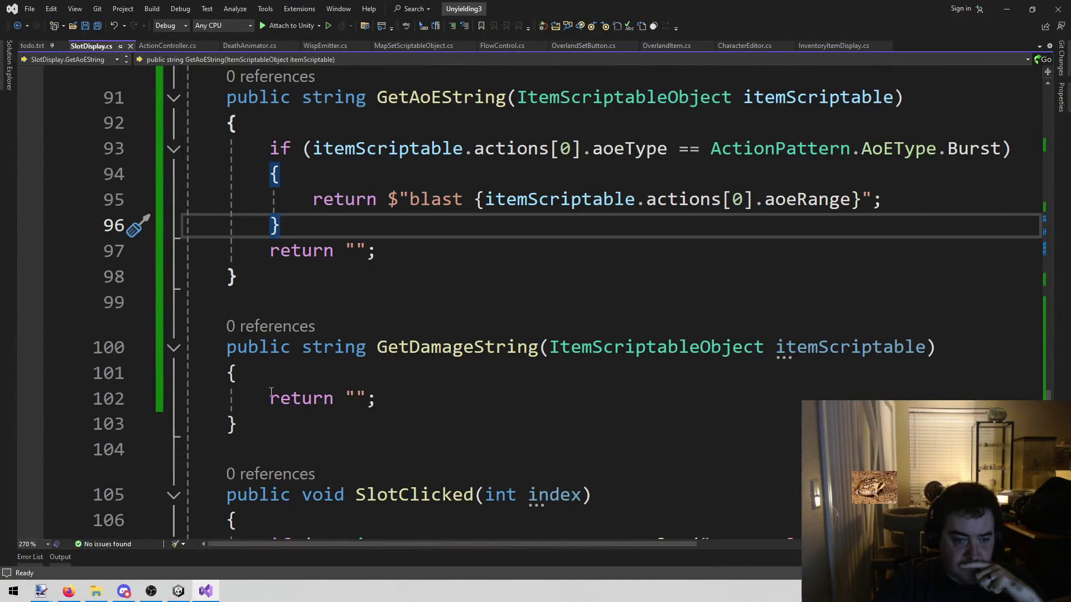
left_click_drag(270, 400, 395, 401)
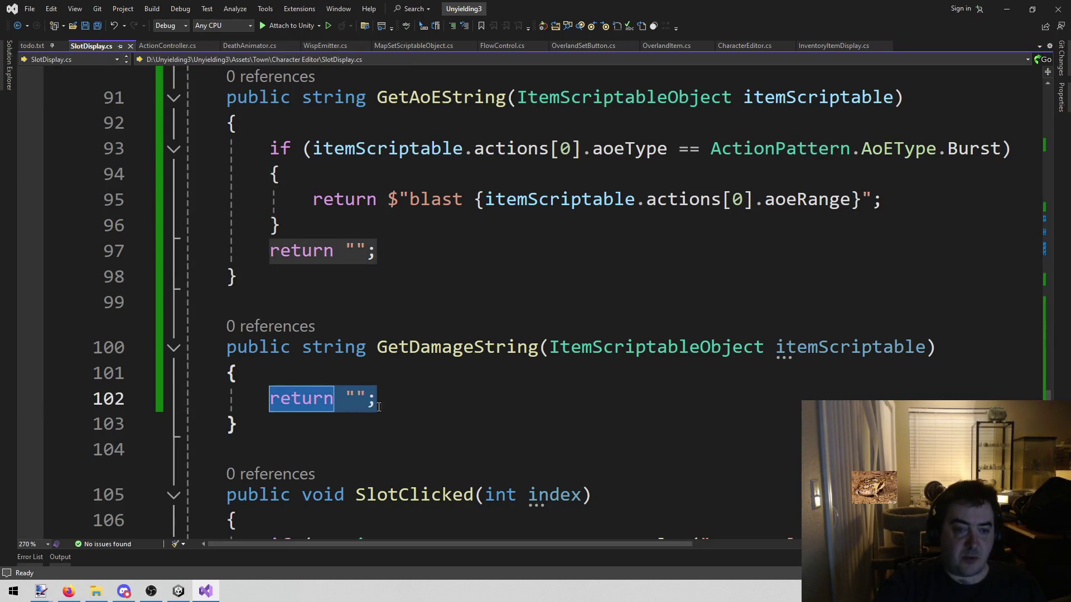
mouse_move(182, 596)
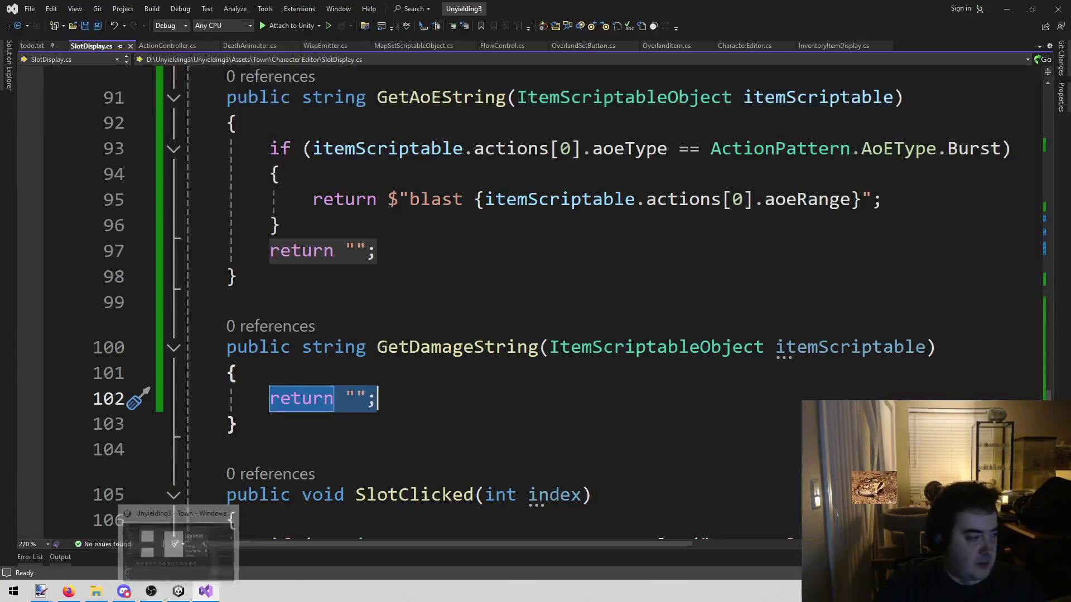
key("alt+Tab")
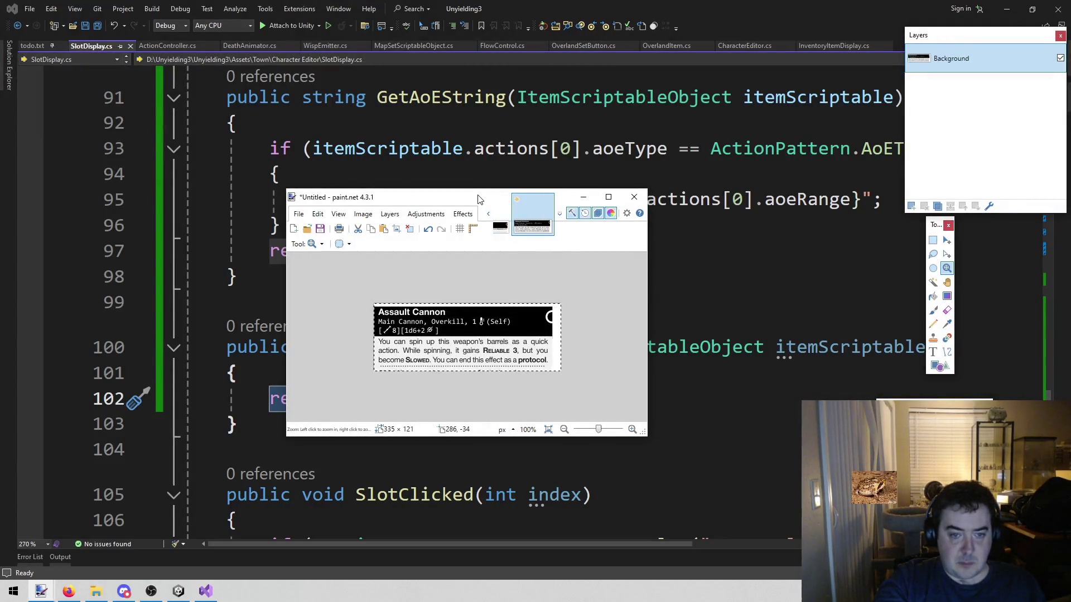
key("alt+Tab")
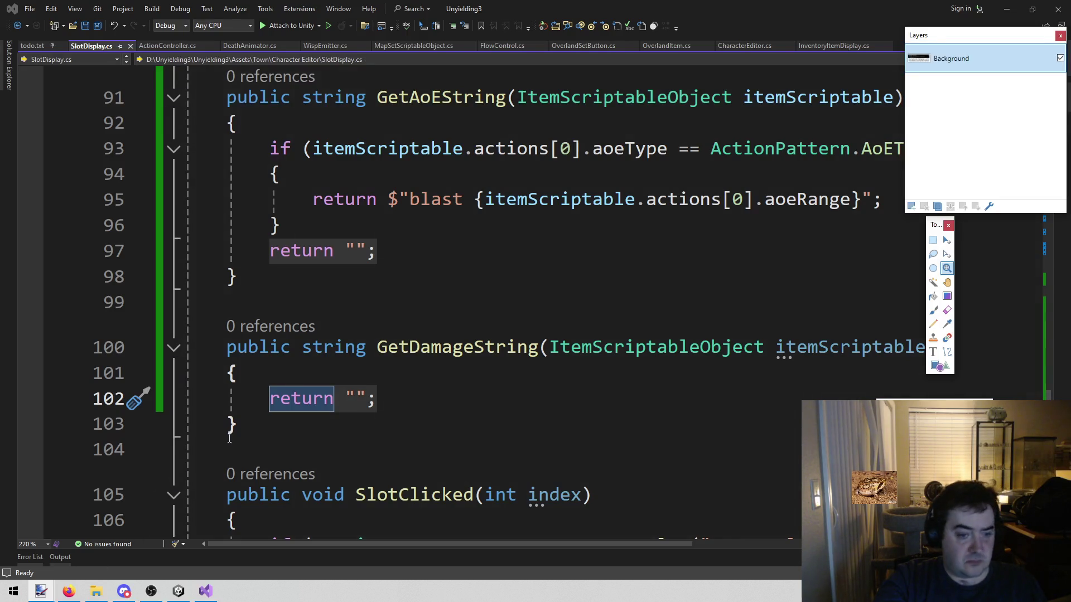
left_click(524, 257)
scroll(524, 256, "up", 2)
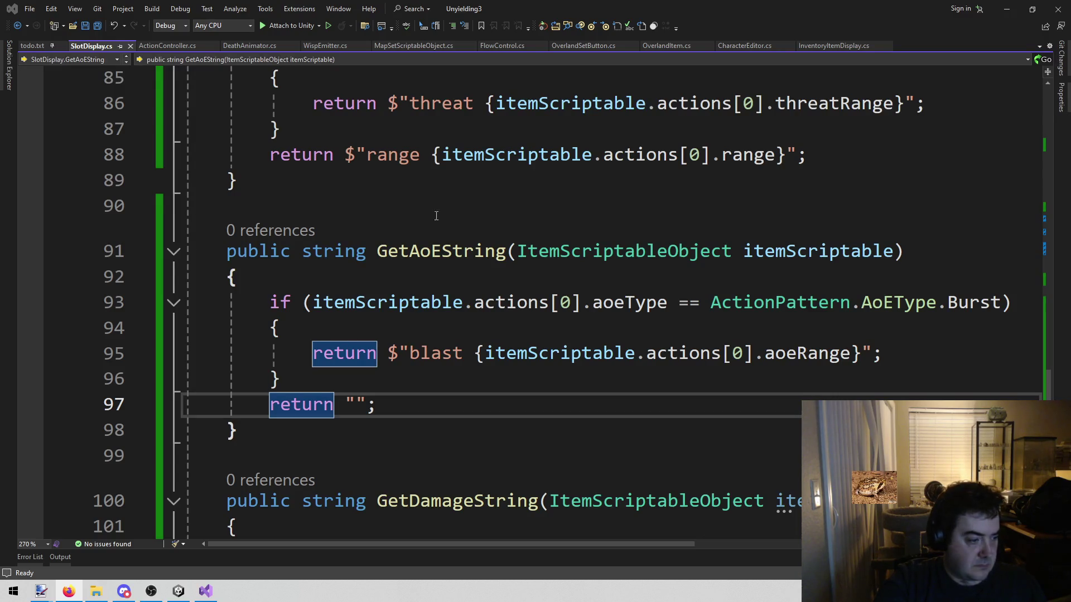
left_click(452, 424)
scroll(452, 424, "down", 2)
double_click(273, 397)
left_click_drag(274, 389, 418, 402)
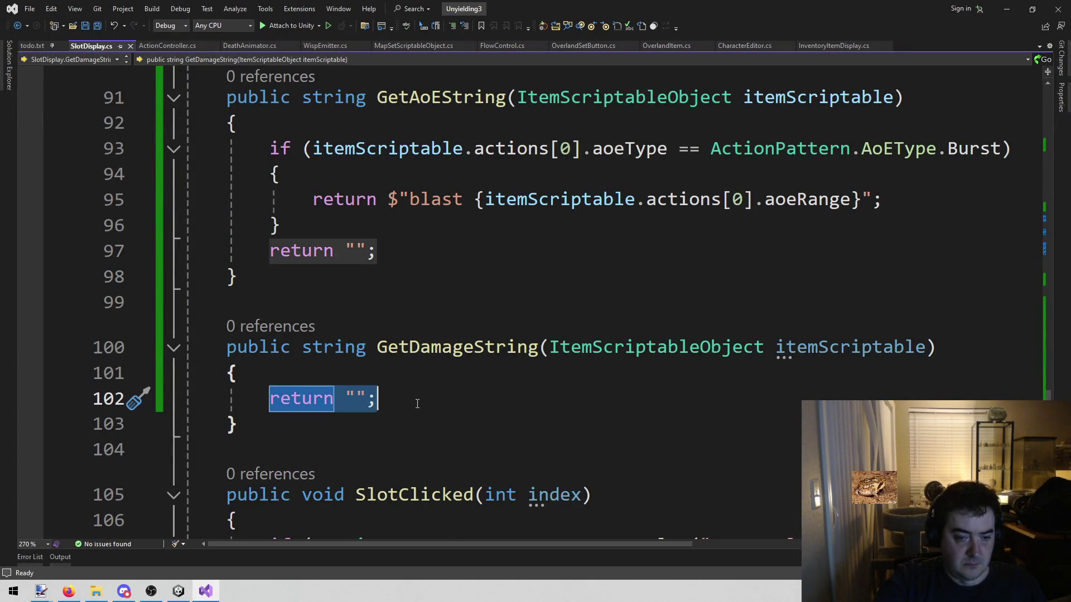
mouse_move(200, 599)
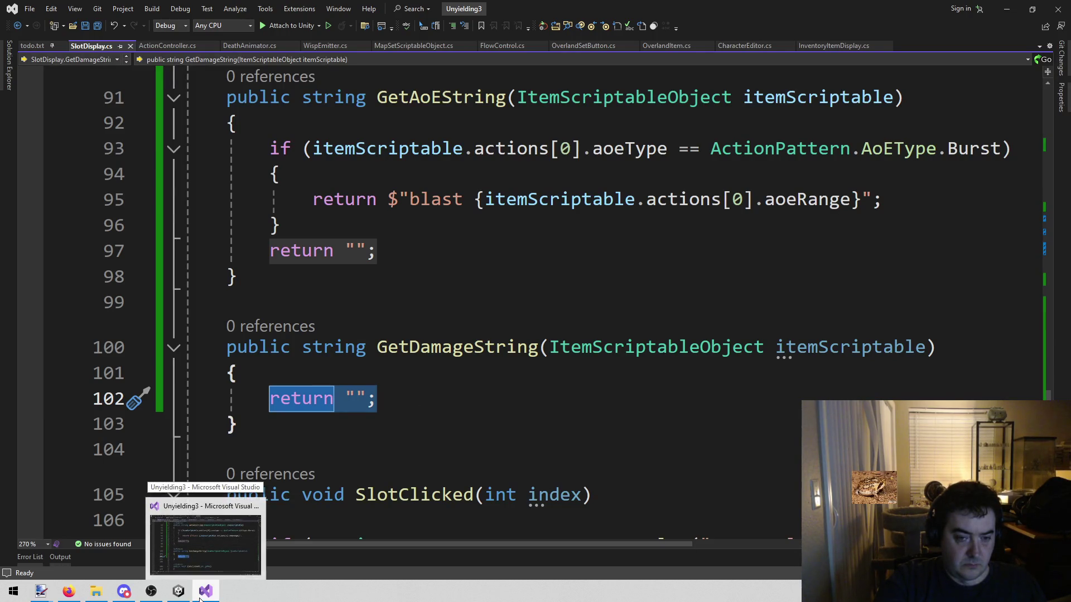
left_click(375, 401)
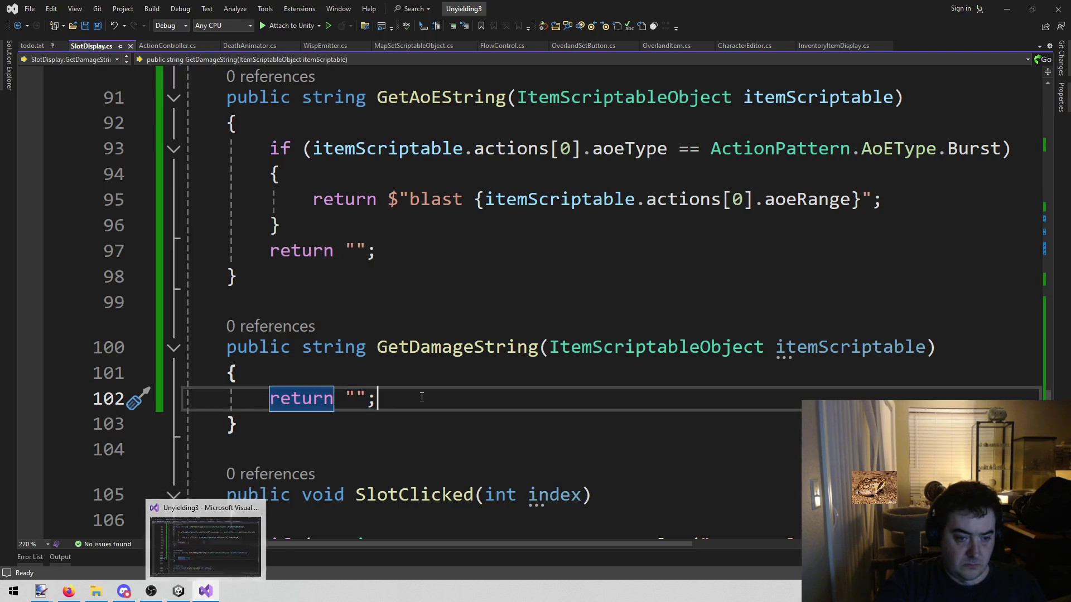
left_click(355, 398)
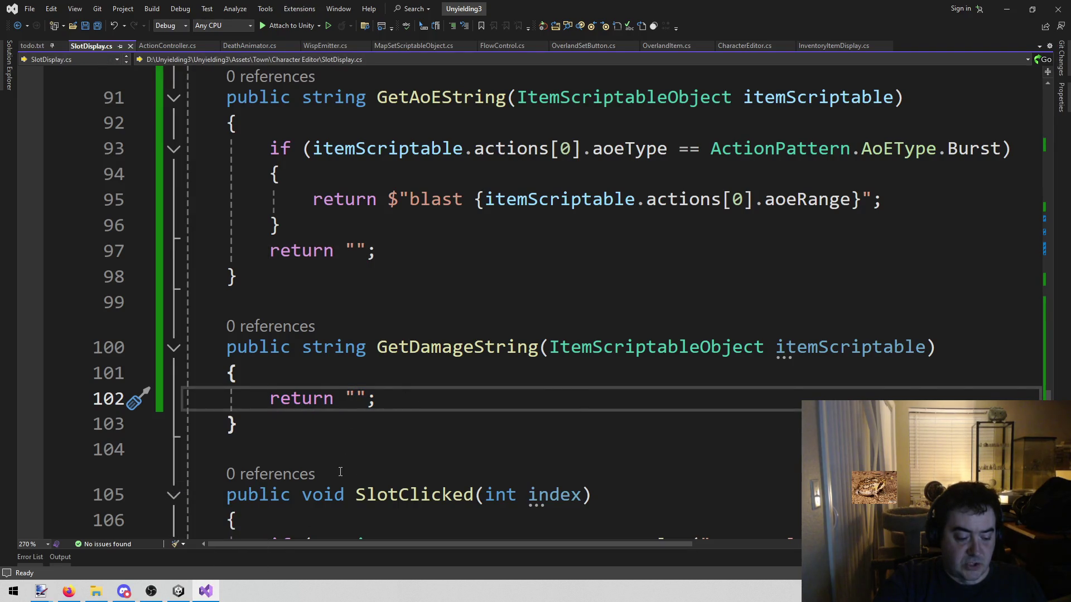
left_click(178, 591)
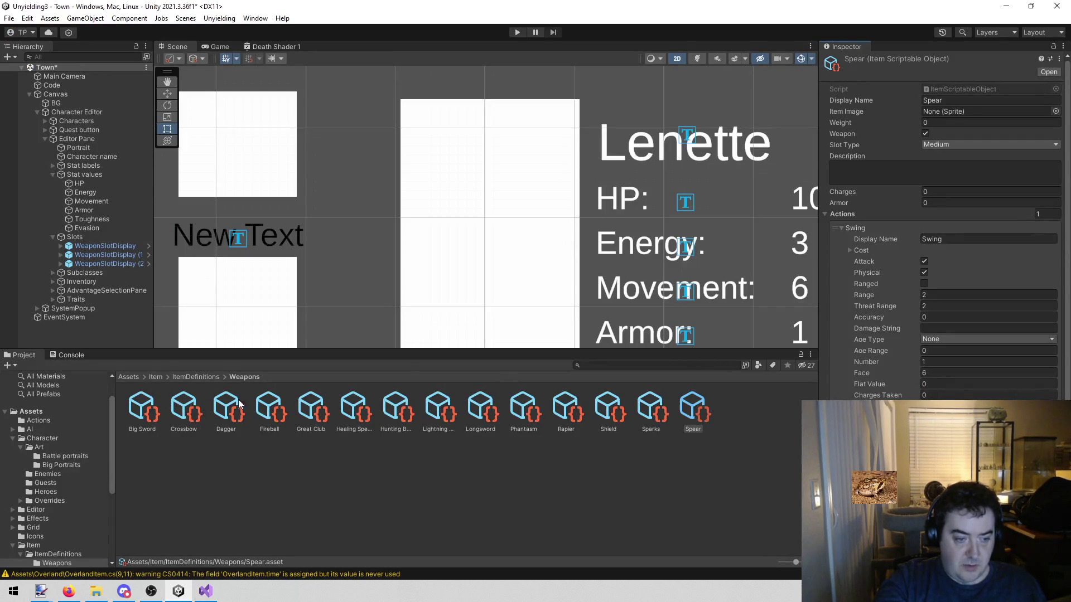
left_click(467, 401)
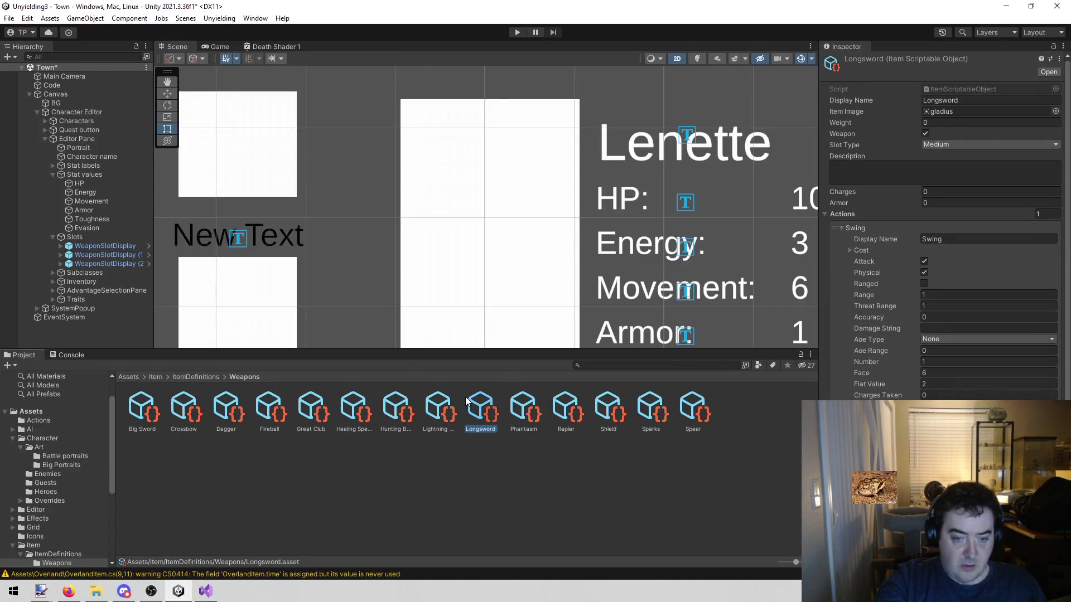
left_click(948, 372)
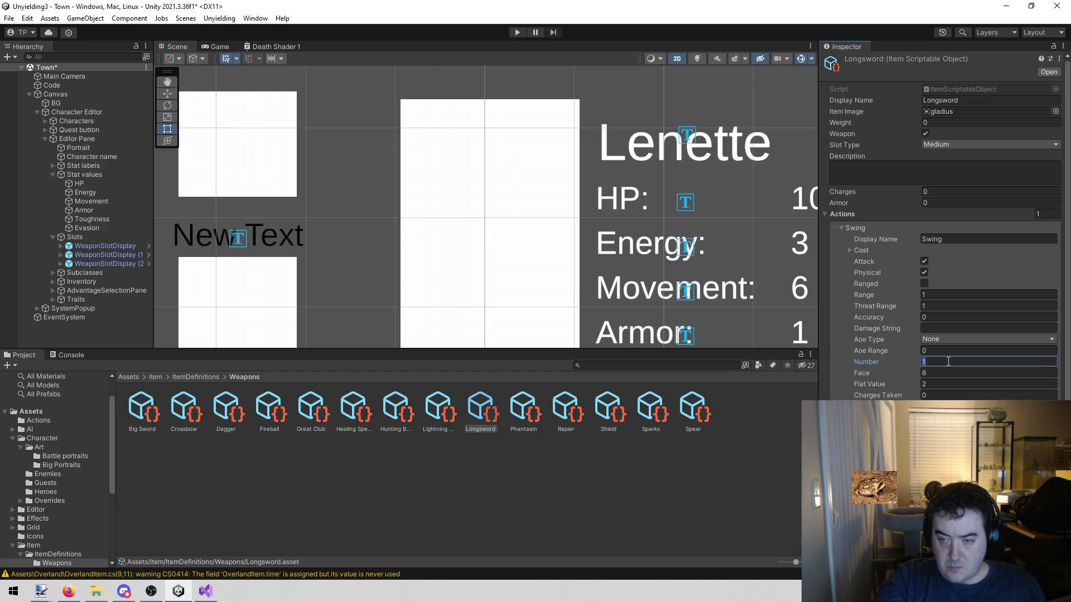
key("Tab")
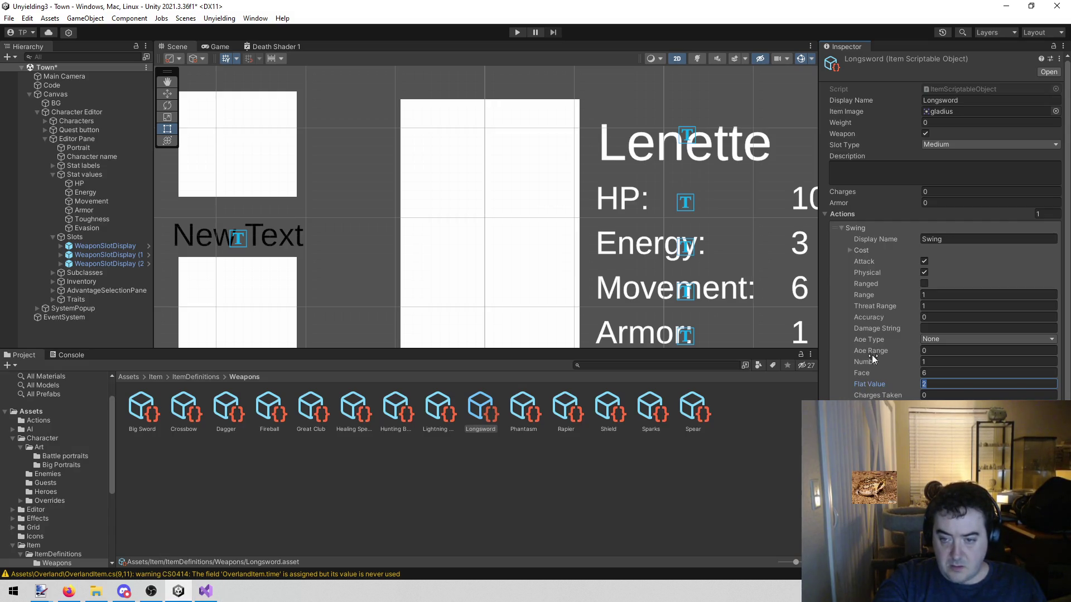
left_click(205, 591)
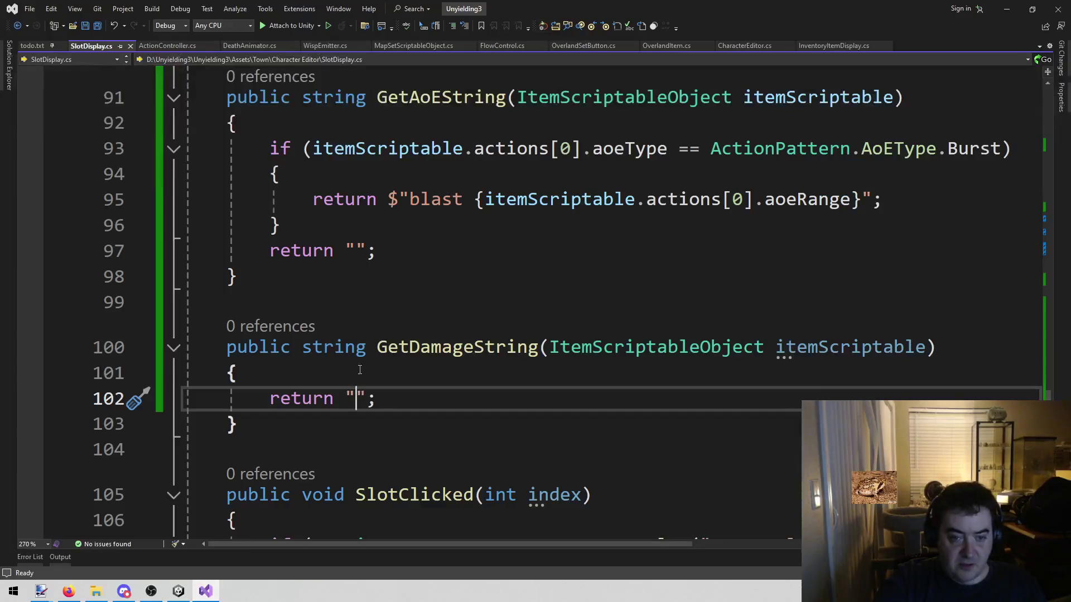
left_click_drag(302, 149, 581, 149)
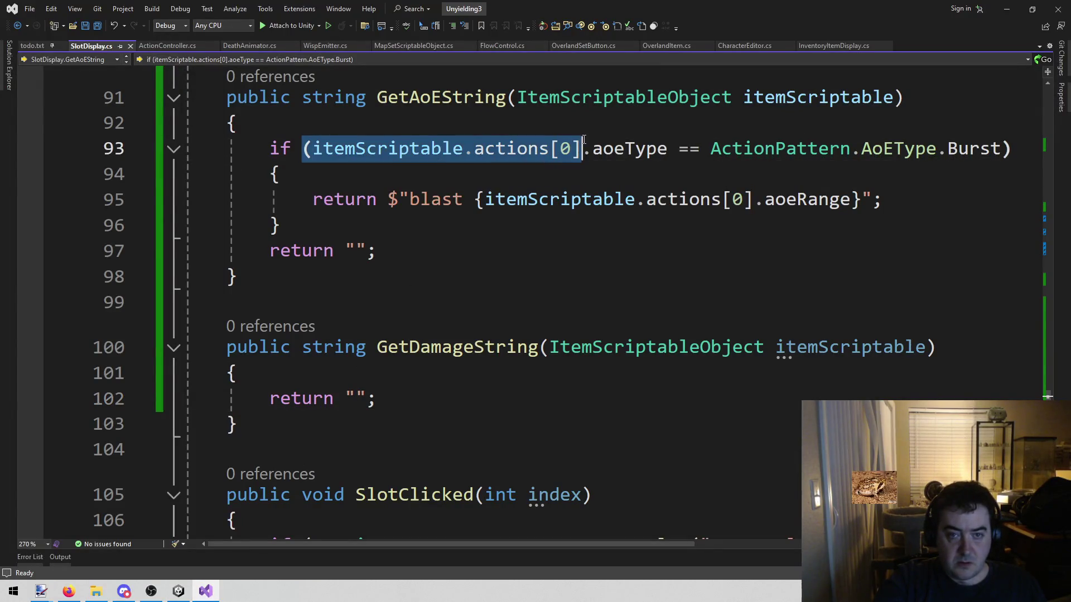
Step: Turn GetDamageString's empty return string into an interpolated string
double_click(356, 398)
key("Left")
type("#")
key("BackSpace")
key("BackSpace")
key("ctrl+shift+Left")
key("Right")
type("#")
key("BackSpace")
type("$")
key("Right")
key("Right")
Step: Insert {itemScriptable.actions[0].number} into the returned string
key("Left")
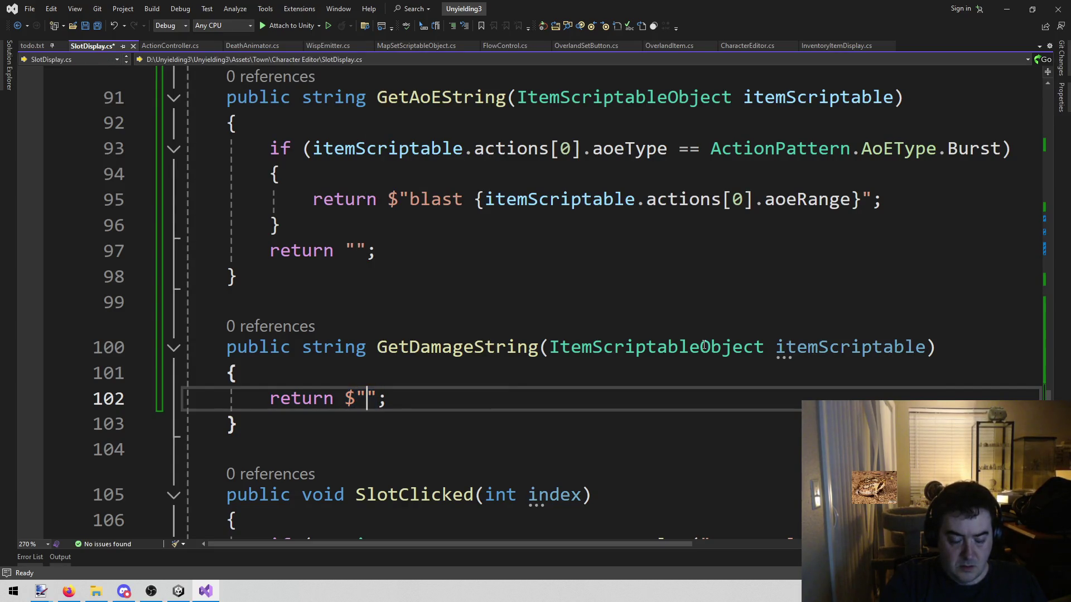
type("(itemScriptable.actions[0]")
key("ctrl+shift+Left")
key("ctrl+shift+Left")
key("ctrl+shift+Left")
key("ctrl+x")
type("{")
key("ctrl+v")
type(".nu")
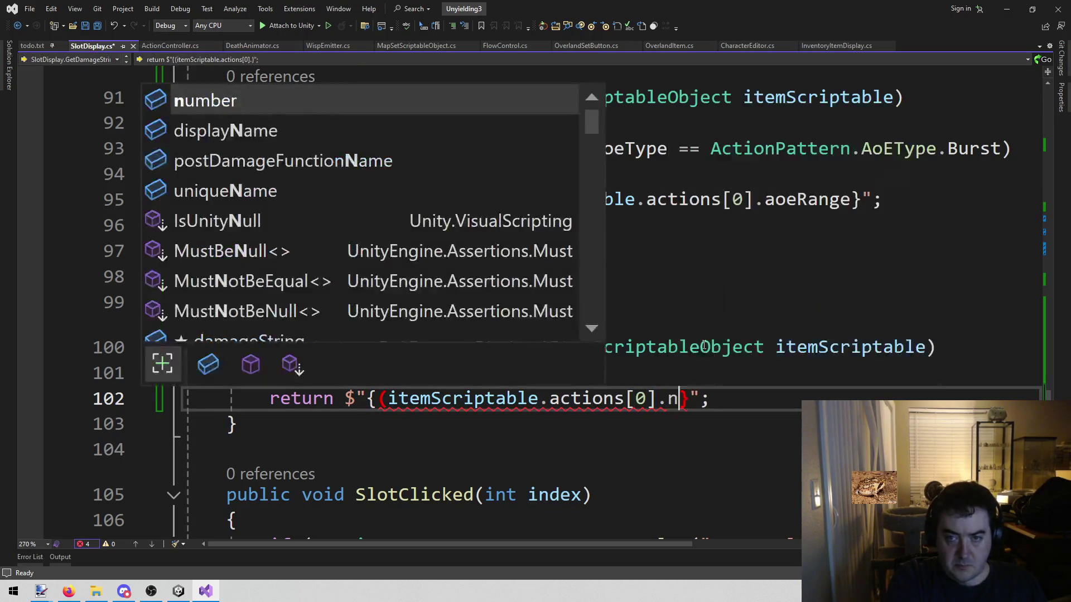
key("Tab")
key("Right")
Step: Append D{itemScriptable.actions[0].face}, removing stray parentheses from the accessors
type("D")
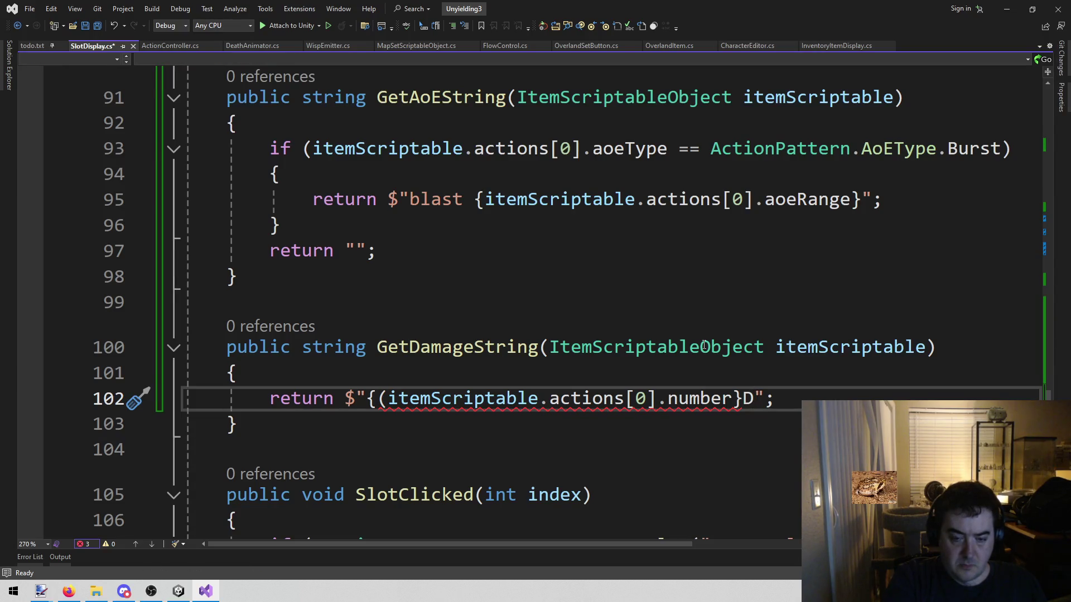
type("{")
key("ctrl+v")
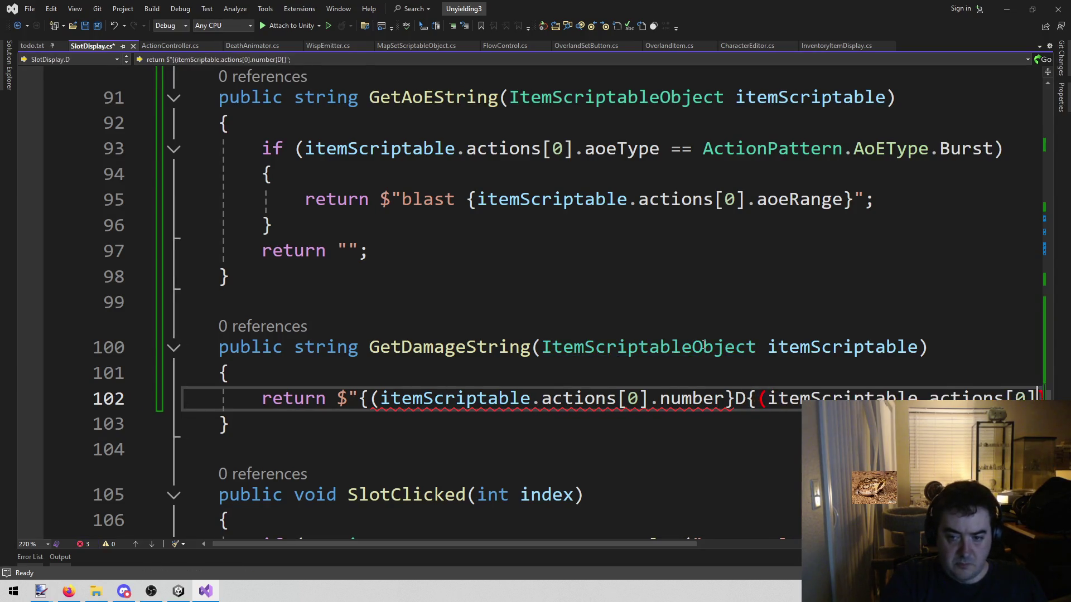
type(".fa")
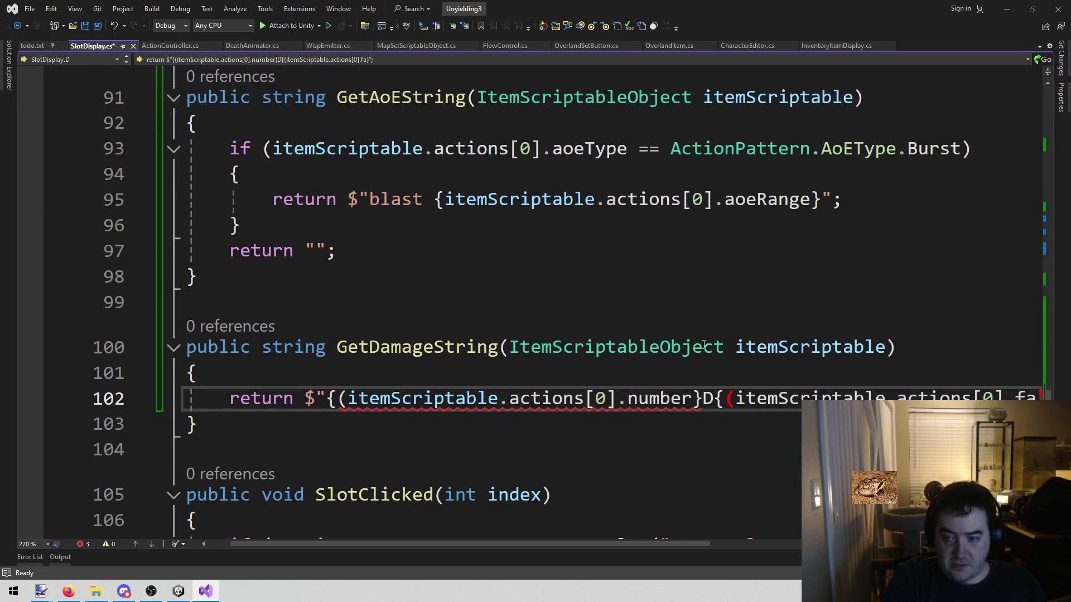
type("ce")
key("BackSpace")
key("BackSpace")
key("BackSpace")
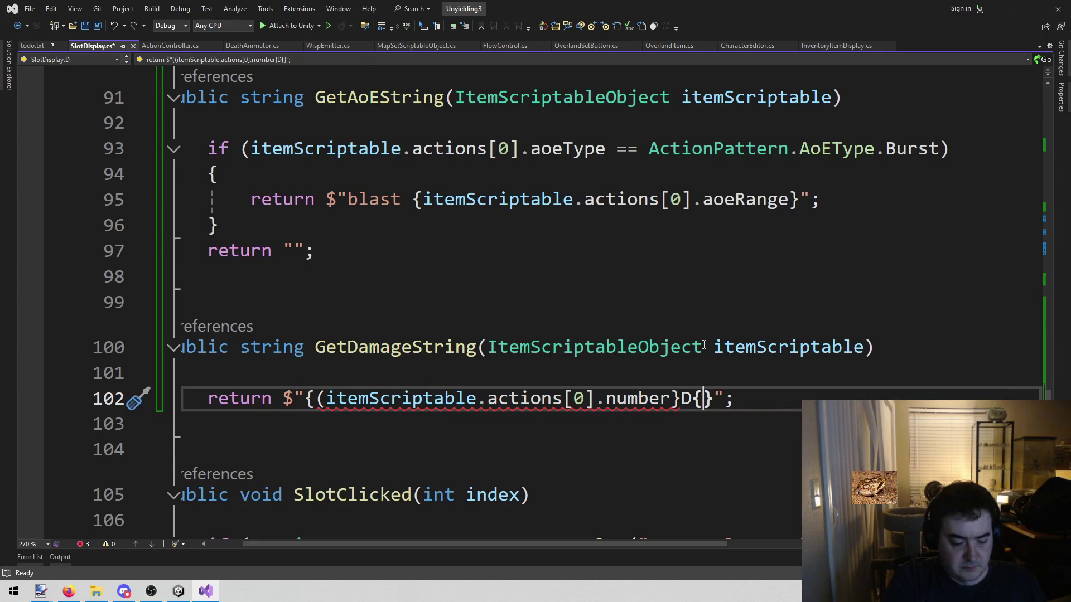
key("ctrl+v")
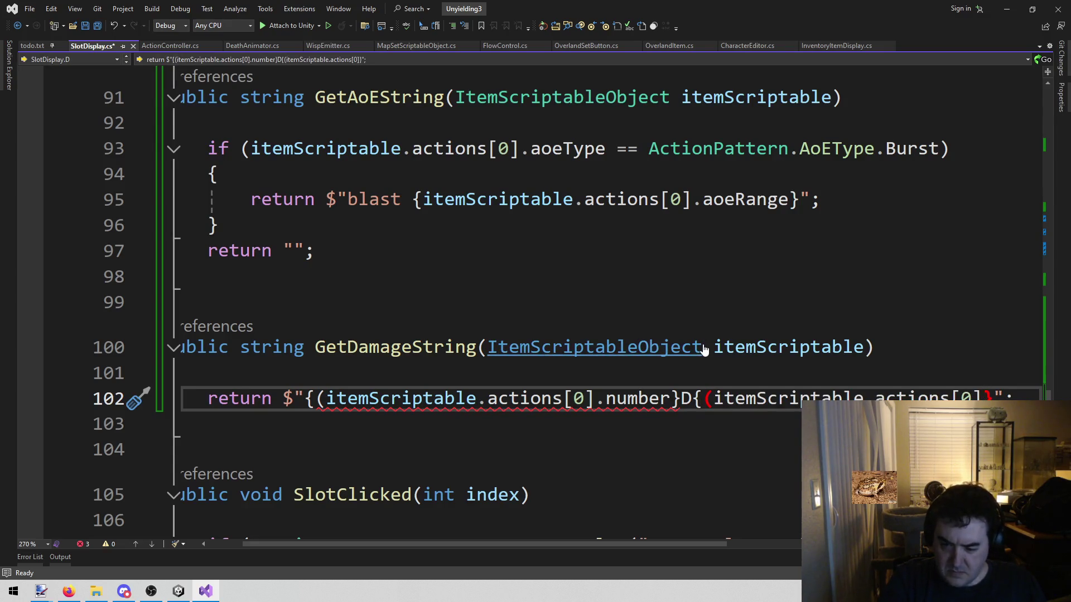
key("Left")
key("ctrl+Left")
key("ctrl+Left")
key("ctrl+Left")
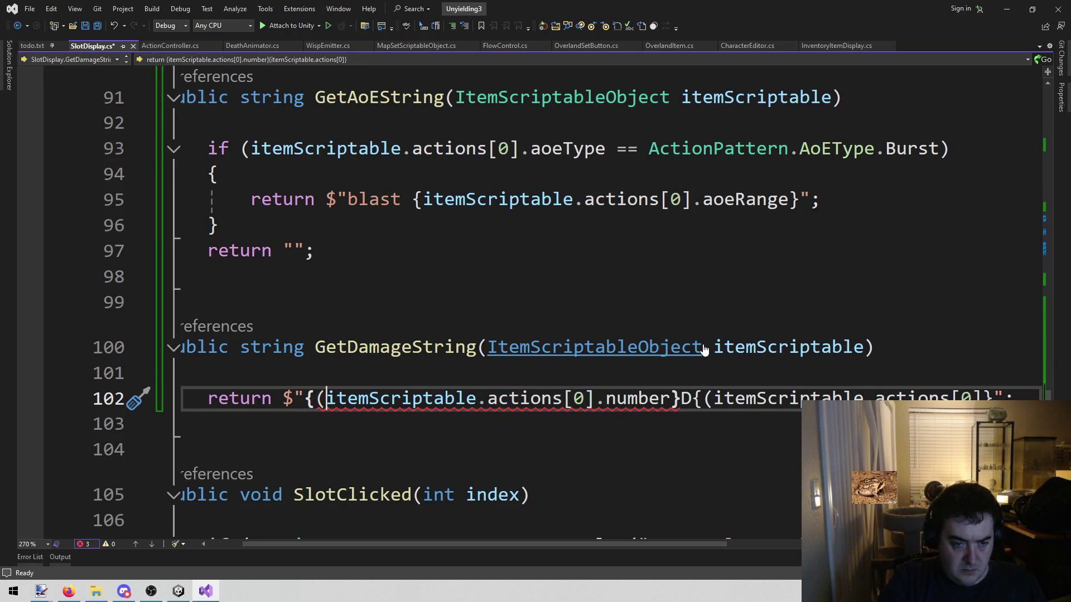
key("BackSpace")
key("ctrl+Right")
key("ctrl+Right")
key("ctrl+Right")
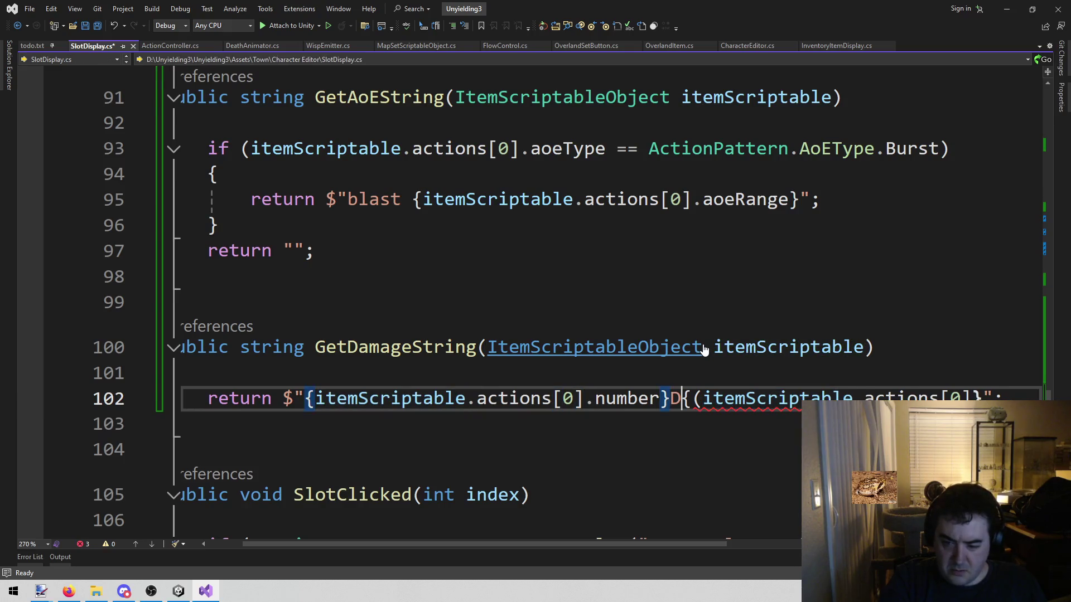
key("Right")
key("Delete")
key("ctrl+Right")
key("ctrl+Right")
key("ctrl+Right")
key("Right")
type(".f")
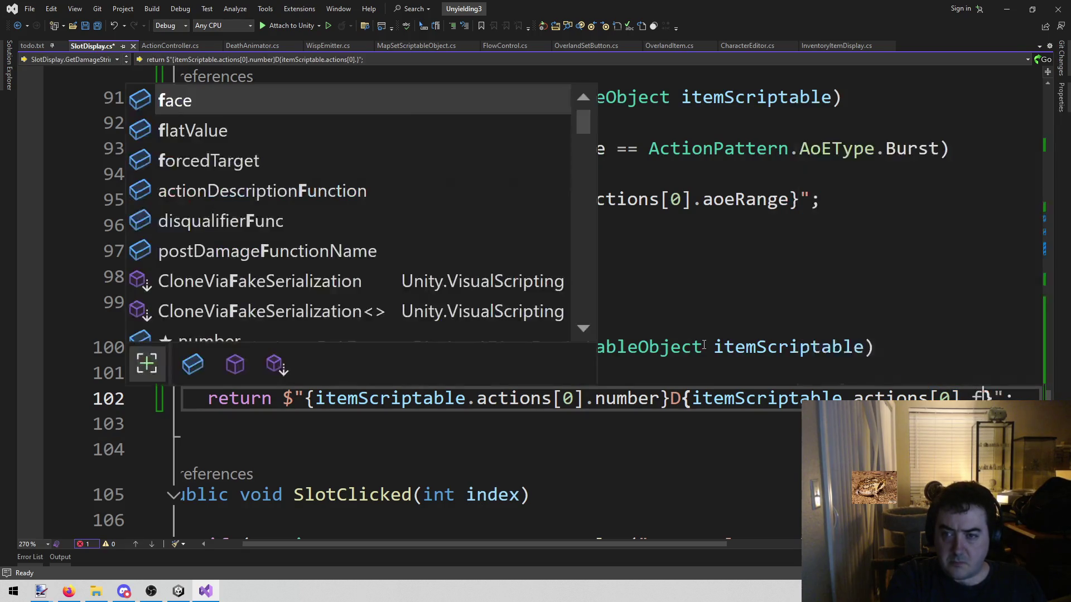
type("a")
key("Tab")
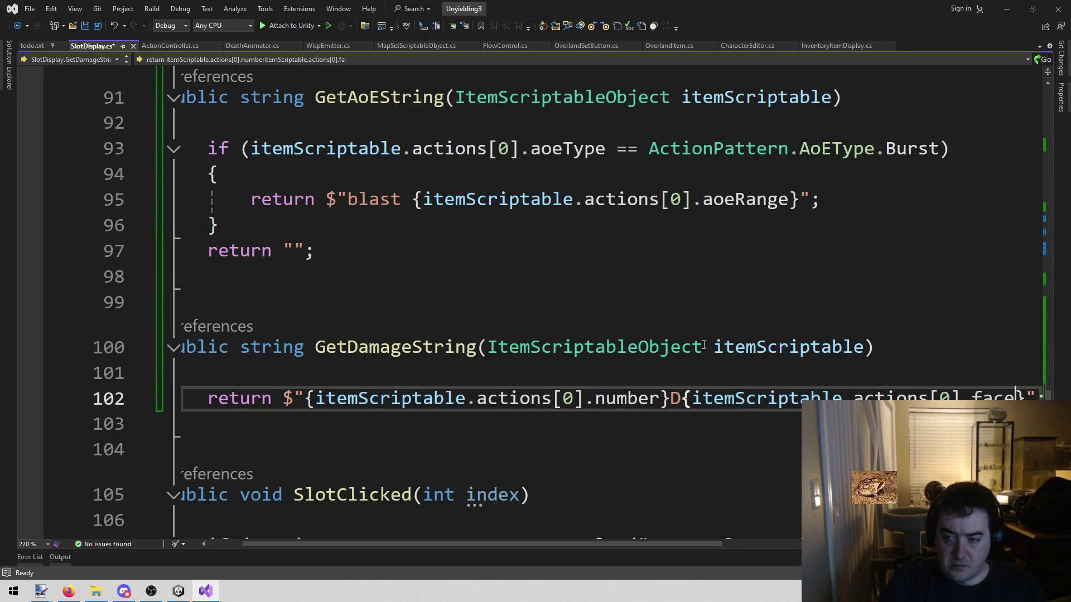
Step: Append +{itemScriptable.actions[0].flatValue} to the dice string and save SlotDisplay.cs
key("Right")
key("BackSpace")
type("+")
key("ctrl+v")
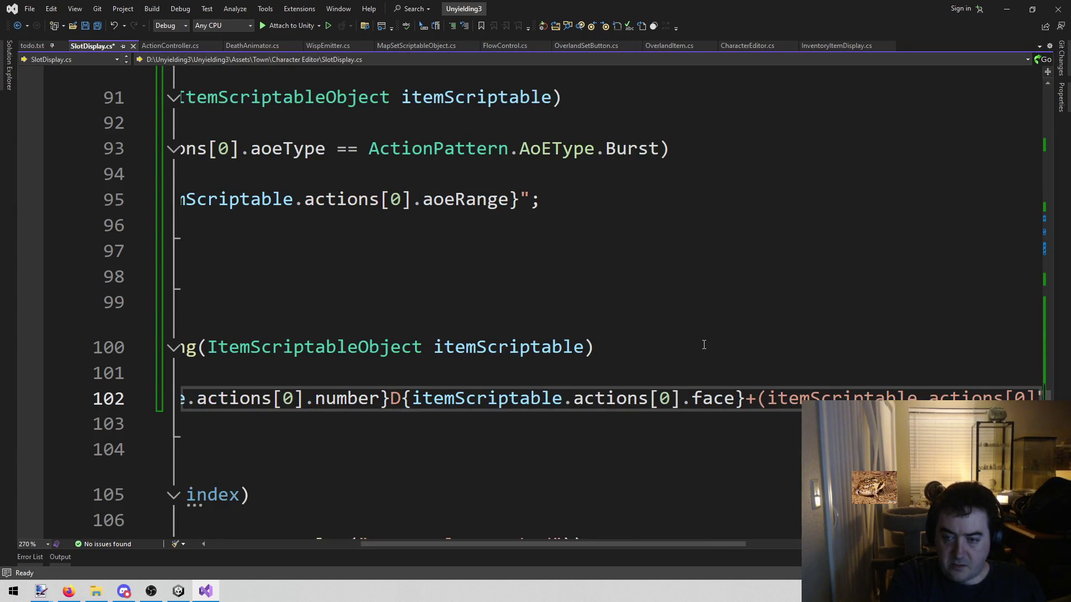
key("ctrl+z")
type("{")
key("ctrl+v")
type(".f")
key("Tab")
key("ctrl+s")
Step: Delete the remaining stray parenthesis and open a blank line above the return
key("ctrl+Left")
key("ctrl+Left")
key("ctrl+Left")
key("ctrl+Left")
key("BackSpace")
key("End")
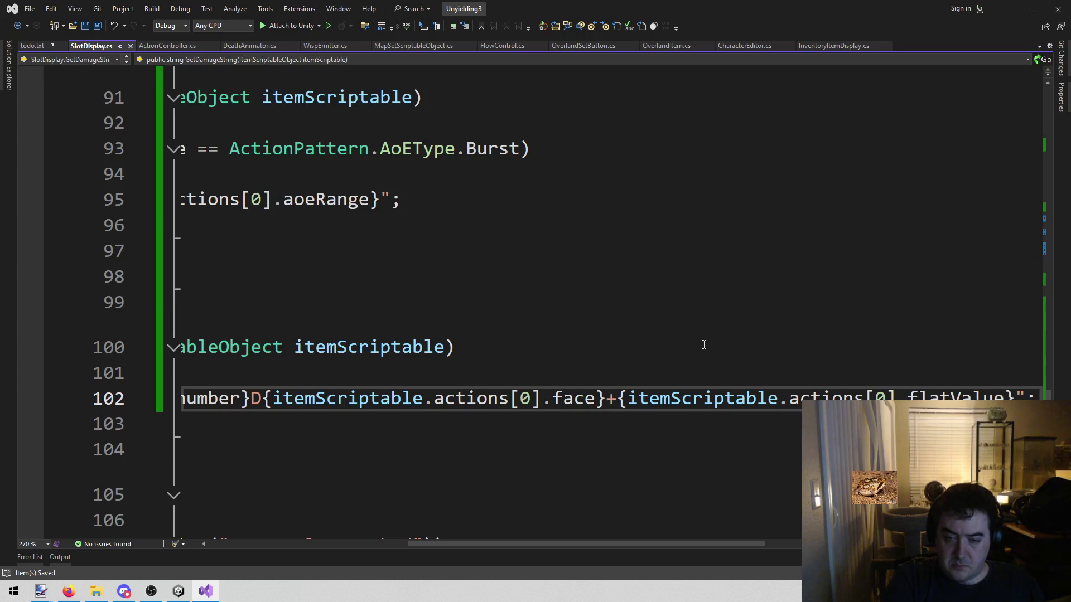
key("Down")
key("Down")
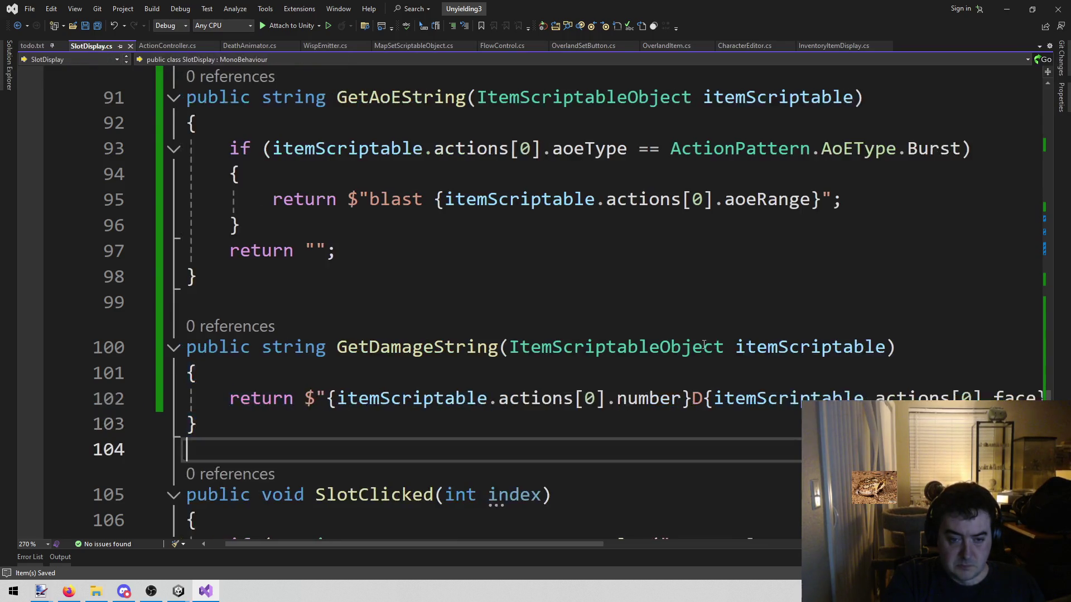
key("Up")
key("Up")
key("Up")
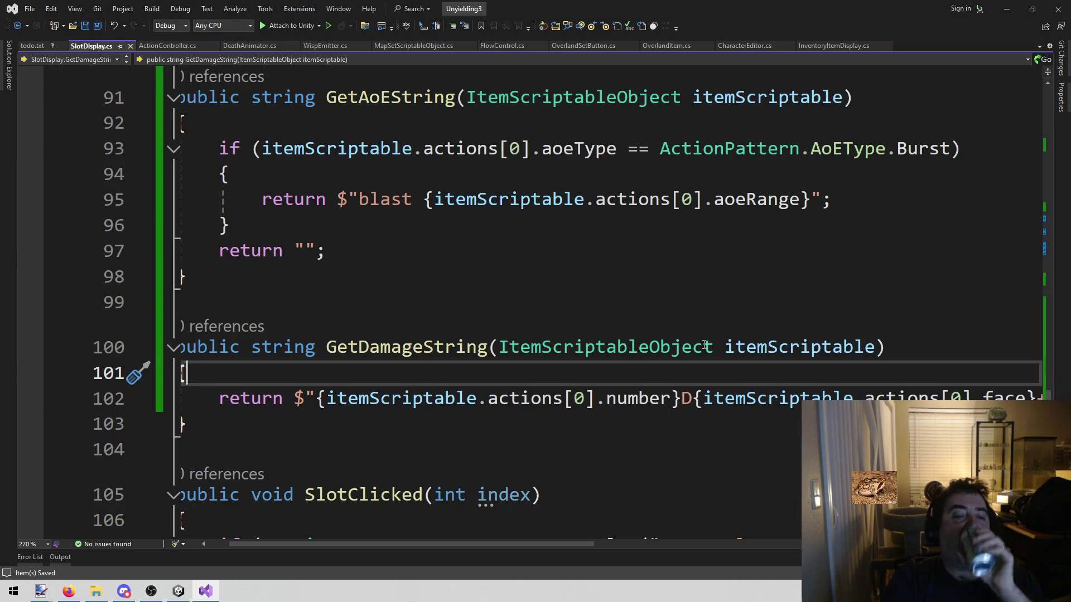
key("Return")
Step: Write the condition if (itemScriptable.actions[0].flatValue > 0) above the return
type("if (")
key("ctrl+v")
key("Left")
key("Left")
key("Left")
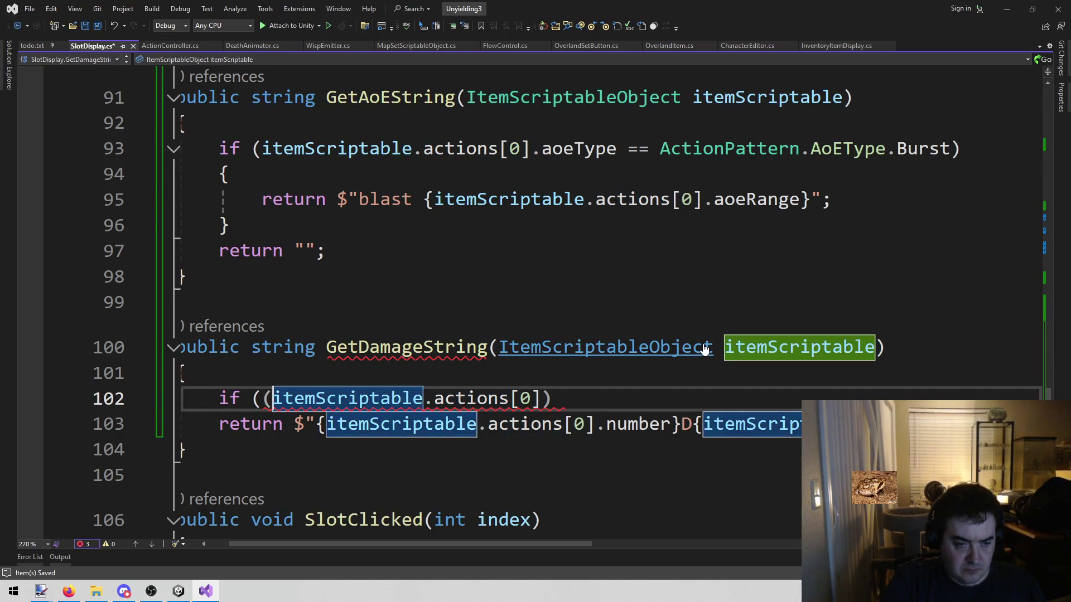
key("ctrl+Left")
key("BackSpace")
key("End")
key("Left")
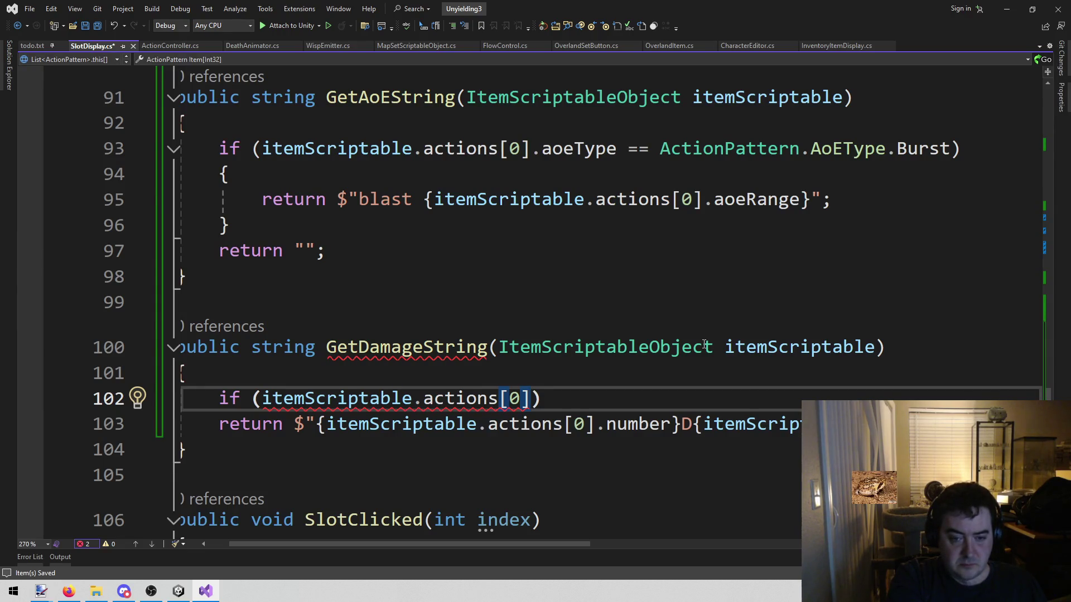
type(".")
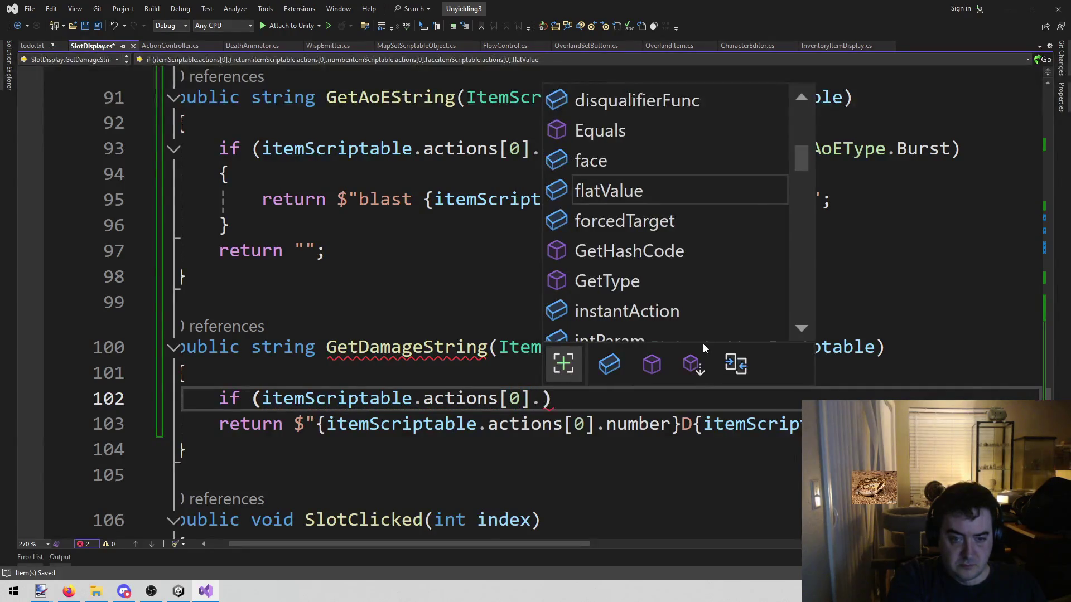
key("BackSpace")
type("> ")
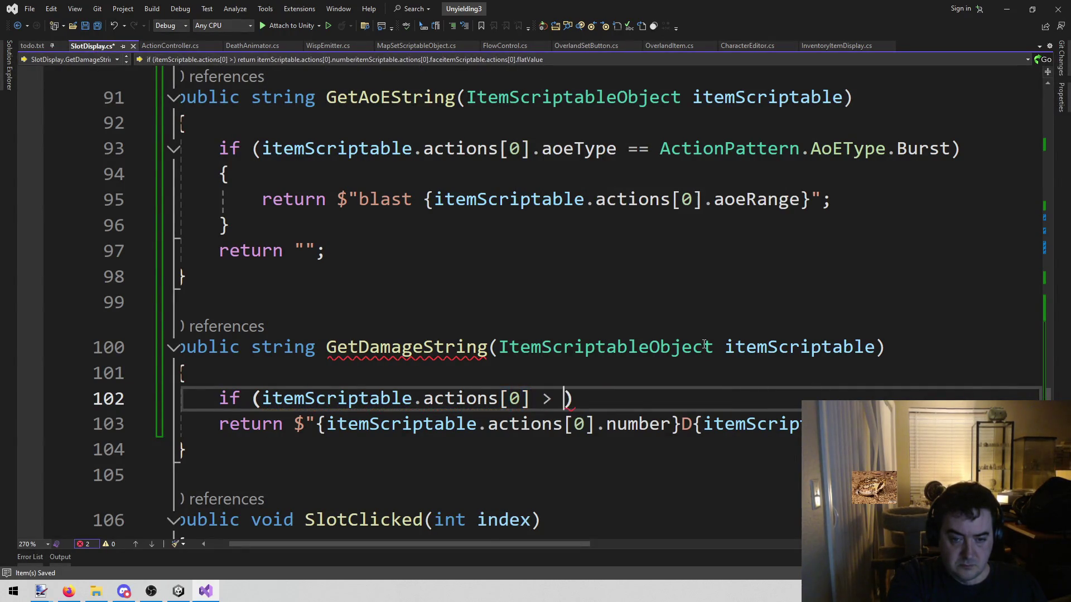
type("0")
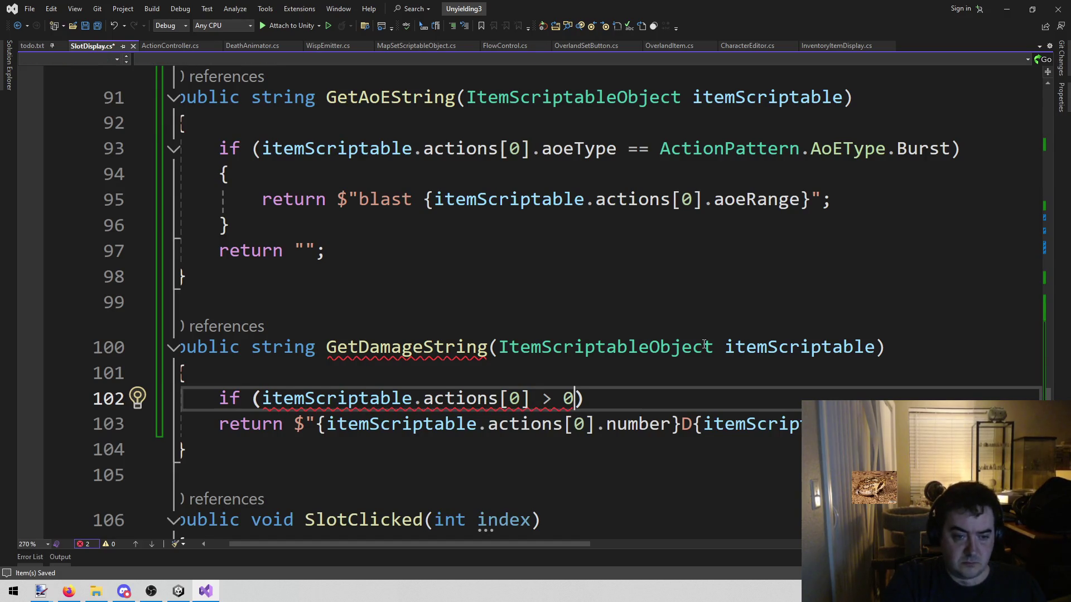
key("Left")
key("Left")
key("Left")
type(".fl")
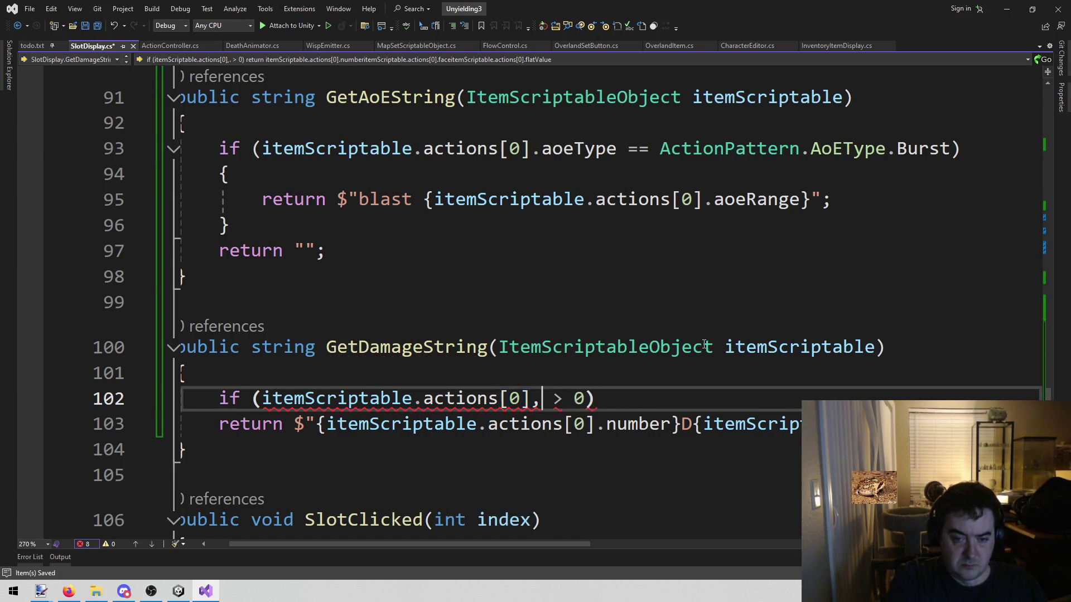
key("Tab")
Step: Add braces under the condition and move the dice-string return inside them
key("End")
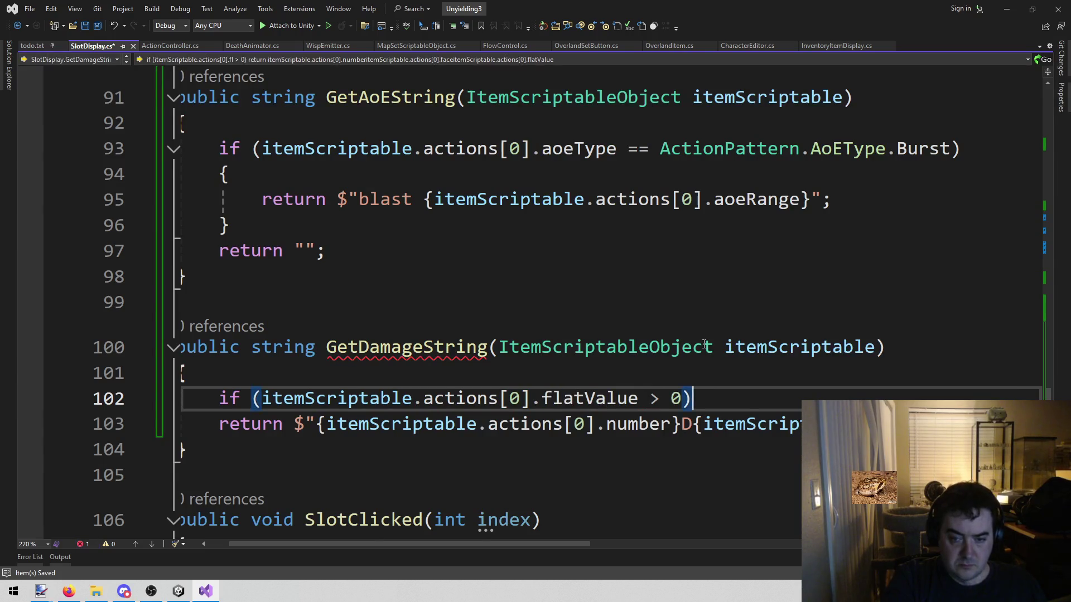
key("Return")
type("}")
key("BackSpace")
type("{")
key("Return")
key("Down")
key("Down")
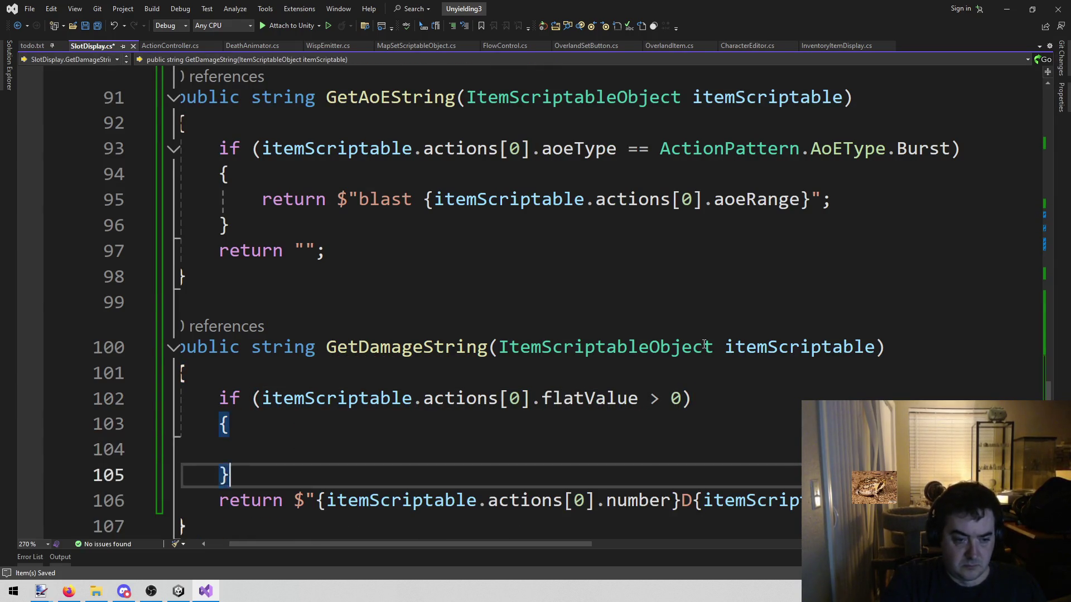
key("End")
key("alt+Up")
key("alt+Up")
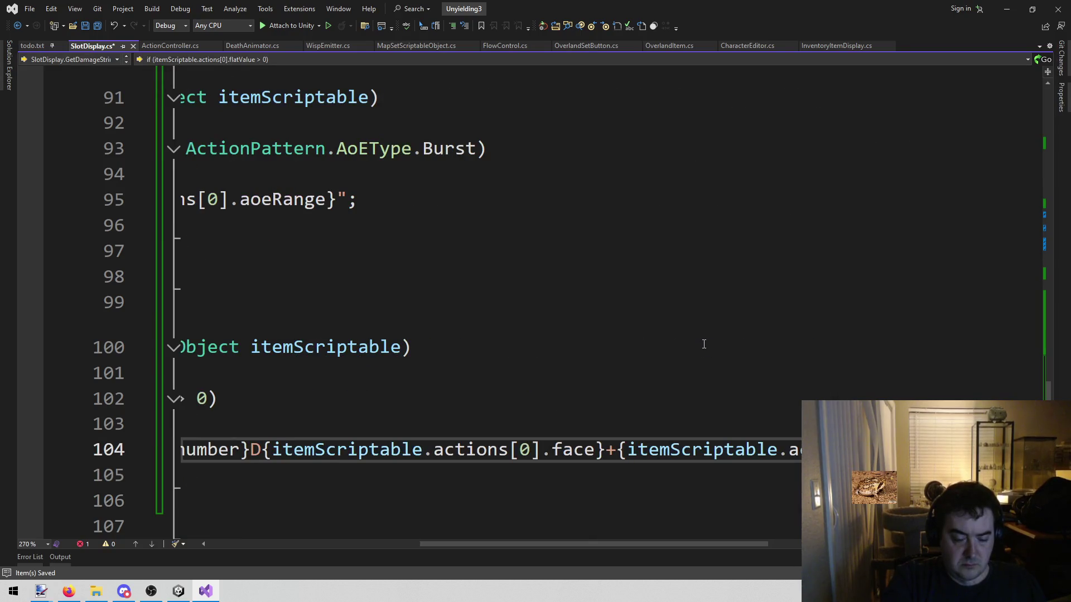
key("Down")
key("Down")
key("Up")
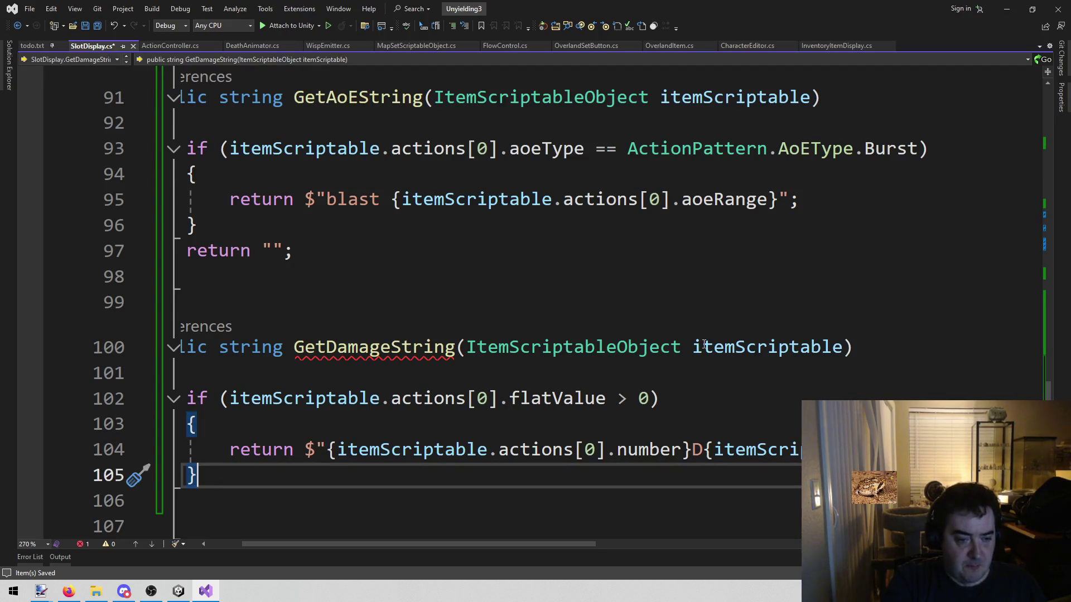
Step: Add an else-if after the if block with the condition flatValue < 0
key("Down")
type("el")
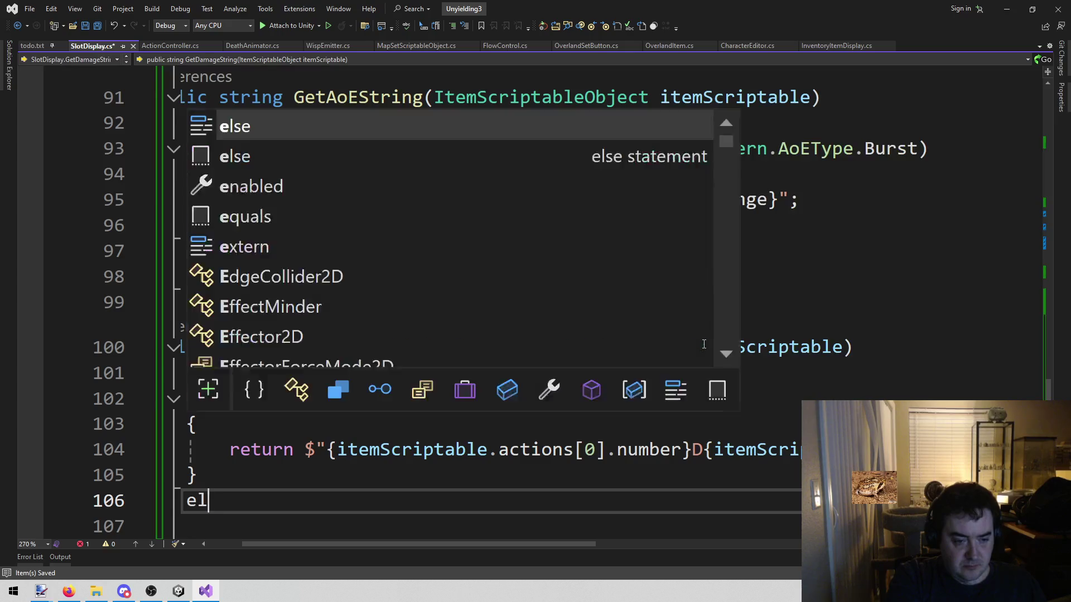
type("se if (")
key("Up")
key("Up")
key("Up")
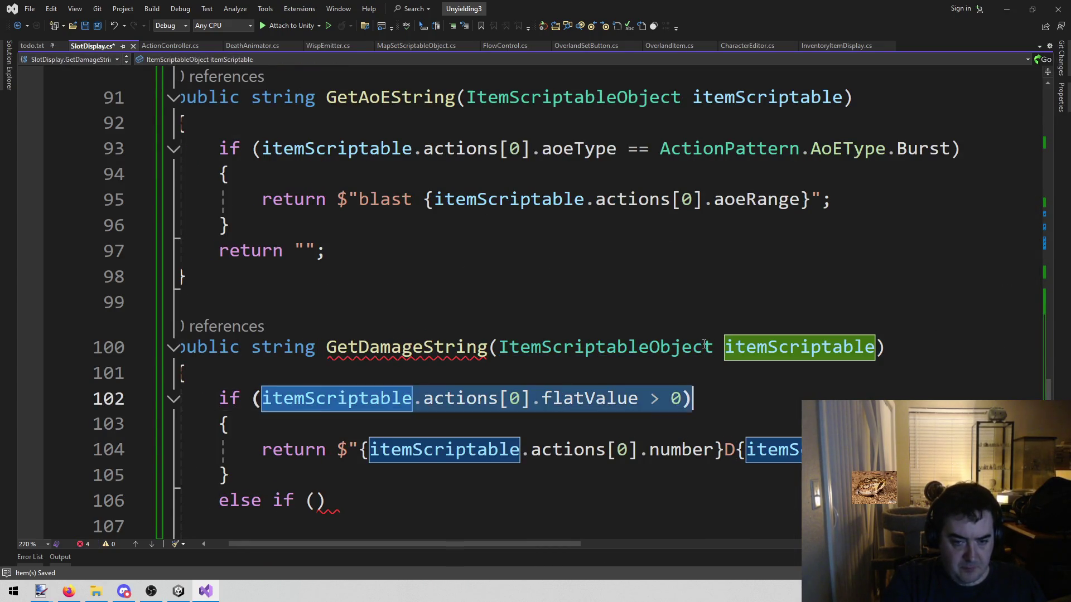
key("Down")
key("Down")
key("Down")
key("Home")
key("End")
key("Left")
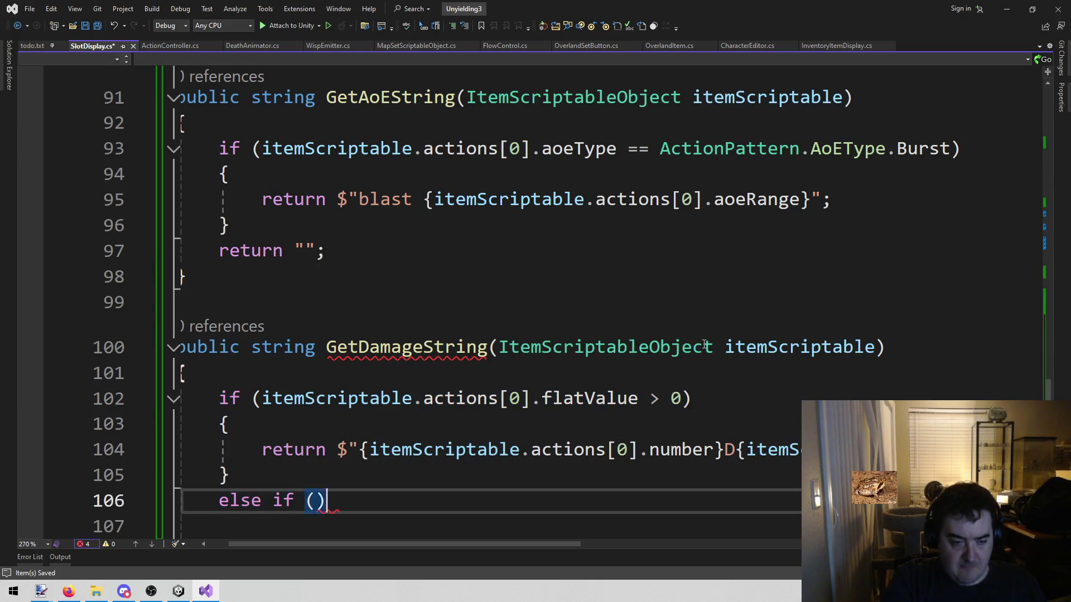
type("itemScriptable.actions[0].flatValue > 0")
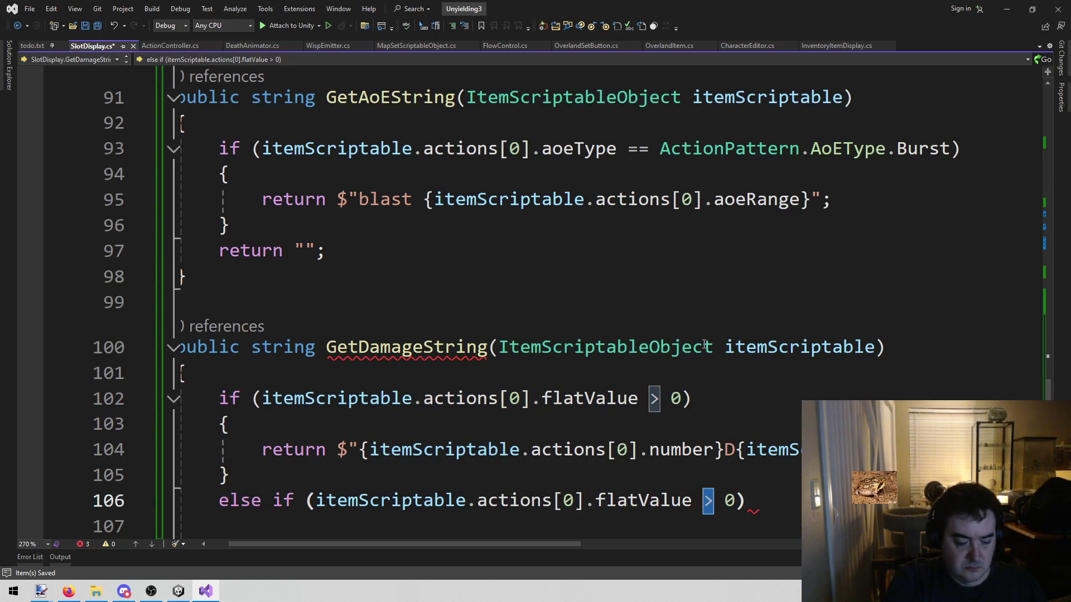
type("<")
Step: Give the else-if block a return of "{number}D{face}-{-flatValue}" and save
key("Up")
key("Up")
key("Home")
key("ctrl+shift+Right")
key("Down")
key("Down")
key("Up")
key("Up")
key("Down")
key("Down")
key("End")
key("Return")
type("{")
key("Return")
key("ctrl+v")
key("Up")
key("Up")
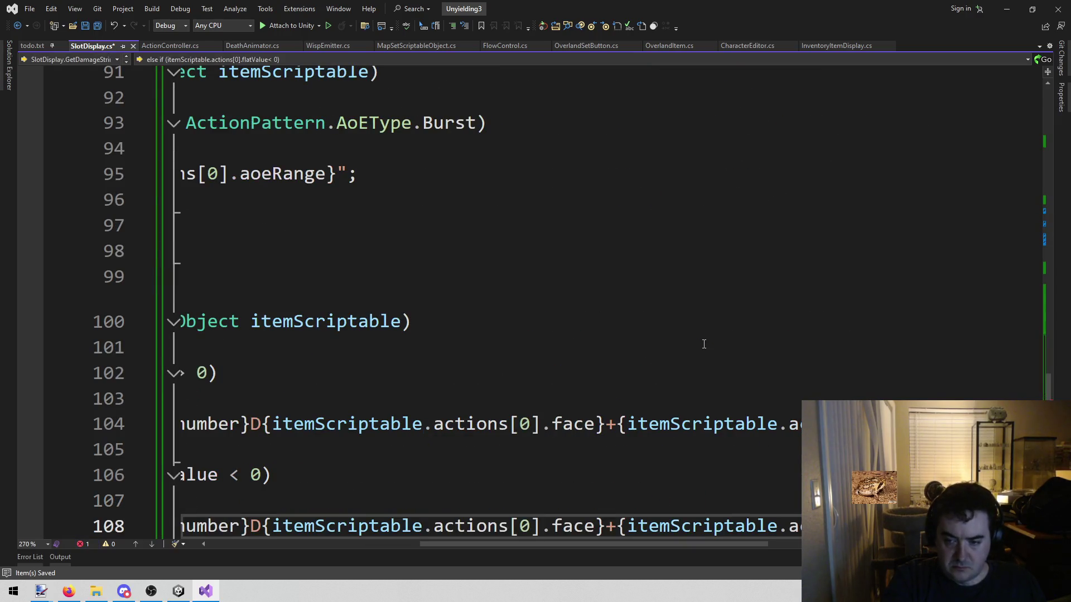
key("Down")
key("Down")
key("Left")
key("Right")
key("BackSpace")
type("-")
key("Right")
type("-")
key("ctrl+s")
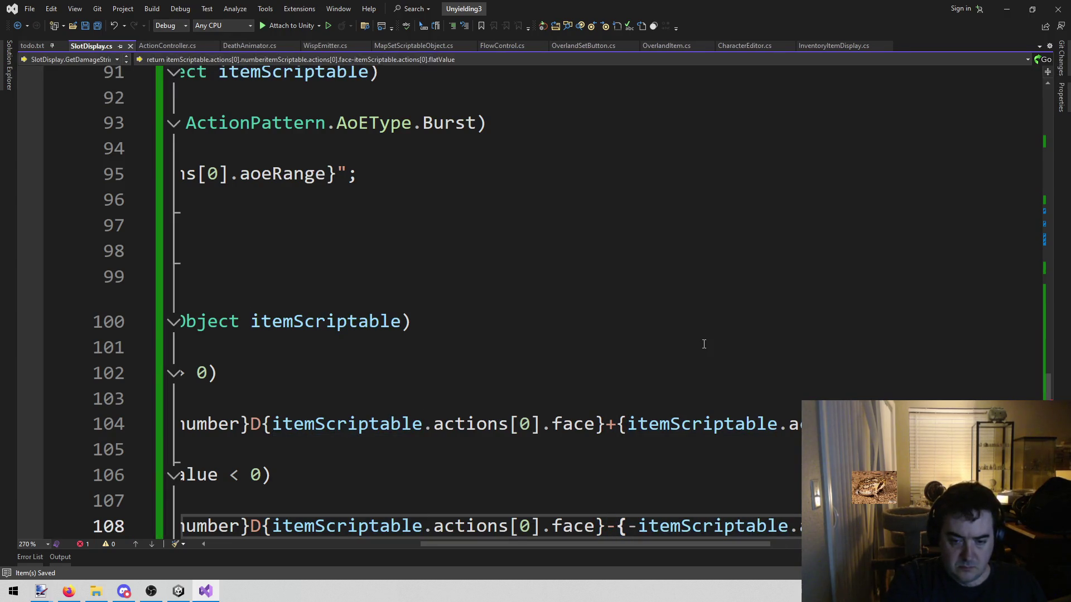
Step: Add an else branch returning just "{number}D{face}" without the flat value, and save
key("Home")
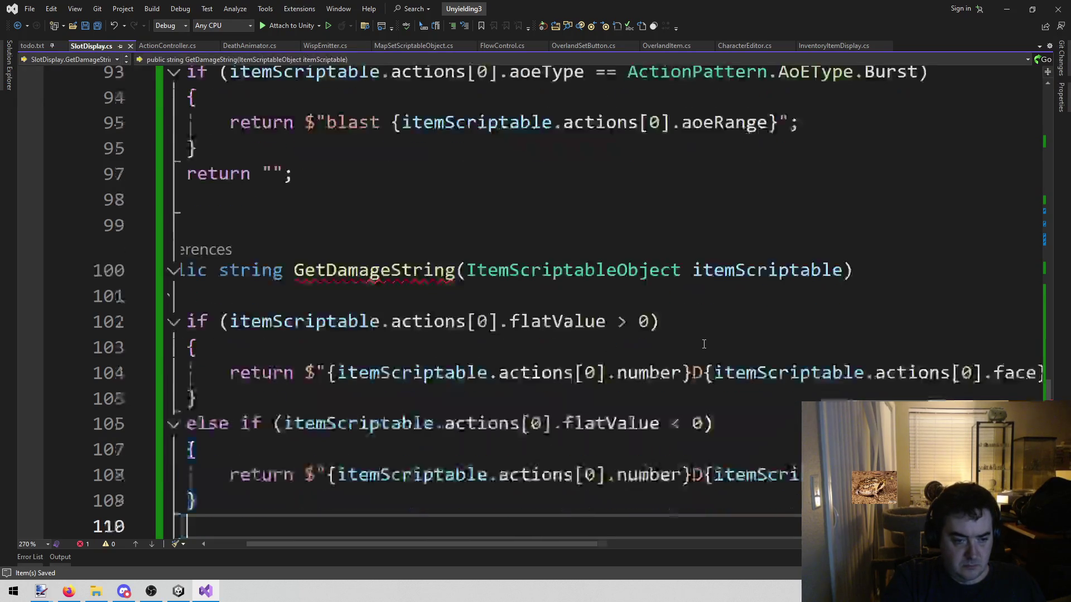
key("Down")
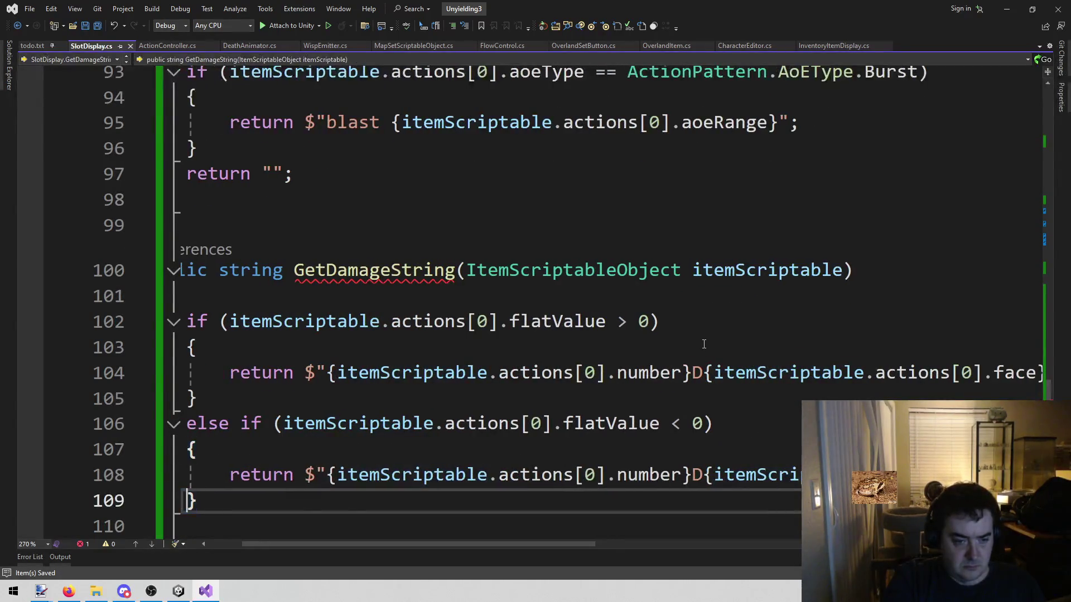
key("Return")
type("else")
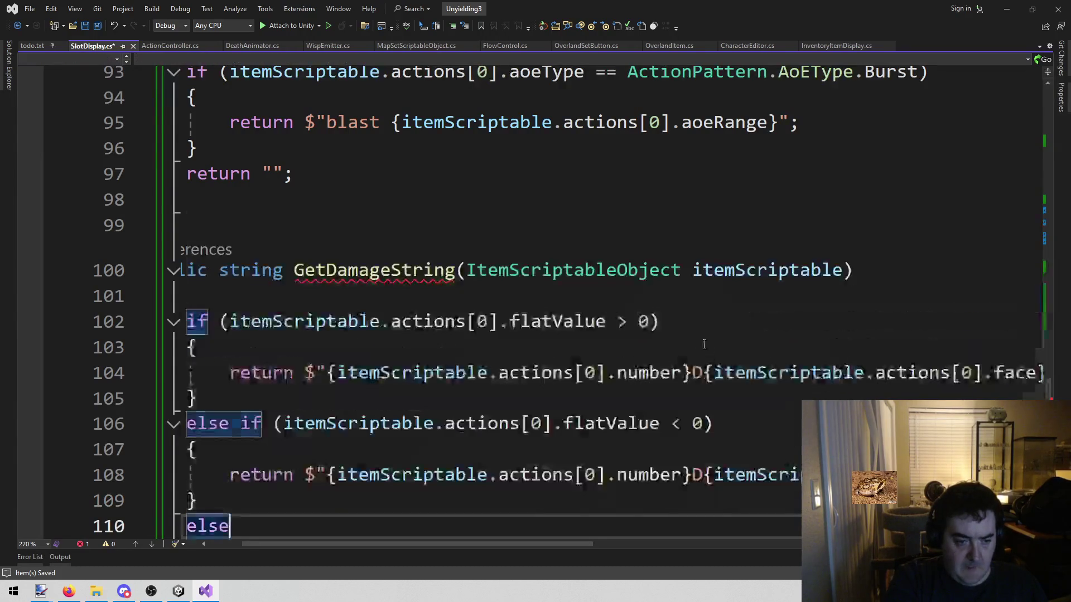
key("Tab")
key("Tab")
key("Up")
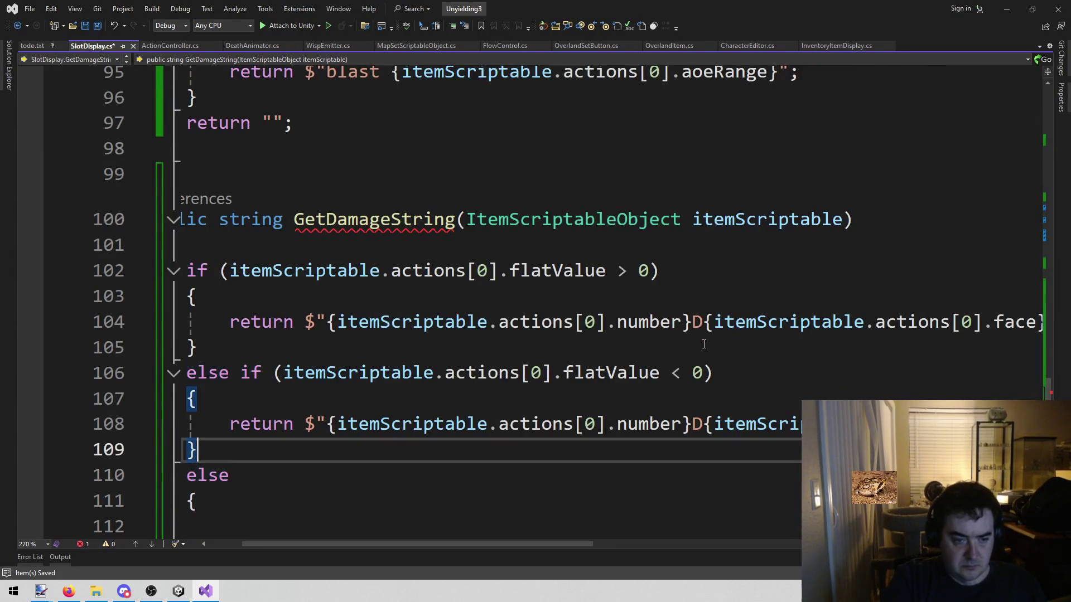
key("Up")
key("shift+End")
key("Down")
key("Down")
key("Down")
key("Down")
key("Up")
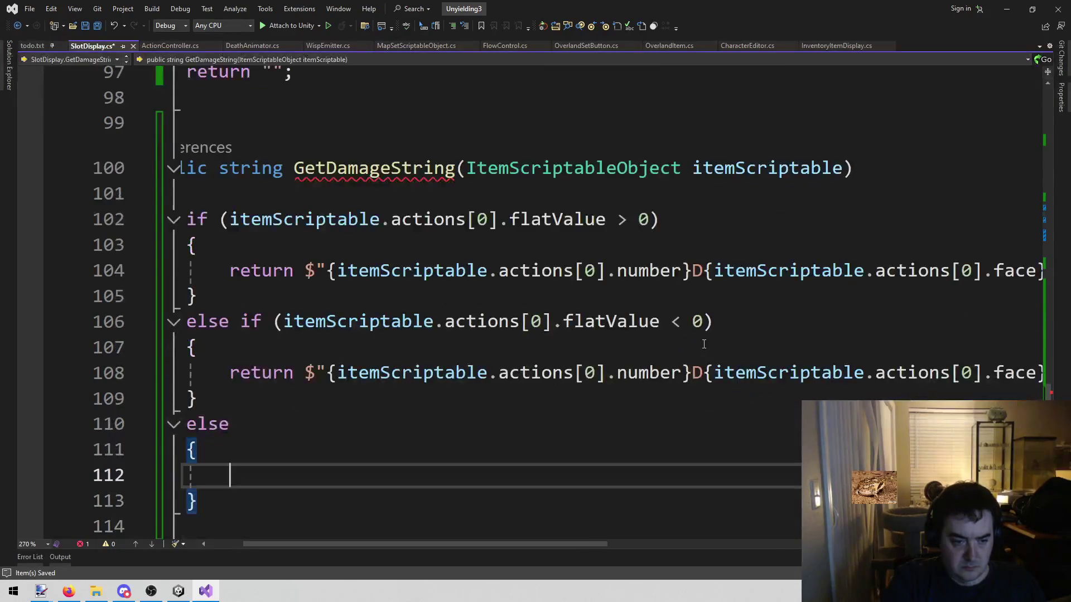
type("return $\"{itemScriptable.actions[0].number}D{itemScriptable.actions[0].face}-{-itemScriptable.actions[0].flatValue}\";")
key("ctrl+shift+Left")
key("ctrl+shift+Left")
key("ctrl+shift+Left")
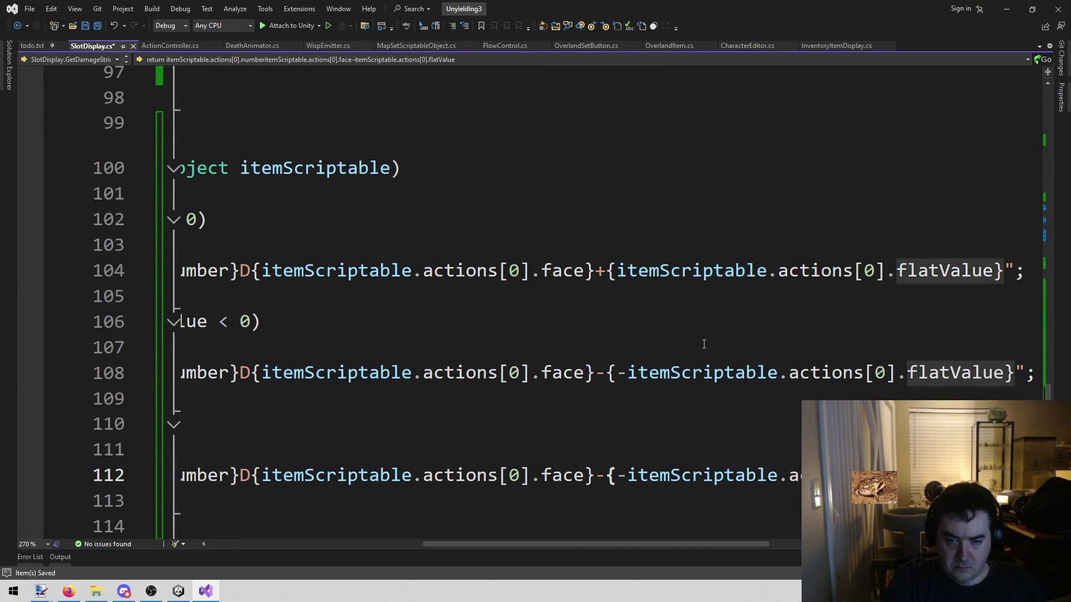
key("shift+Left")
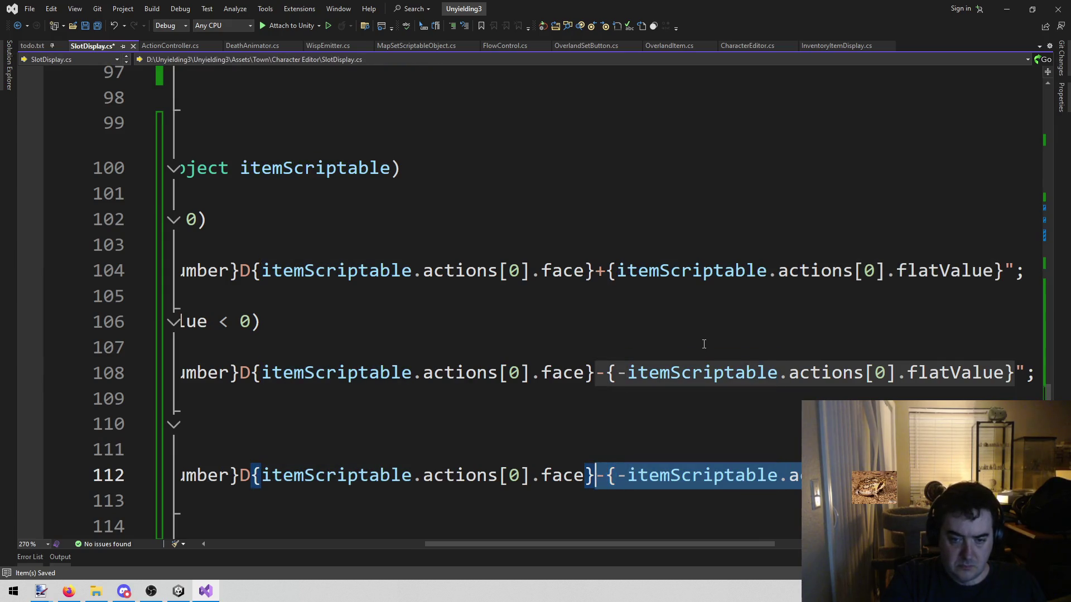
key("Delete")
key("ctrl+s")
key("Home")
key("Home")
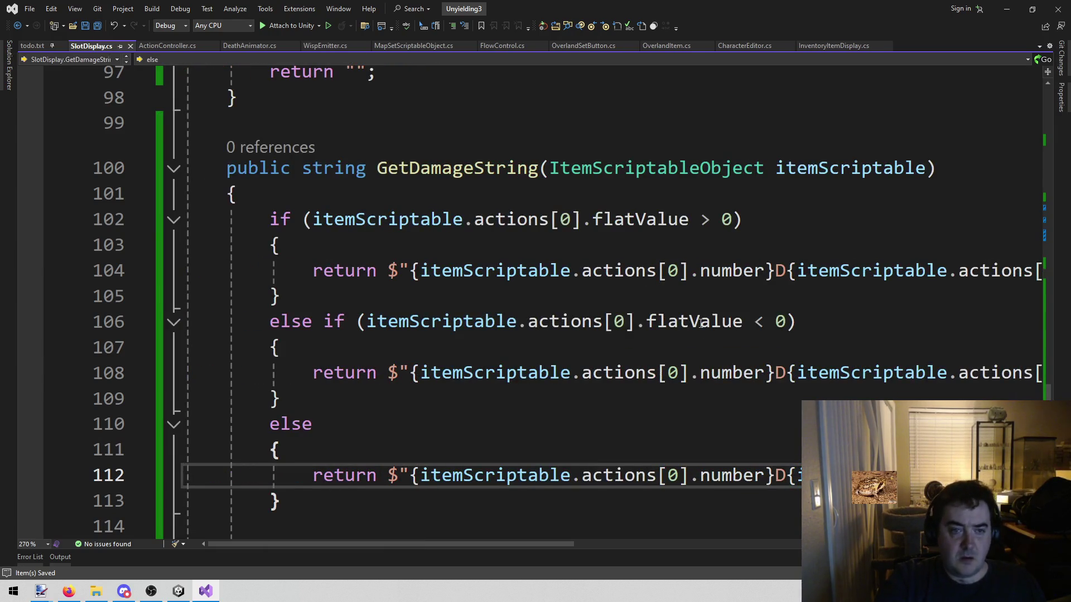
scroll(412, 463, "down", 2)
Step: Find the hard-coded "Range 5, 1d6 + 2" stats string on line 68, then switch to Firefox
scroll(412, 463, "up", 1)
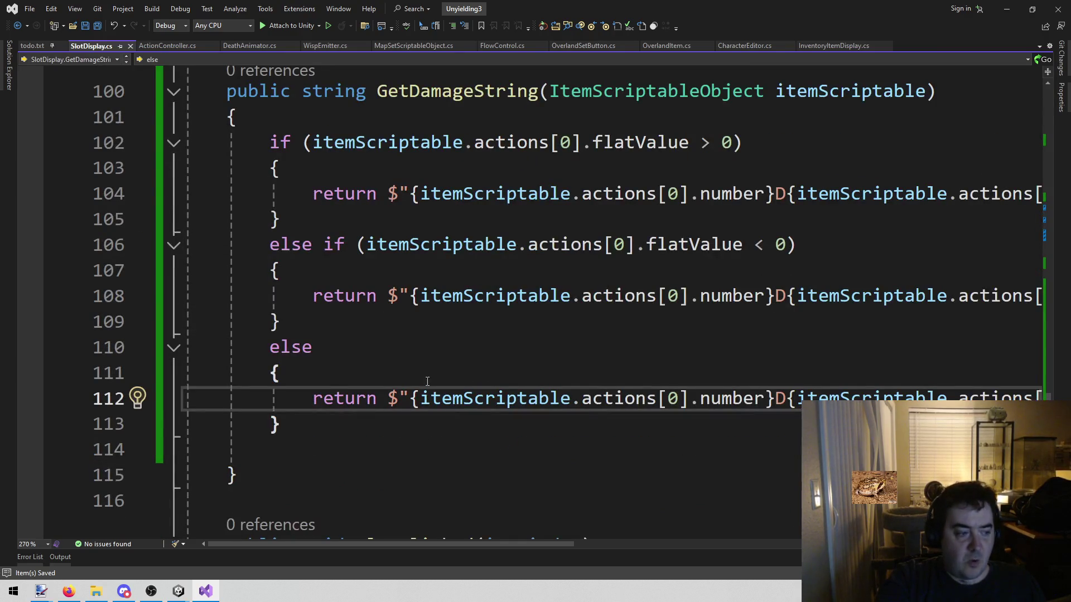
scroll(416, 424, "up", 4)
left_click(425, 398)
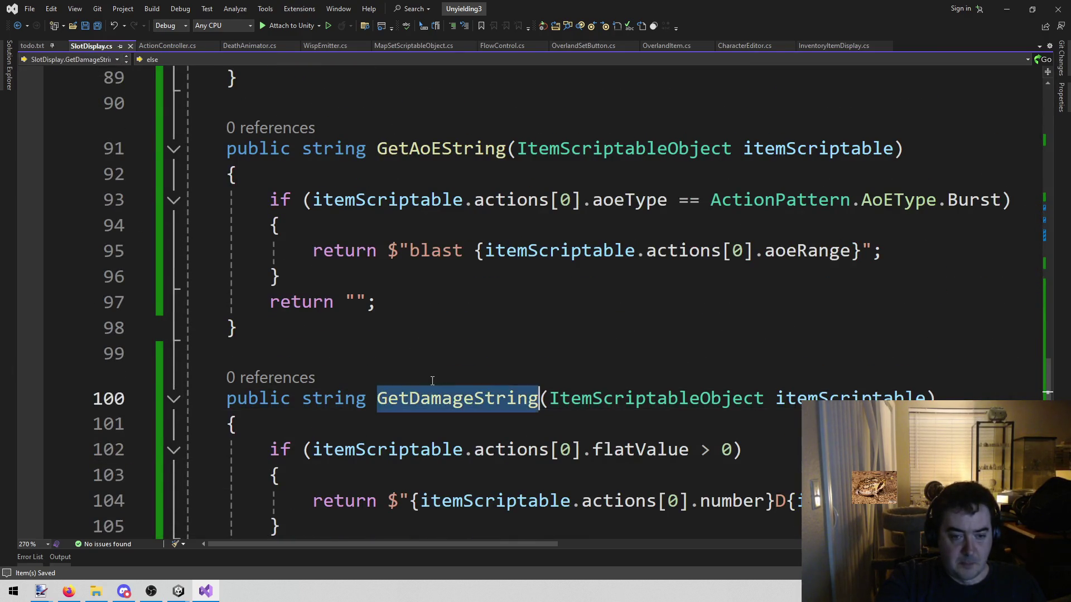
scroll(432, 393, "up", 6)
scroll(440, 388, "up", 5)
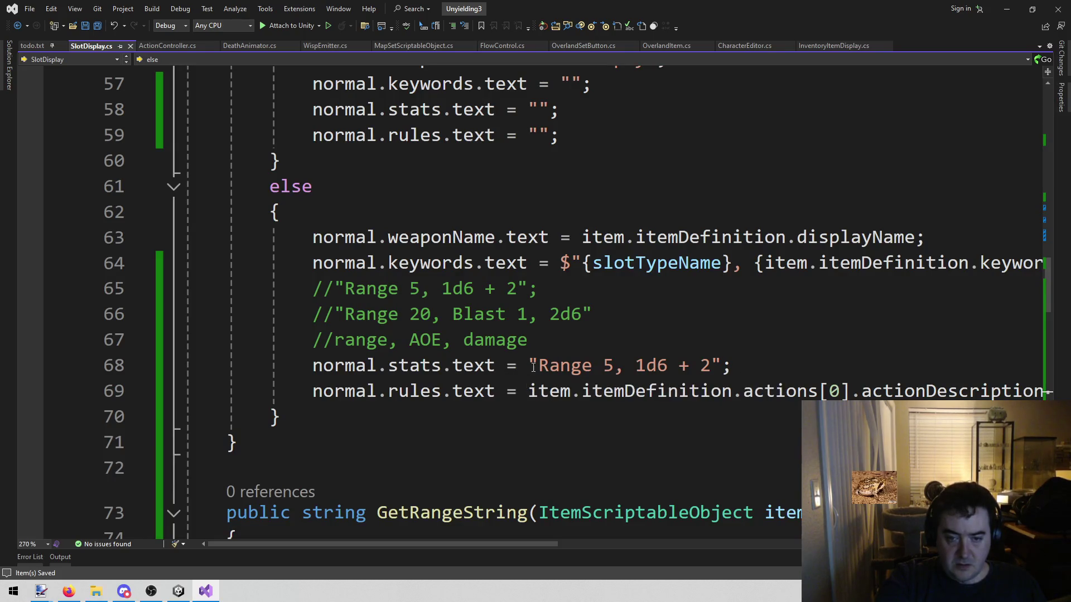
left_click_drag(529, 366, 775, 366)
left_click(775, 366)
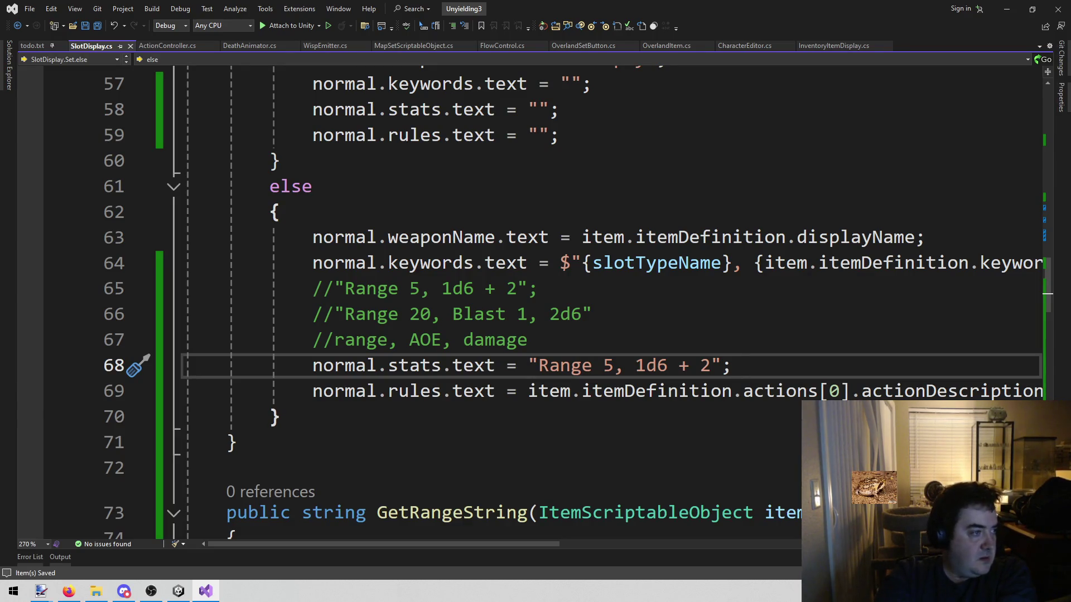
key("alt+Tab")
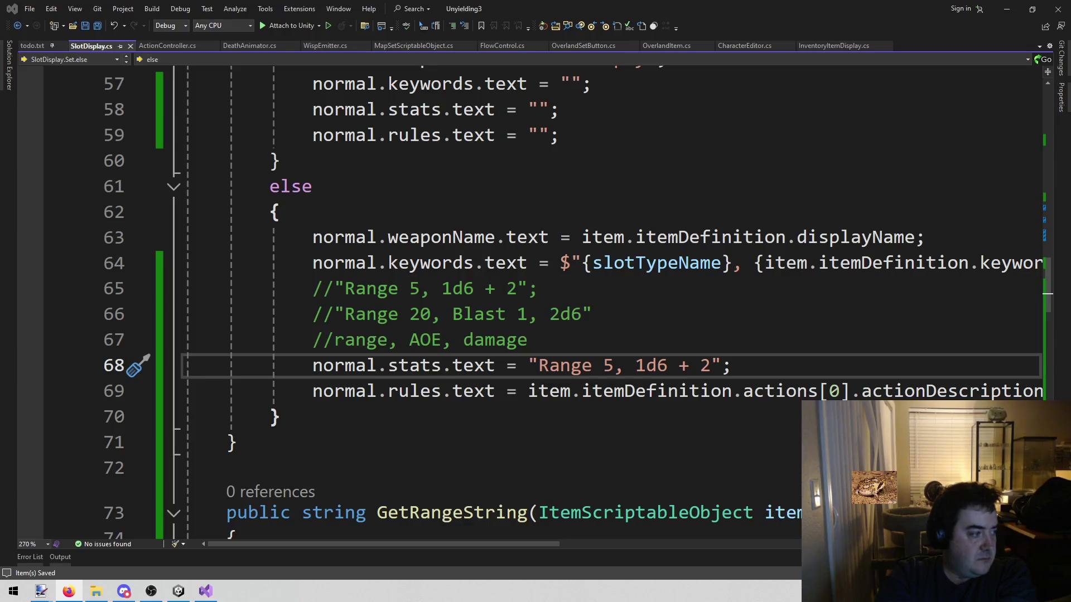